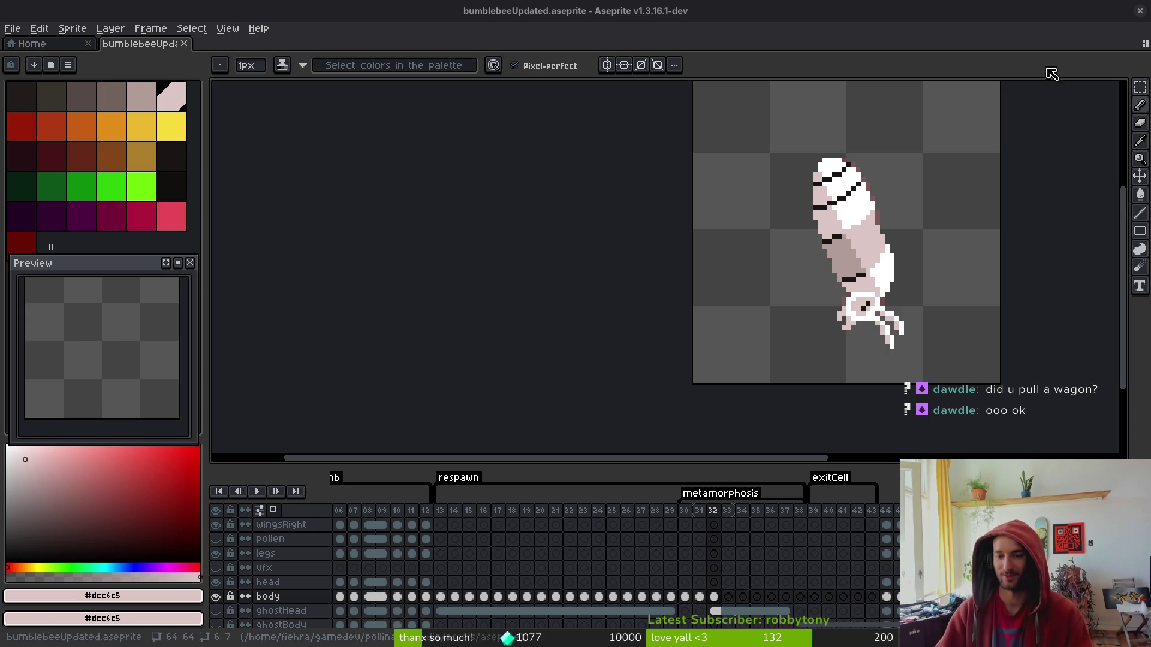
Go back to frame 31, zoom in on the bee body and switch to the Eraser.
{"action": "key", "text": "comma"}
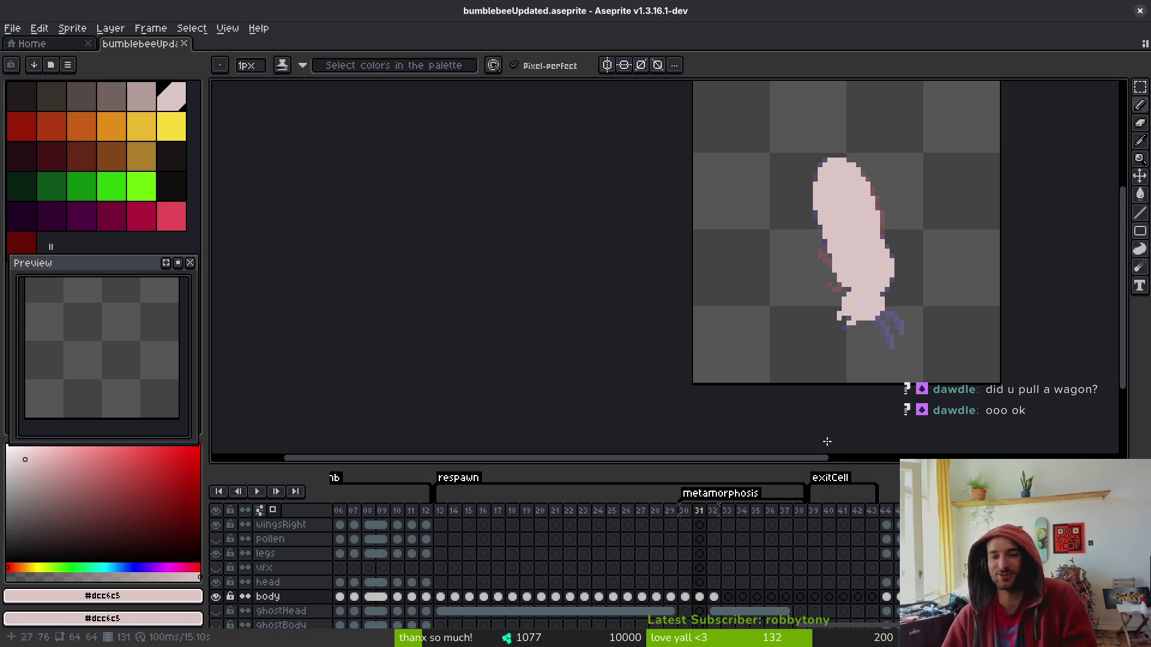
{"action": "scroll", "coordinate": [841, 259], "scroll_direction": "up", "scroll_amount": 2}
{"action": "key", "text": "e"}
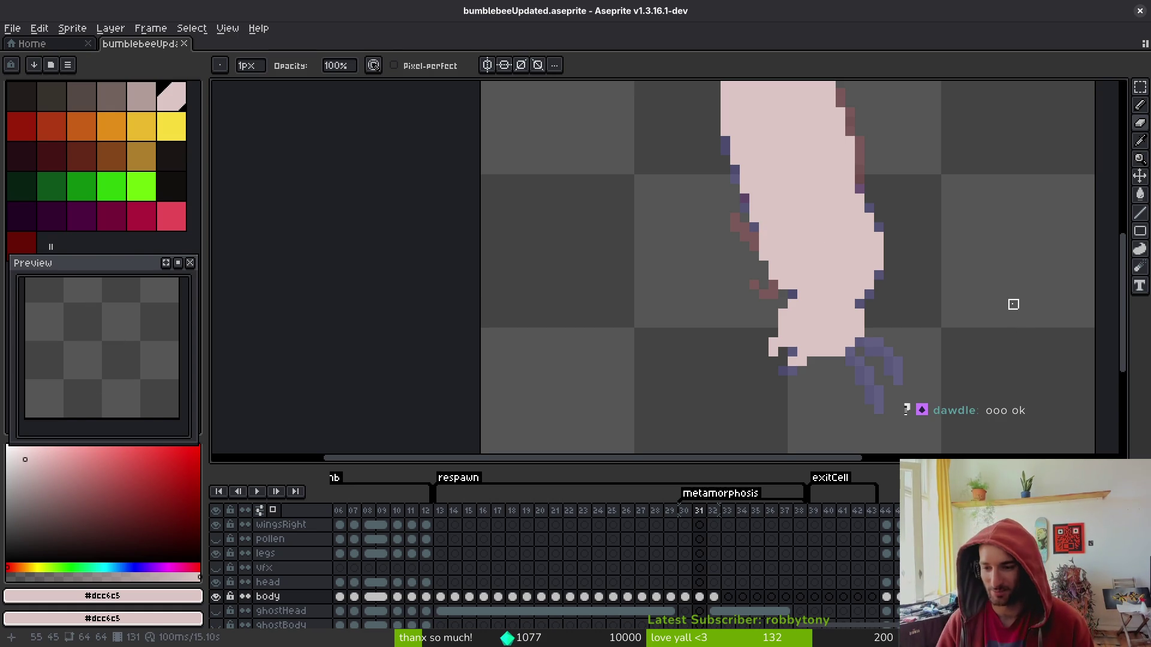
{"action": "scroll", "coordinate": [786, 264], "scroll_direction": "up", "scroll_amount": 1}
{"action": "scroll", "coordinate": [816, 257], "scroll_direction": "up", "scroll_amount": 1}
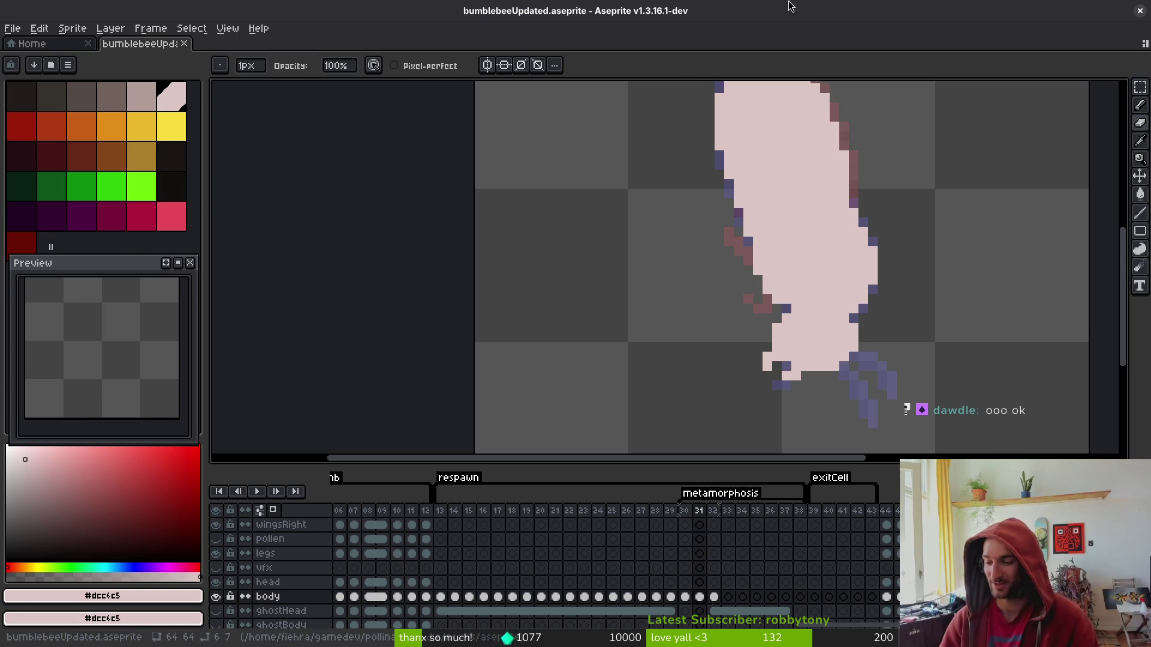
Brighten a few pixels on frame 31's body silhouette with the Pencil, then recentre the sprite.
{"action": "key", "text": "b"}
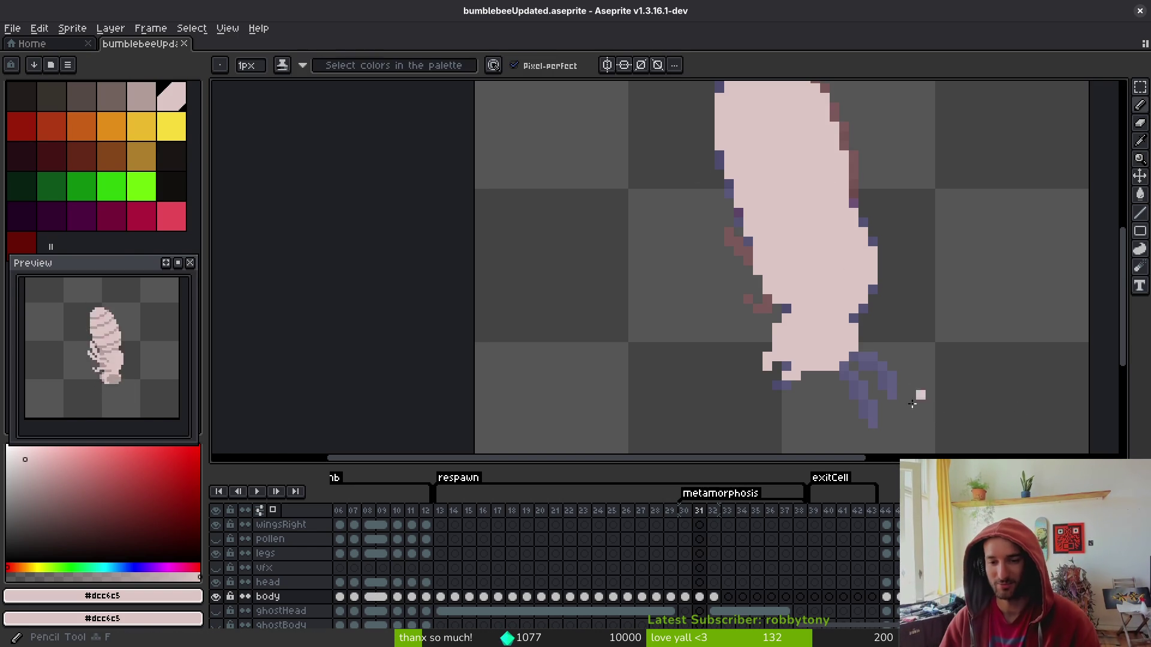
{"action": "left_click_drag", "start_coordinate": [785, 308], "coordinate": [816, 314]}
{"action": "scroll", "coordinate": [831, 325], "scroll_direction": "down", "scroll_amount": 2}
{"action": "key", "text": "alt"}
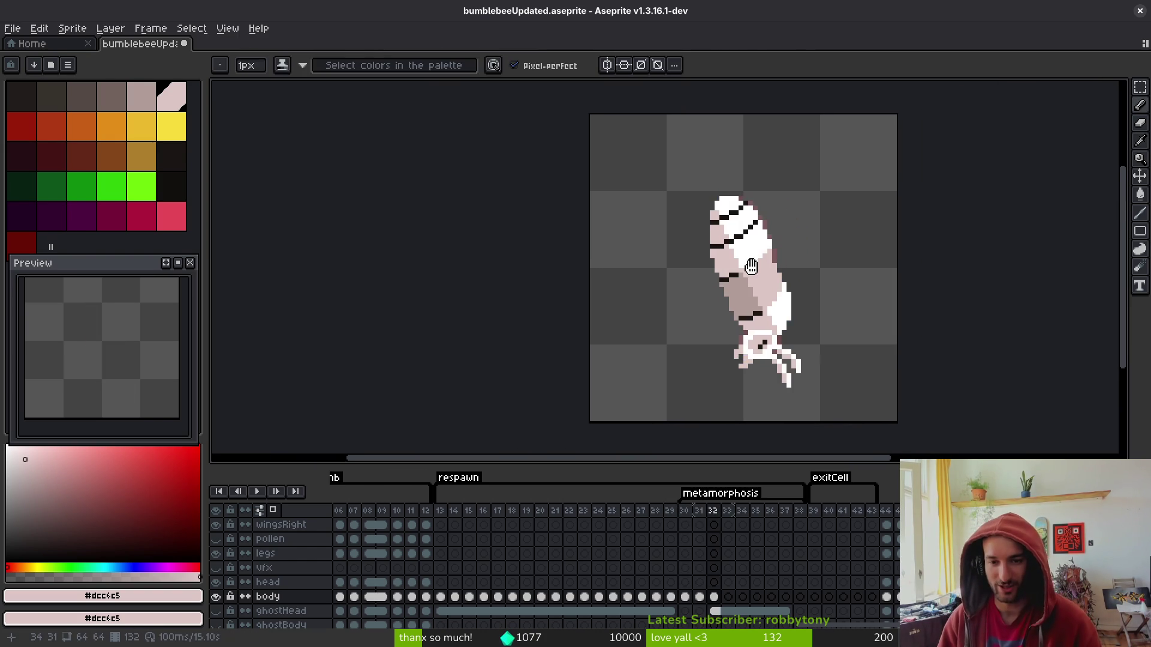
{"action": "left_click_drag", "start_coordinate": [752, 254], "coordinate": [687, 271]}
Flip between frames 30 and 31 to compare the striped and plain bodies.
{"action": "key", "text": "comma"}
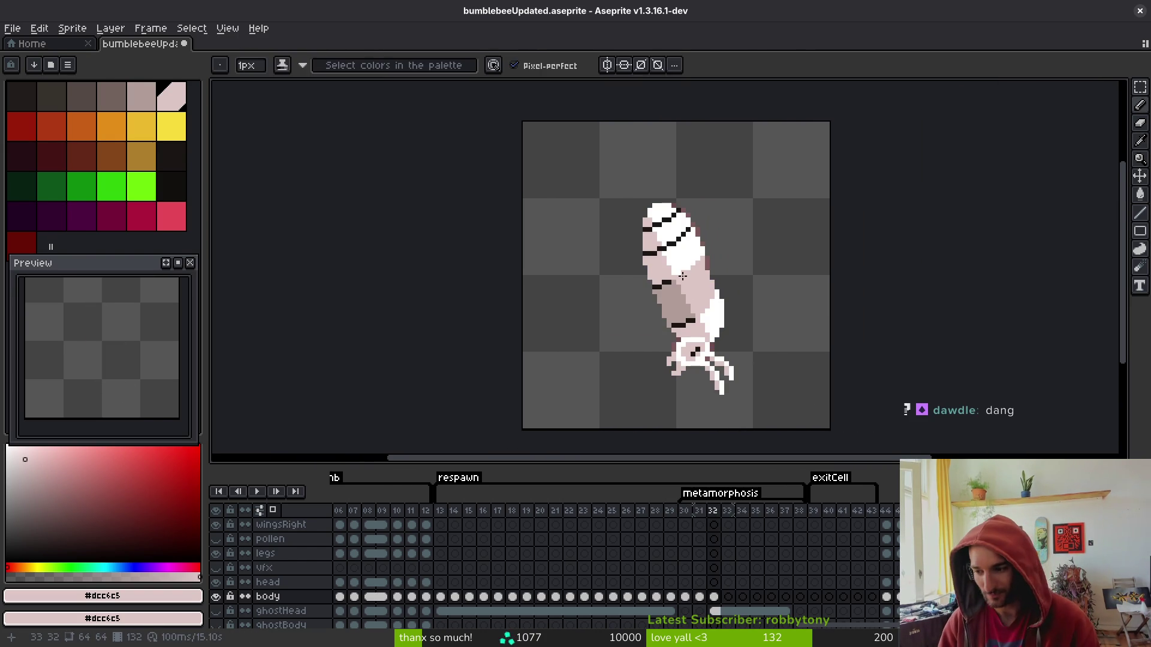
{"action": "key", "text": "period"}
{"action": "key", "text": "comma"}
{"action": "key", "text": "period"}
{"action": "key", "text": "comma"}
{"action": "key", "text": "period"}
{"action": "key", "text": "b"}
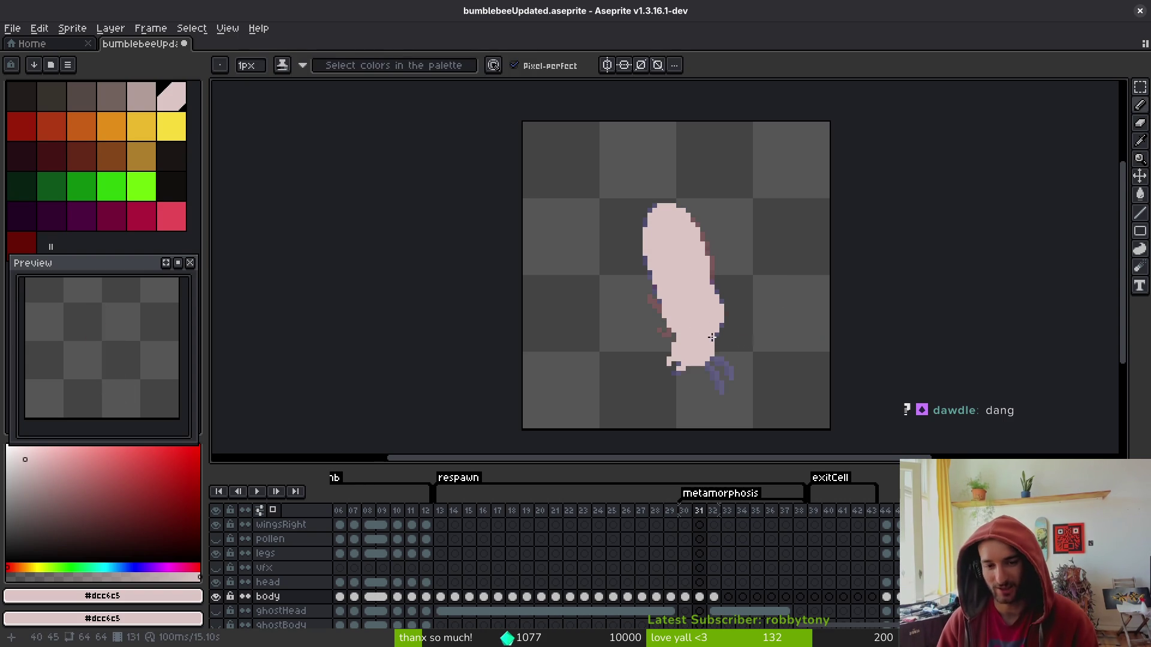
{"action": "left_click_drag", "start_coordinate": [138, 388], "coordinate": [136, 396]}
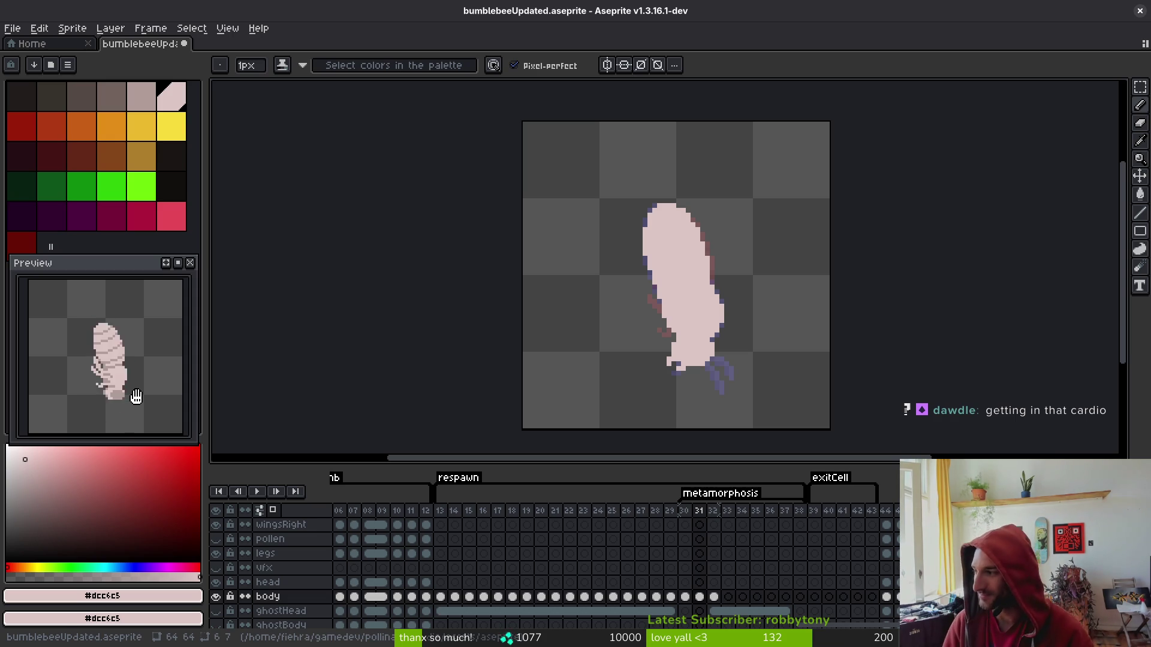
{"action": "left_click_drag", "start_coordinate": [748, 338], "coordinate": [752, 340]}
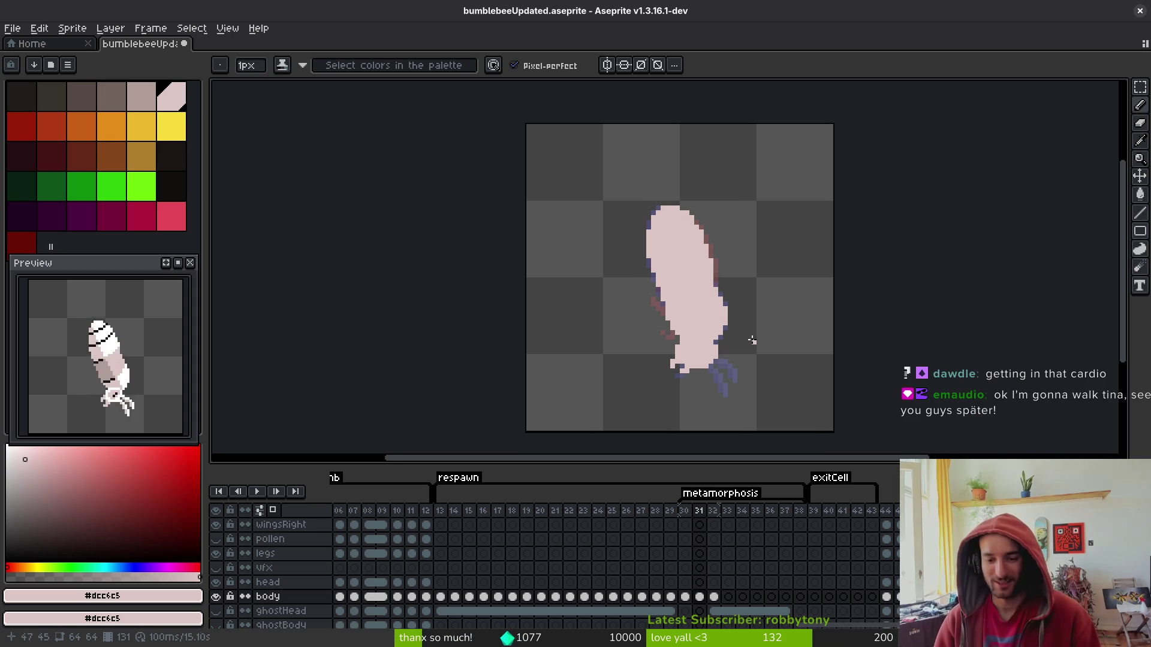
Save bumblebeeUpdated.aseprite with Ctrl+S and recentre the sprite.
{"action": "key", "text": "ctrl+s"}
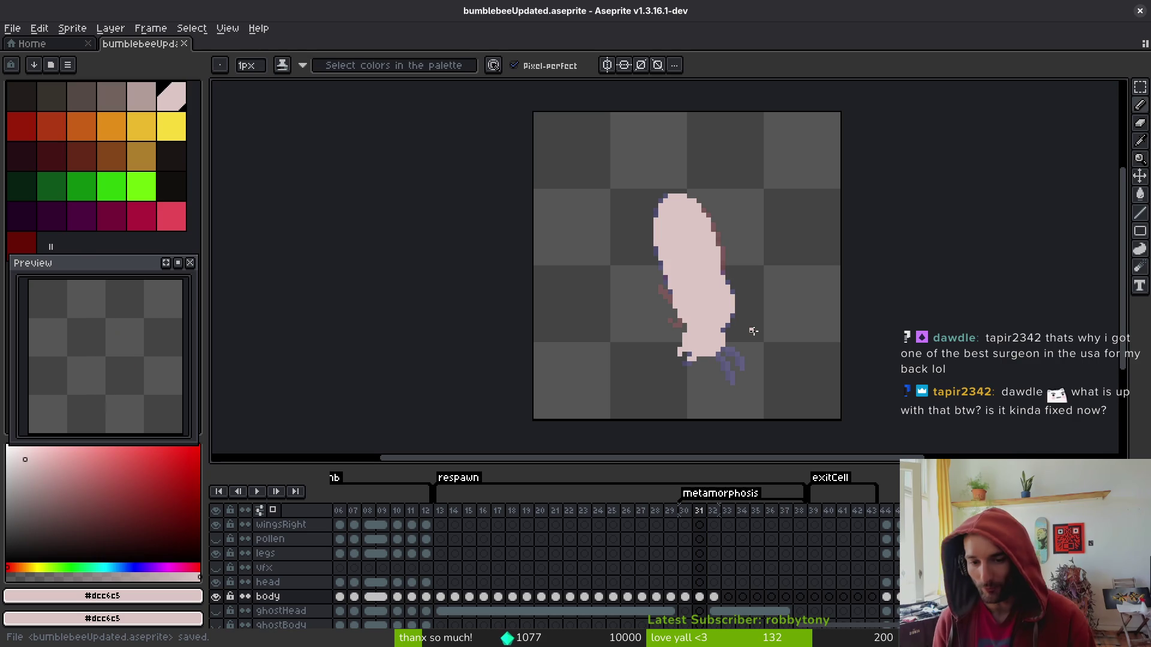
{"action": "left_click_drag", "start_coordinate": [693, 310], "coordinate": [715, 323]}
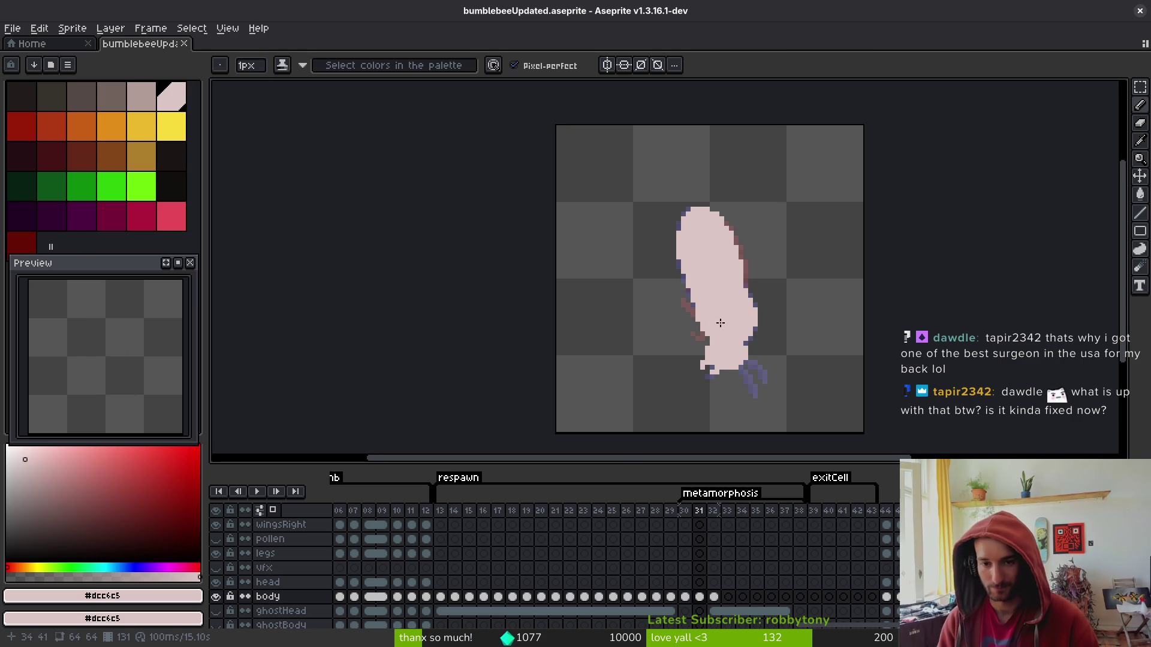
Briefly take the Eyedropper, return to the Pencil, then hold Alt to sample colours.
{"action": "key", "text": "i"}
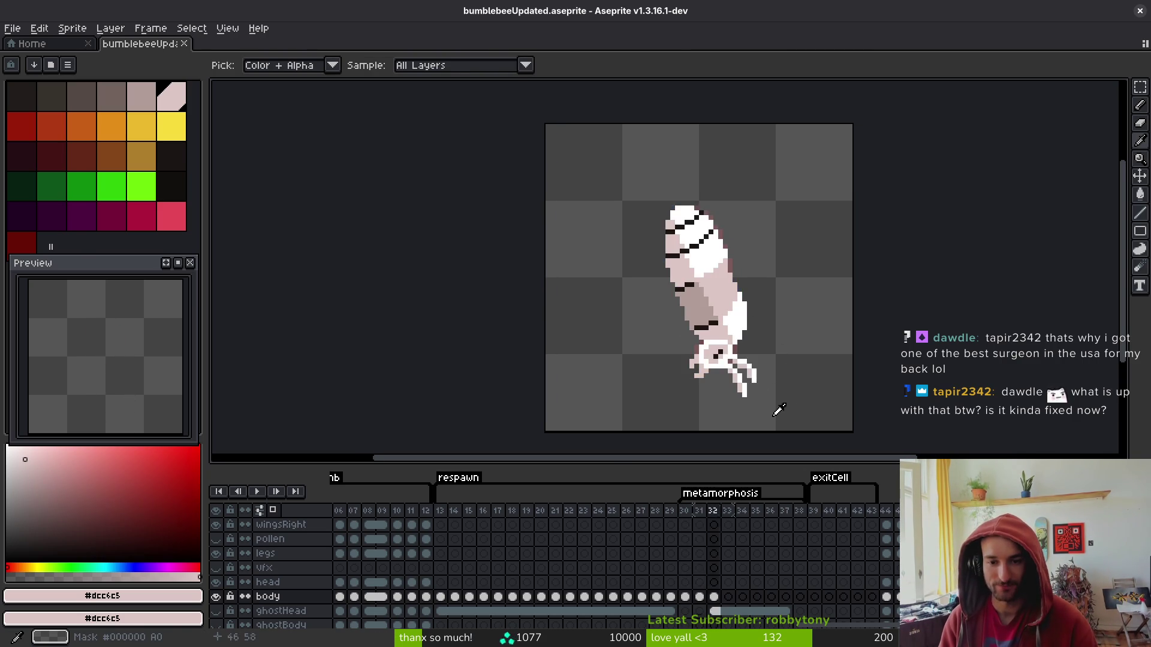
{"action": "key", "text": "b"}
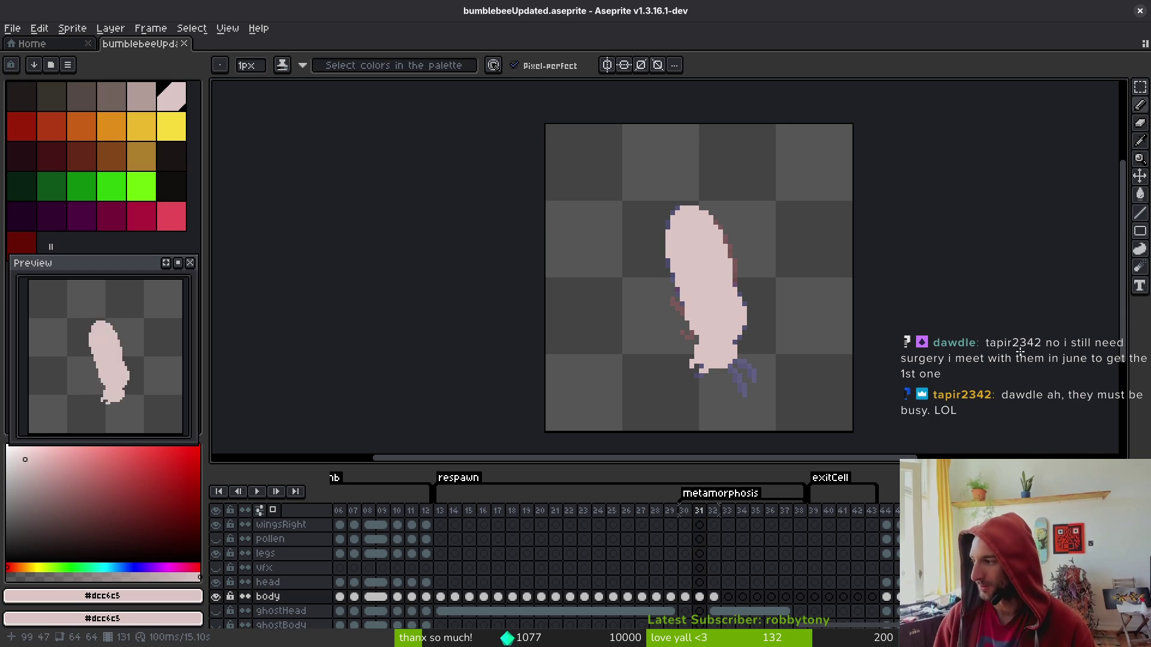
{"action": "key", "text": "alt"}
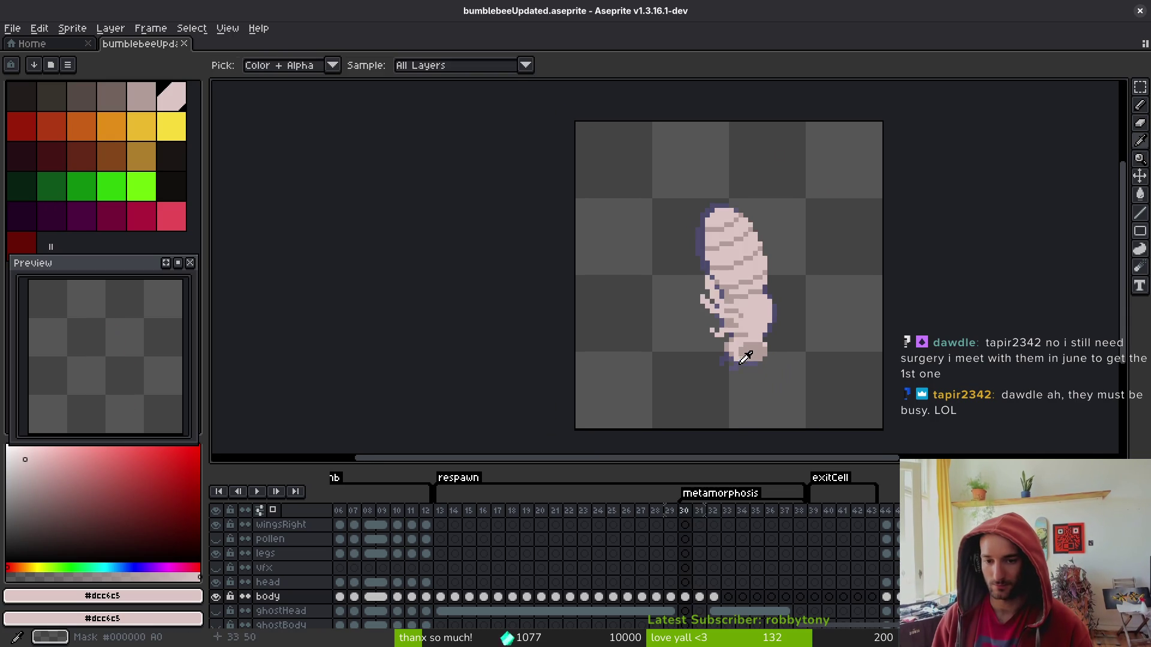
Flip between frames 30 and 31 to compare the body, then step back a frame.
{"action": "key", "text": "Left"}
{"action": "key", "text": "Right"}
{"action": "key", "text": "Left"}
{"action": "key", "text": "Right"}
{"action": "key", "text": "Left"}
{"action": "key", "text": "Right"}
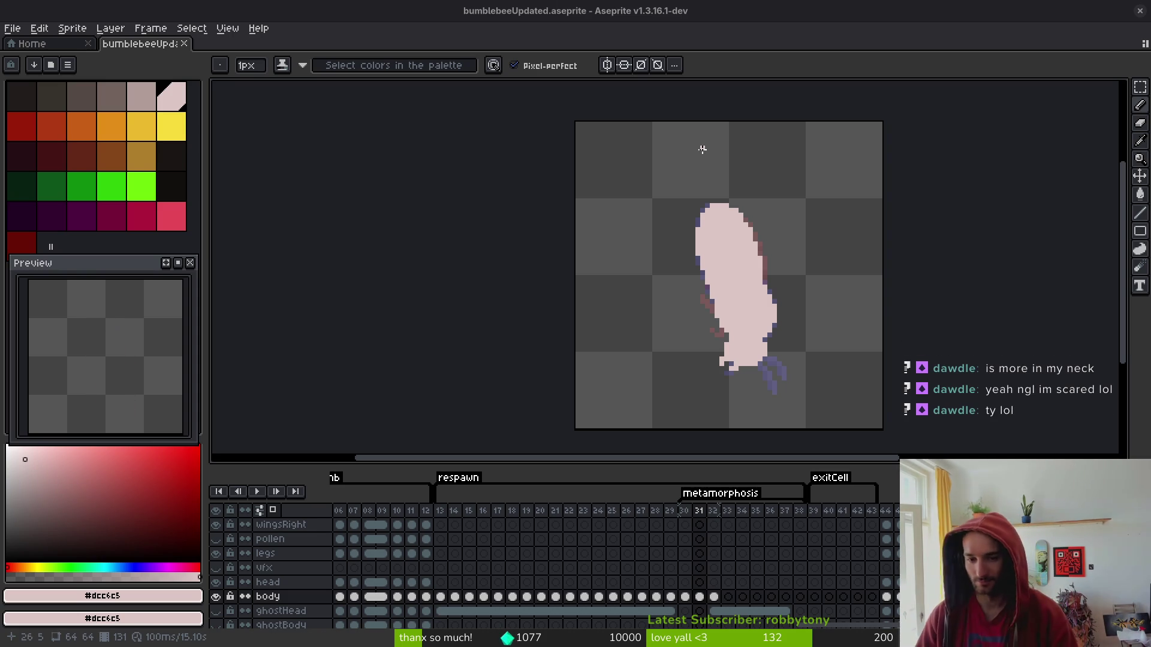
{"action": "key", "text": "Left"}
{"action": "key", "text": "i"}
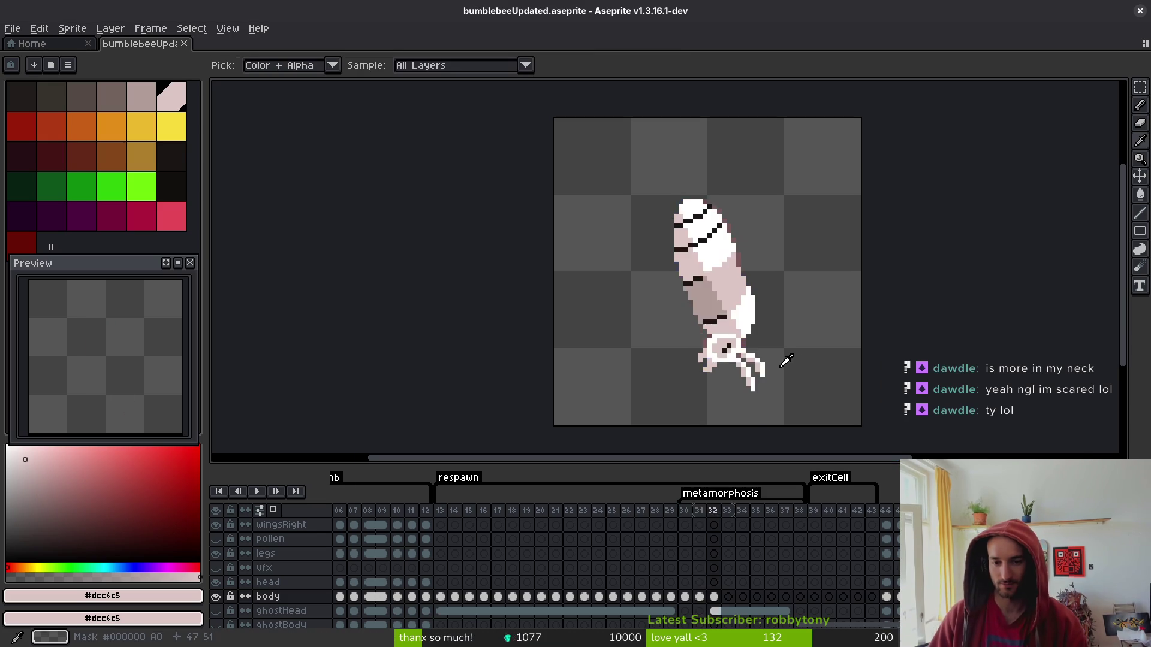
{"action": "key", "text": "Left"}
{"action": "key", "text": "Right"}
{"action": "key", "text": "Left"}
{"action": "key", "text": "Right"}
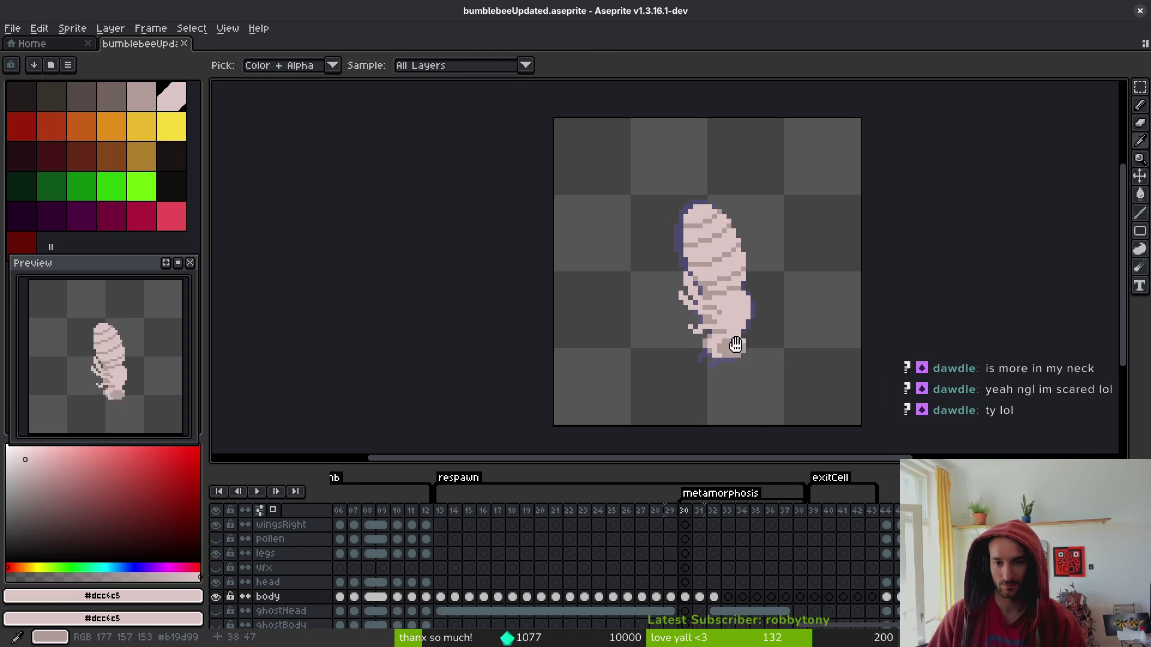
{"action": "key", "text": "Left"}
{"action": "key", "text": "Right"}
{"action": "key", "text": "Left"}
{"action": "key", "text": "b"}
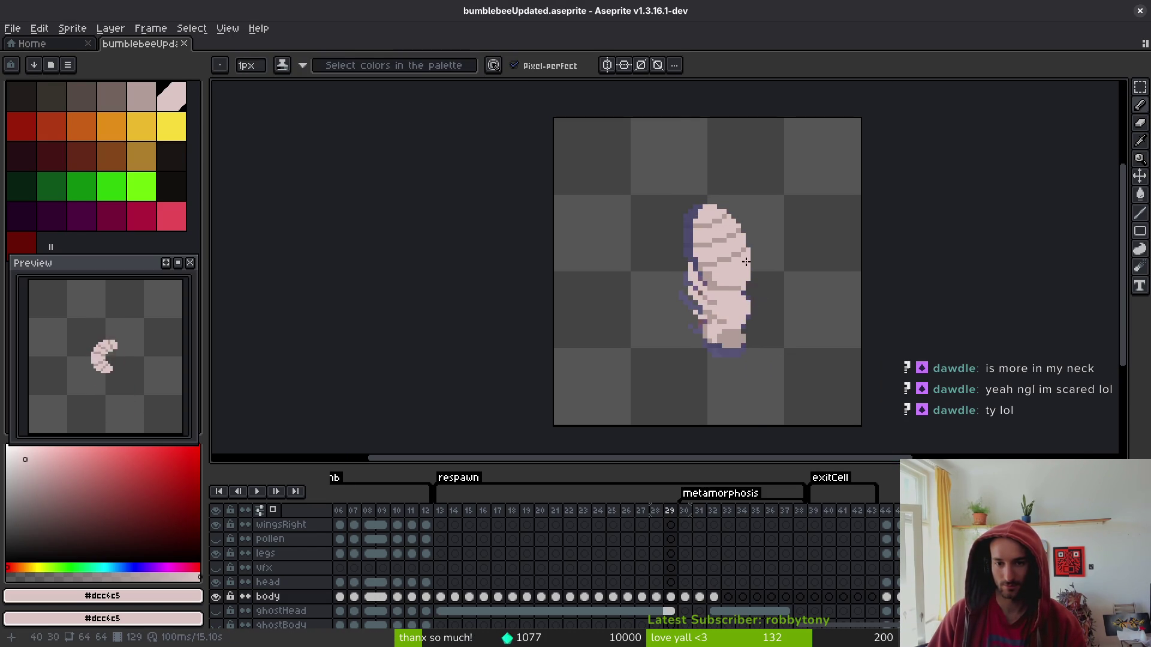
{"action": "scroll", "coordinate": [728, 274], "scroll_direction": "up", "scroll_amount": 4}
{"action": "scroll", "coordinate": [727, 274], "scroll_direction": "down", "scroll_amount": 3}
{"action": "key", "text": "Right"}
{"action": "key", "text": "Right"}
{"action": "key", "text": "Right"}
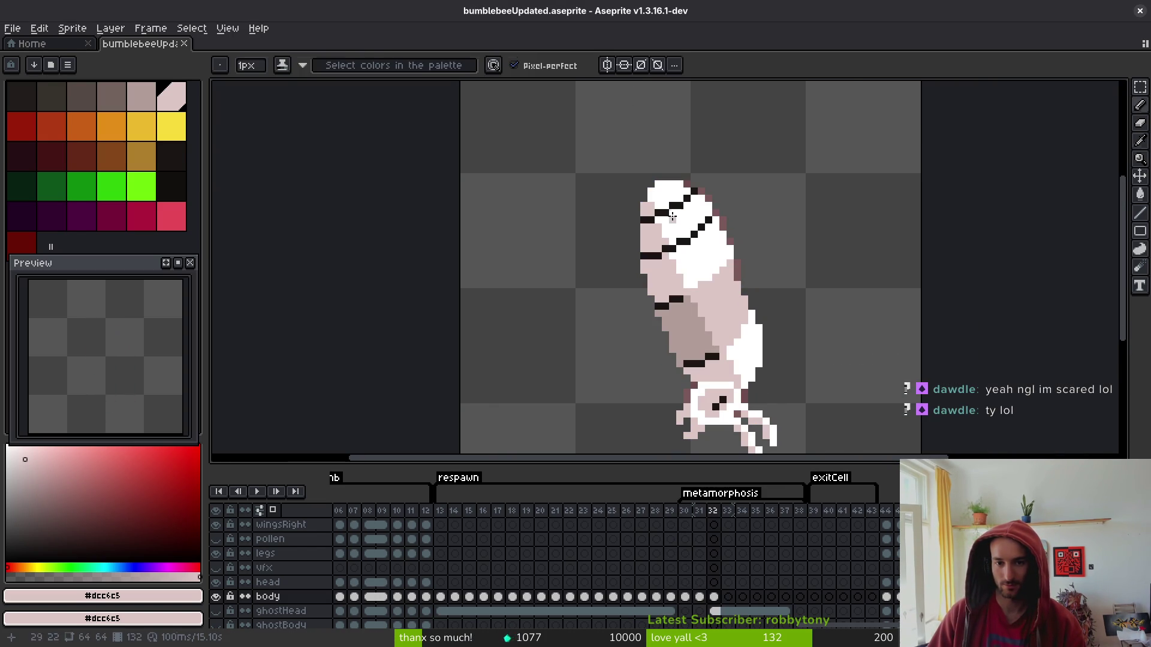
{"action": "key", "text": "Left"}
{"action": "key", "text": "Left"}
{"action": "key", "text": "Left"}
{"action": "key", "text": "Right"}
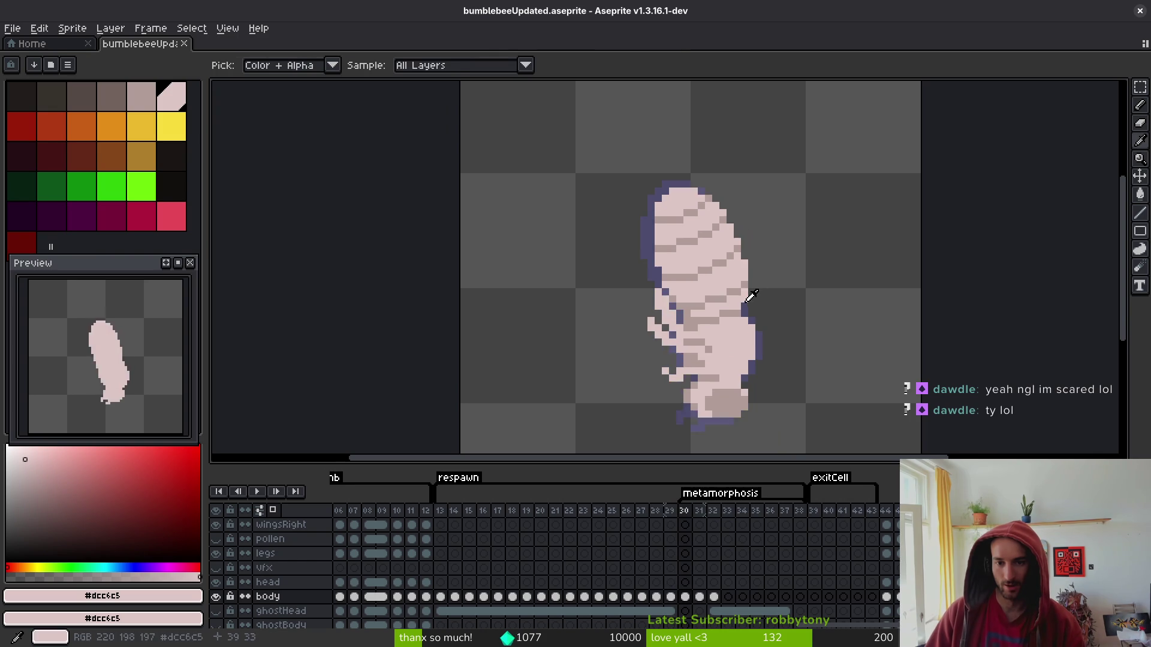
{"action": "scroll", "coordinate": [725, 318], "scroll_direction": "up", "scroll_amount": 3}
{"action": "left_click", "coordinate": [754, 266]}
{"action": "left_click", "coordinate": [736, 286]}
{"action": "left_click", "coordinate": [688, 305]}
{"action": "left_click", "coordinate": [716, 285]}
{"action": "left_click", "coordinate": [659, 306]}
{"action": "left_click_drag", "start_coordinate": [640, 326], "coordinate": [601, 326]}
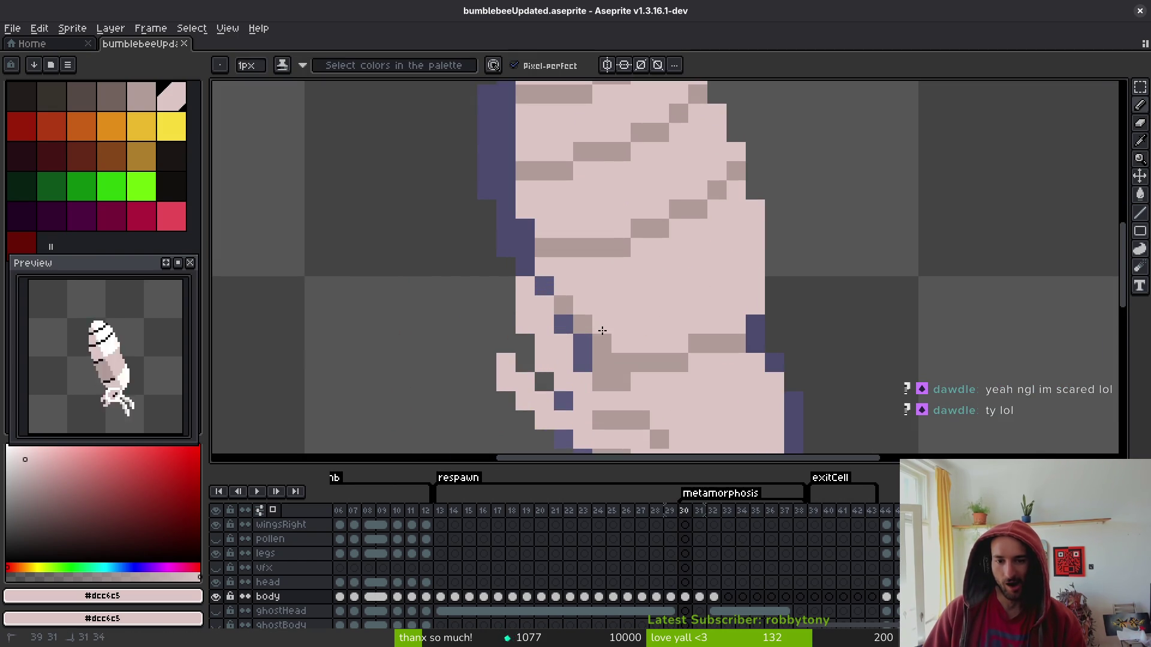
{"action": "scroll", "coordinate": [685, 289], "scroll_direction": "down", "scroll_amount": 3}
{"action": "key", "text": "Left"}
{"action": "key", "text": "Right"}
{"action": "scroll", "coordinate": [712, 275], "scroll_direction": "up", "scroll_amount": 3}
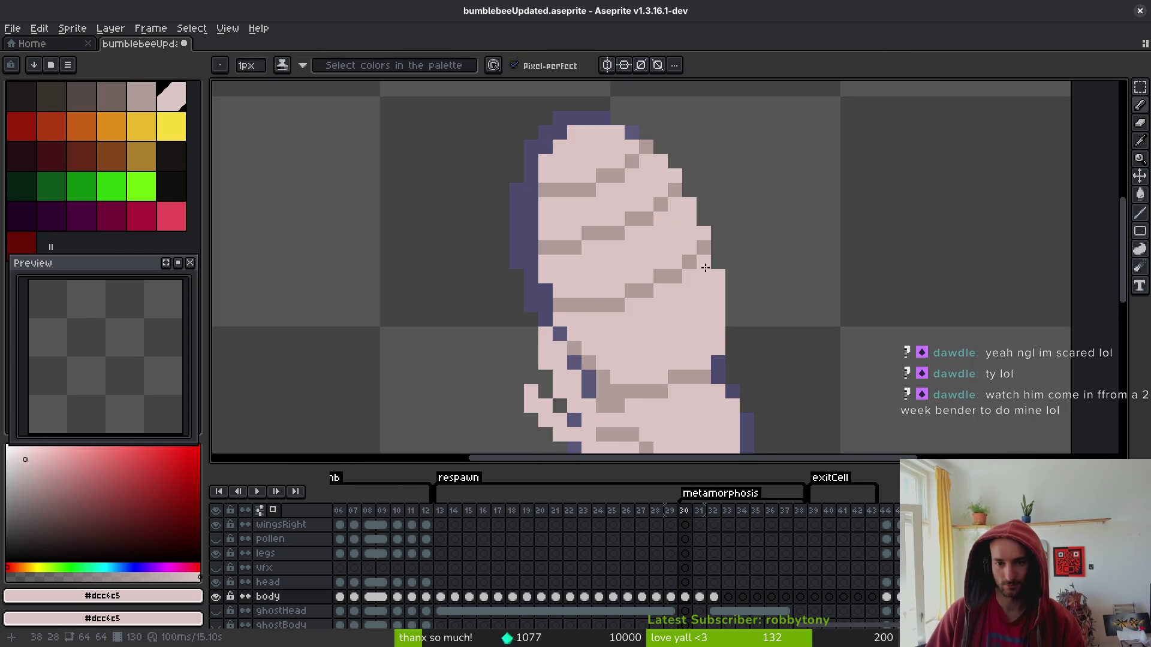
{"action": "left_click", "coordinate": [703, 266], "text": "alt"}
{"action": "left_click", "coordinate": [703, 277]}
{"action": "left_click", "coordinate": [689, 291]}
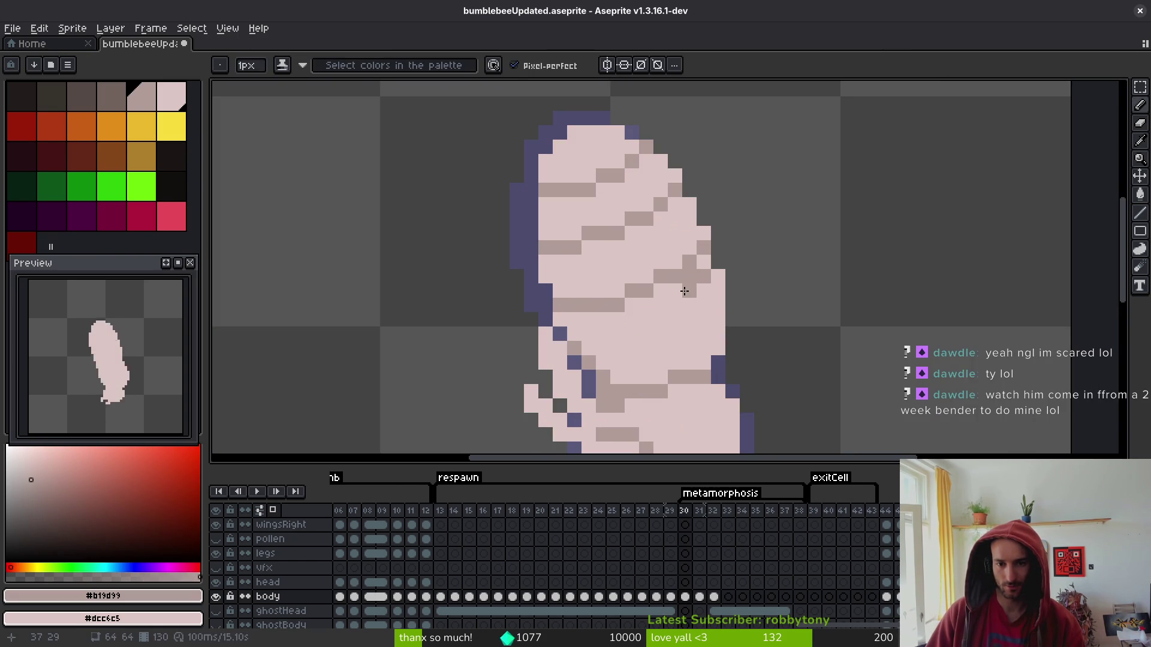
{"action": "mouse_move", "coordinate": [674, 295]}
{"action": "left_mouse_down"}
{"action": "mouse_move", "coordinate": [626, 319]}
{"action": "mouse_move", "coordinate": [575, 319]}
{"action": "mouse_move", "coordinate": [653, 291]}
{"action": "mouse_move", "coordinate": [687, 264]}
{"action": "mouse_move", "coordinate": [675, 248]}
{"action": "left_mouse_up"}
{"action": "left_click", "coordinate": [675, 204]}
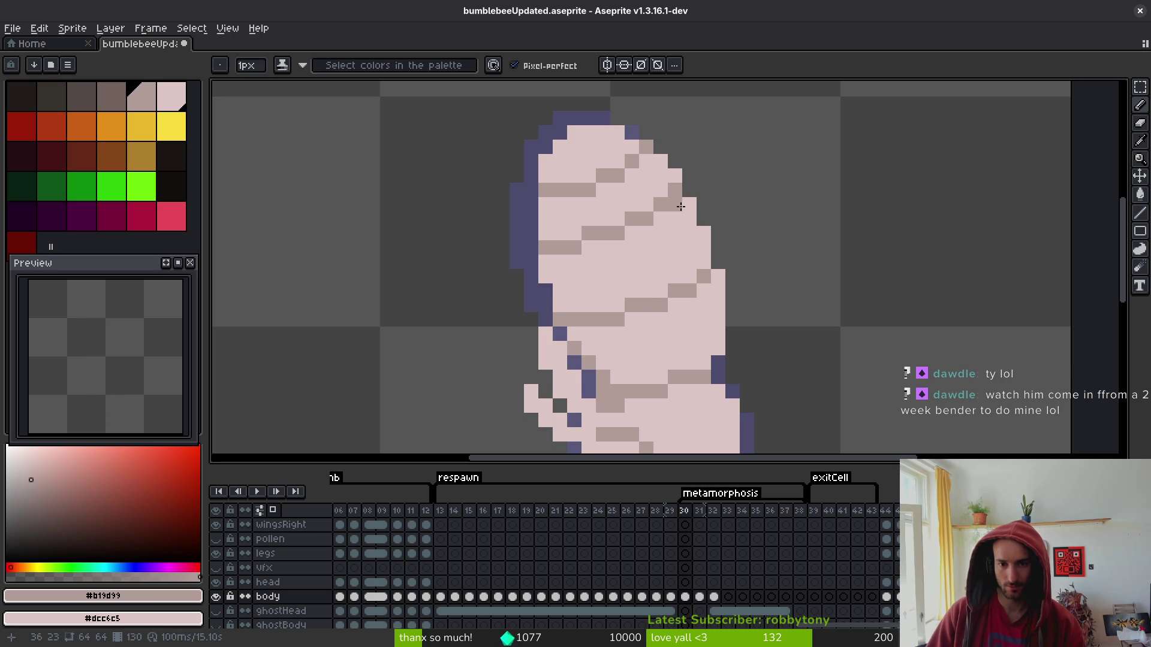
{"action": "mouse_move", "coordinate": [675, 186]}
{"action": "left_mouse_down"}
{"action": "mouse_move", "coordinate": [660, 213]}
{"action": "mouse_move", "coordinate": [592, 247]}
{"action": "left_mouse_up"}
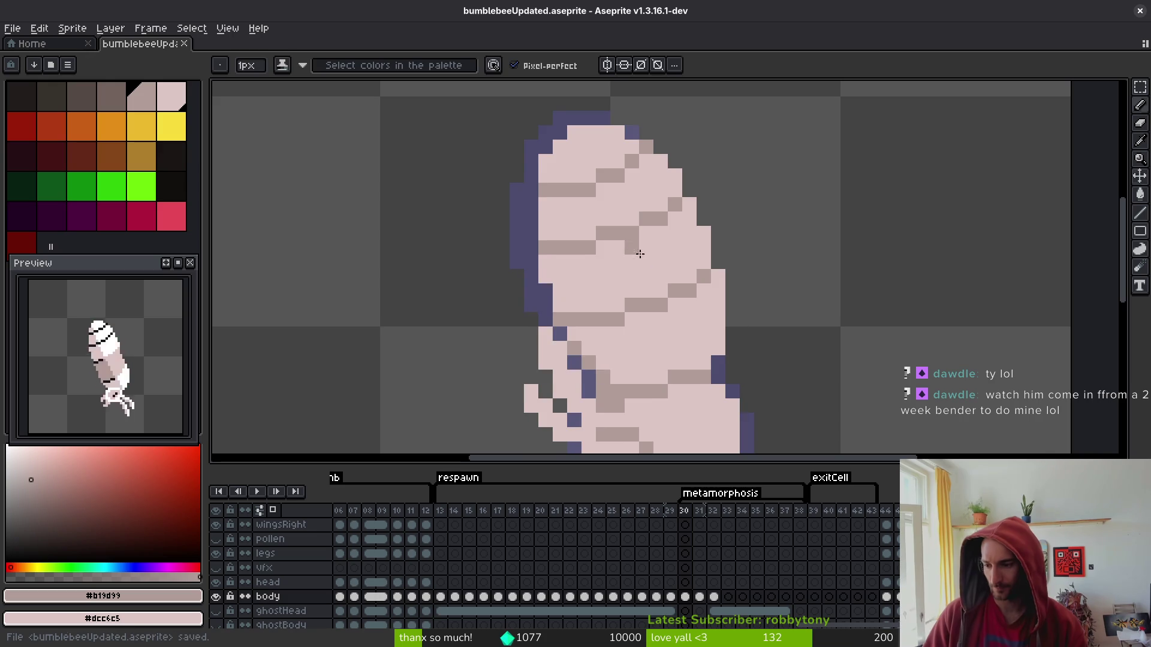
{"action": "key", "text": "ctrl+s"}
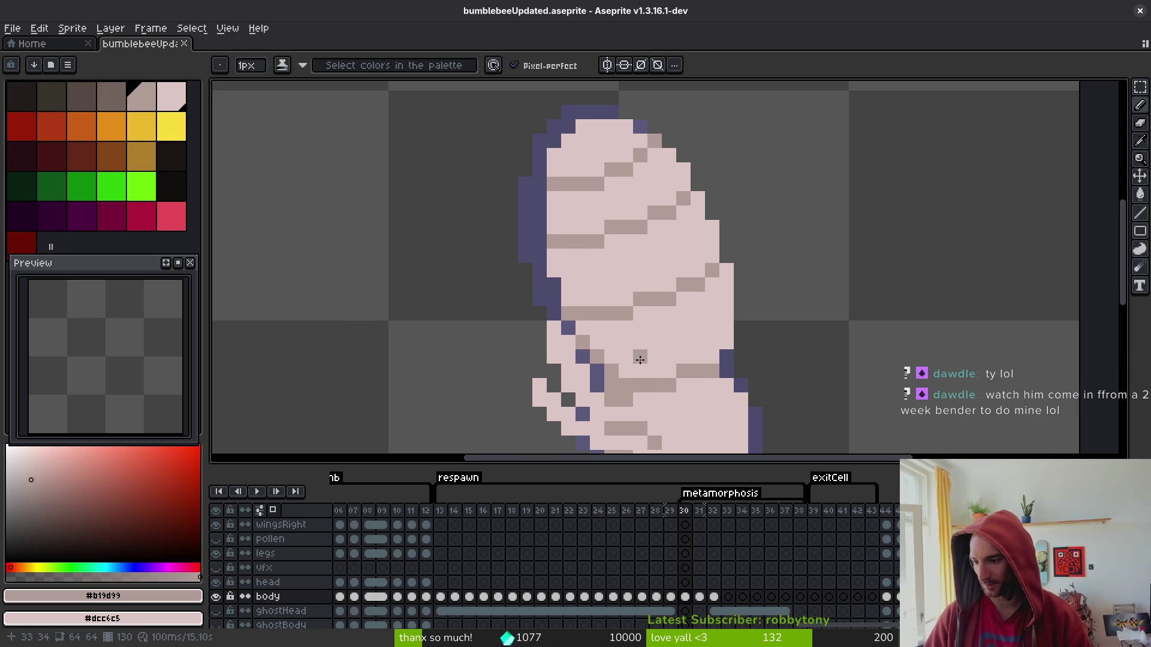
{"action": "left_click_drag", "start_coordinate": [637, 342], "coordinate": [685, 302]}
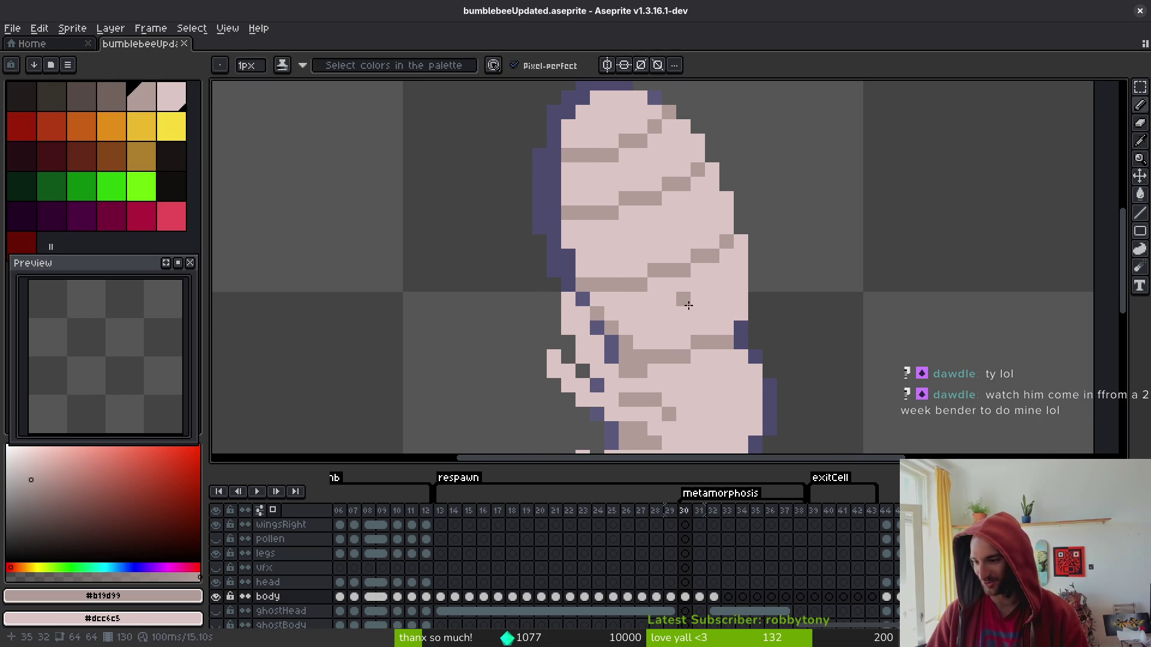
{"action": "left_click_drag", "start_coordinate": [670, 241], "coordinate": [708, 259]}
{"action": "scroll", "coordinate": [732, 227], "scroll_direction": "down", "scroll_amount": 3}
{"action": "key", "text": "comma"}
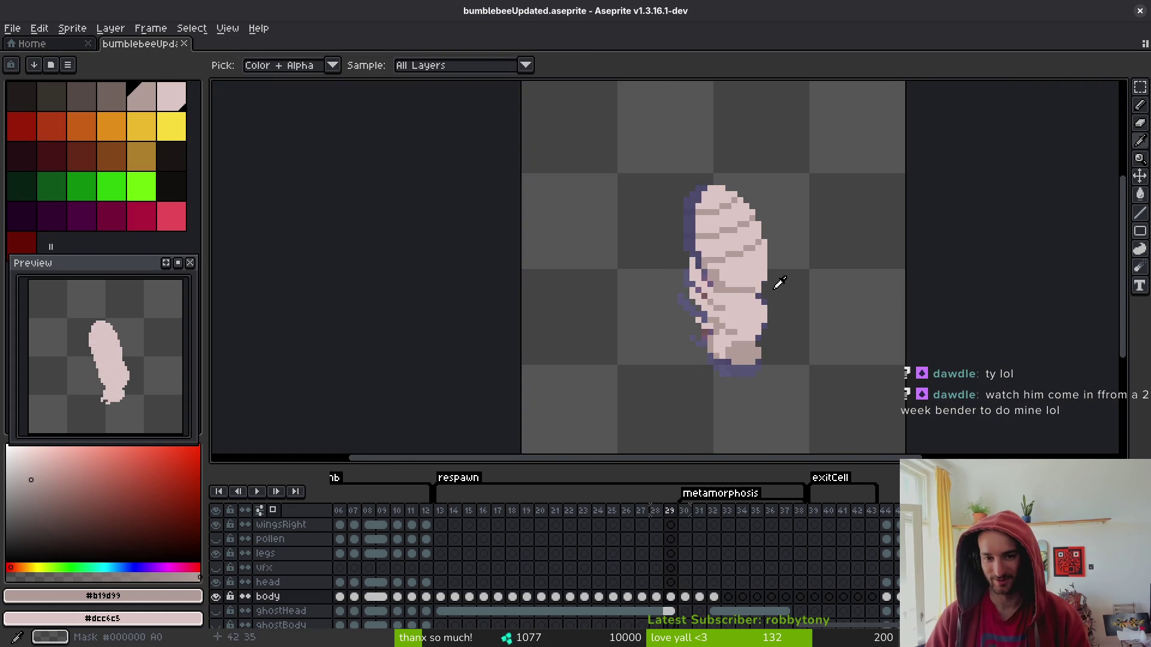
{"action": "key", "text": "period"}
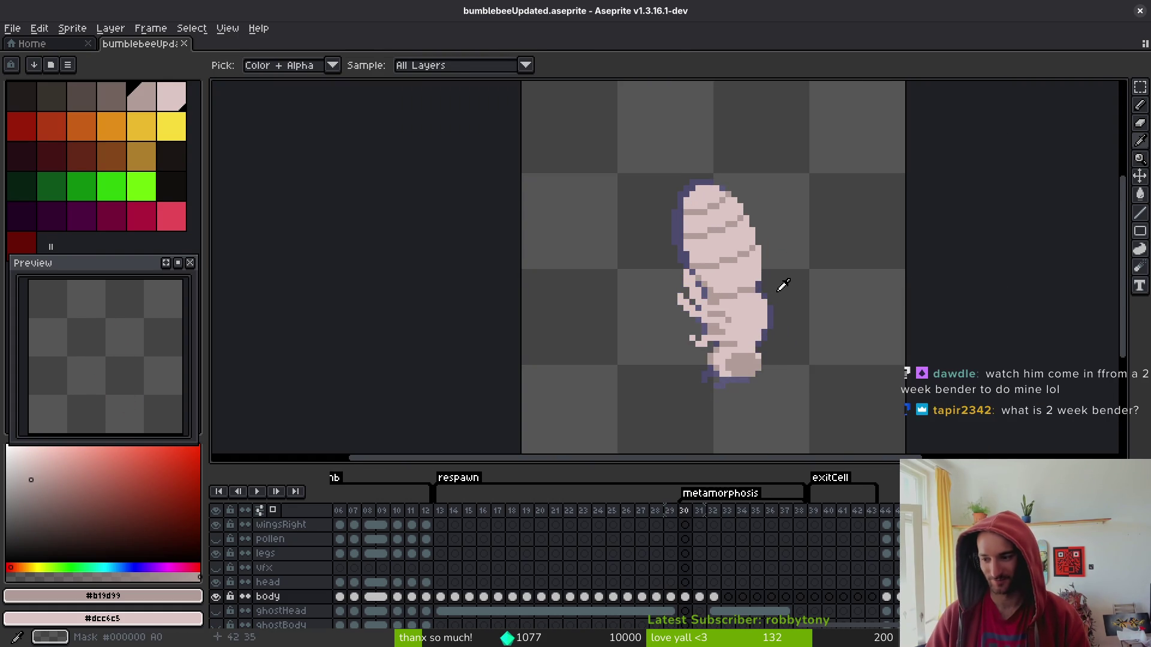
{"action": "key", "text": "comma"}
{"action": "key", "text": "comma"}
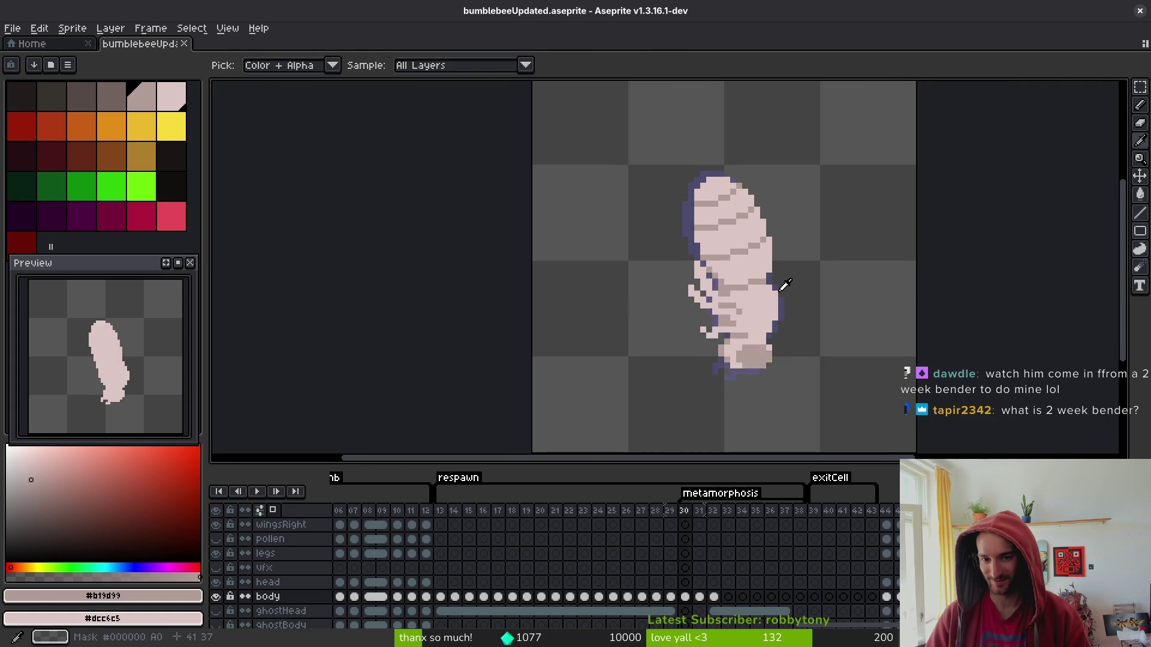
{"action": "key", "text": "period"}
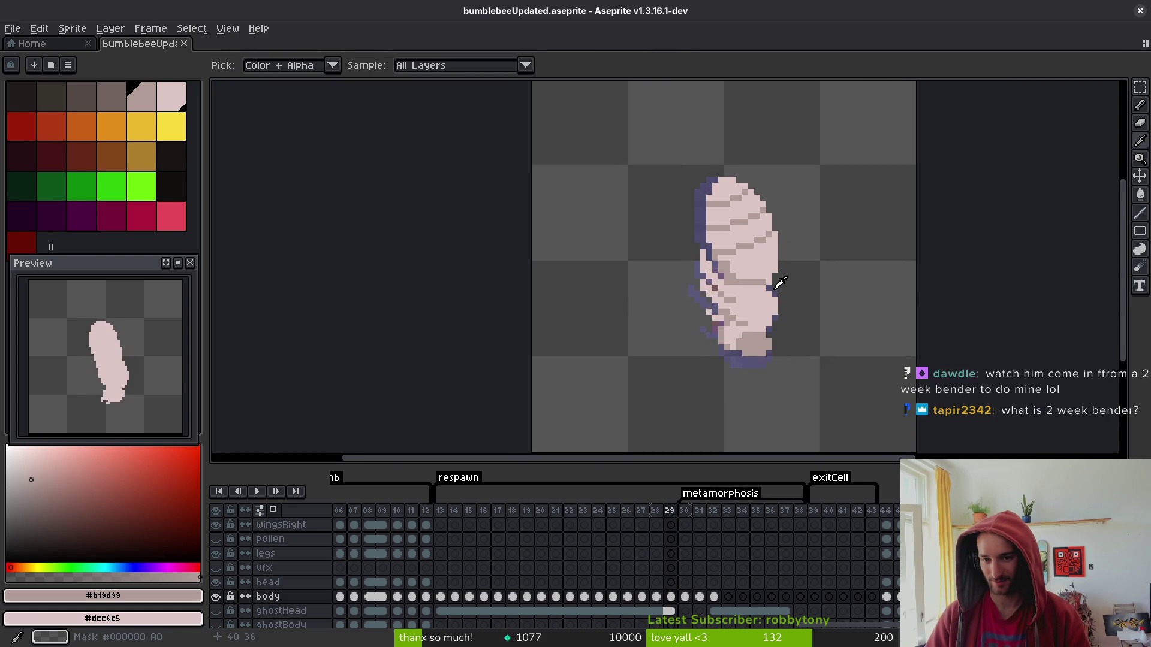
{"action": "scroll", "coordinate": [776, 251], "scroll_direction": "up", "scroll_amount": 3}
{"action": "scroll", "coordinate": [777, 252], "scroll_direction": "down", "scroll_amount": 3}
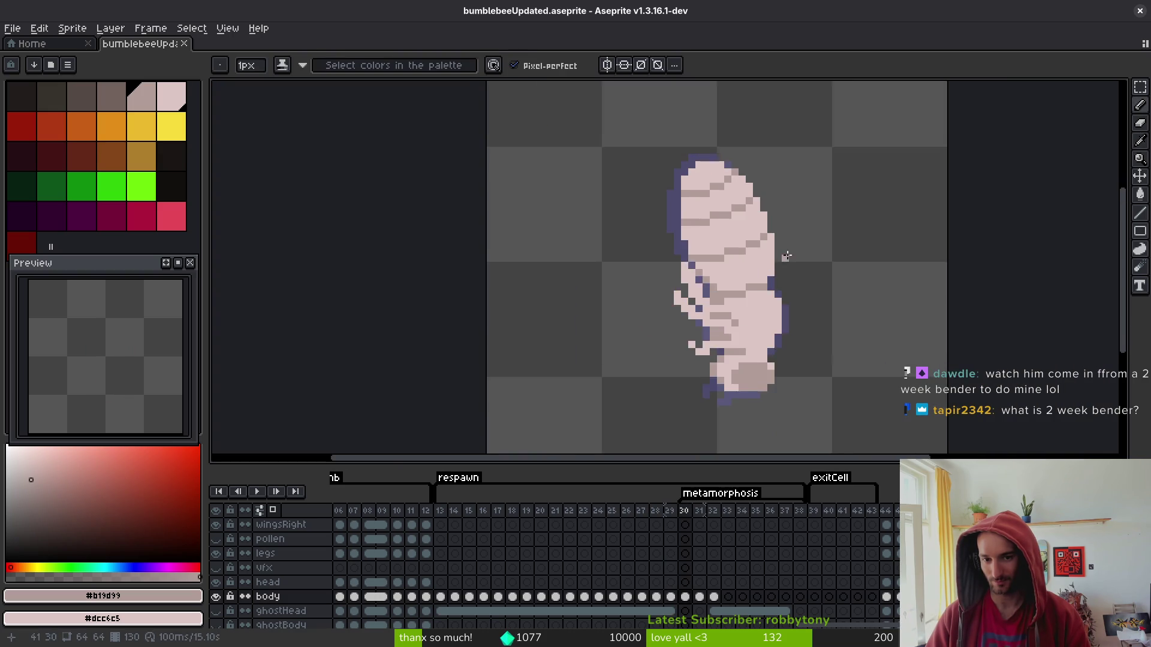
Compare frames 28 and 29, settling on frame 29 zoomed in.
{"action": "key", "text": "comma"}
{"action": "key", "text": "period"}
{"action": "key", "text": "comma"}
{"action": "key", "text": "comma"}
{"action": "key", "text": "period"}
{"action": "key", "text": "period"}
{"action": "key", "text": "comma"}
{"action": "key", "text": "period"}
{"action": "scroll", "coordinate": [790, 251], "scroll_direction": "up", "scroll_amount": 5}
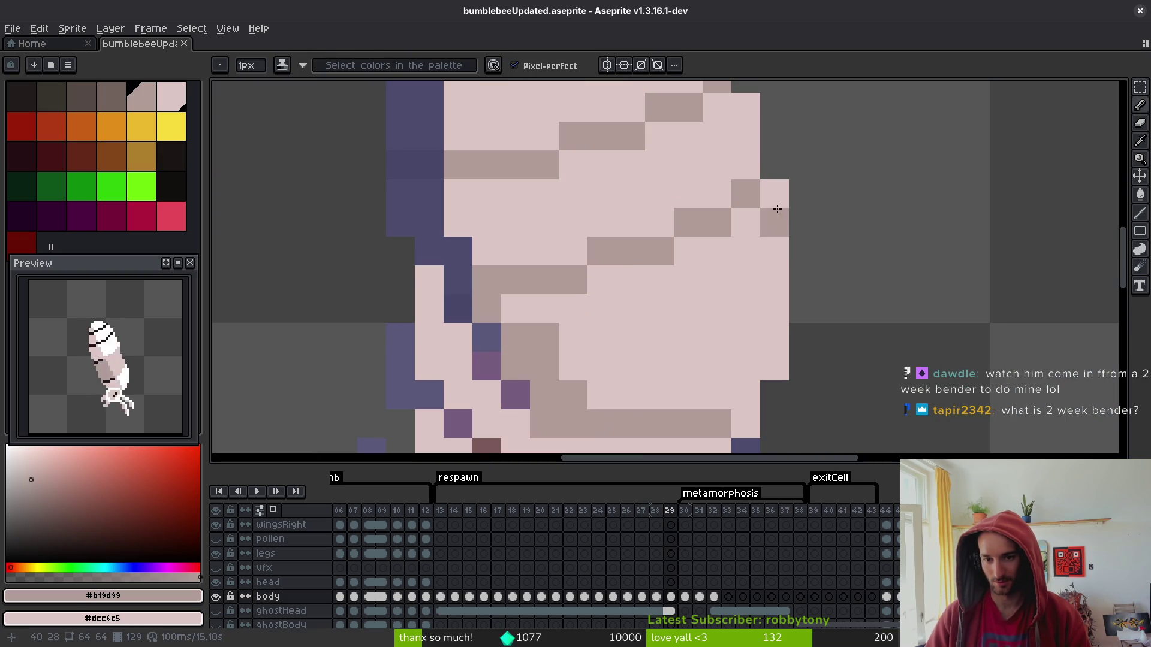
Repaint frame 29's stripe shading with dark pixels and light pink corrections.
{"action": "left_click", "coordinate": [750, 224]}
{"action": "mouse_move", "coordinate": [732, 244]}
{"action": "left_mouse_down"}
{"action": "mouse_move", "coordinate": [686, 244]}
{"action": "mouse_move", "coordinate": [604, 272]}
{"action": "mouse_move", "coordinate": [611, 254]}
{"action": "mouse_move", "coordinate": [689, 222]}
{"action": "left_mouse_up"}
{"action": "right_click", "coordinate": [745, 198]}
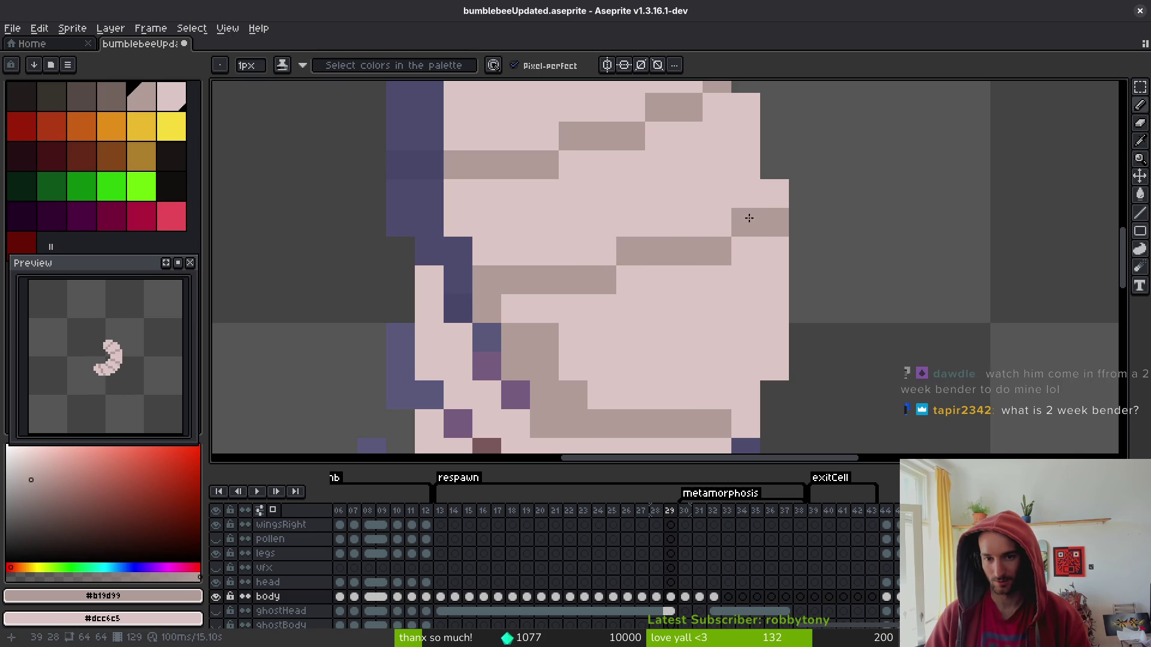
{"action": "left_click", "coordinate": [722, 117]}
{"action": "mouse_move", "coordinate": [664, 146]}
{"action": "left_mouse_down"}
{"action": "mouse_move", "coordinate": [653, 174]}
{"action": "mouse_move", "coordinate": [735, 276]}
{"action": "left_mouse_up"}
{"action": "right_click", "coordinate": [745, 290]}
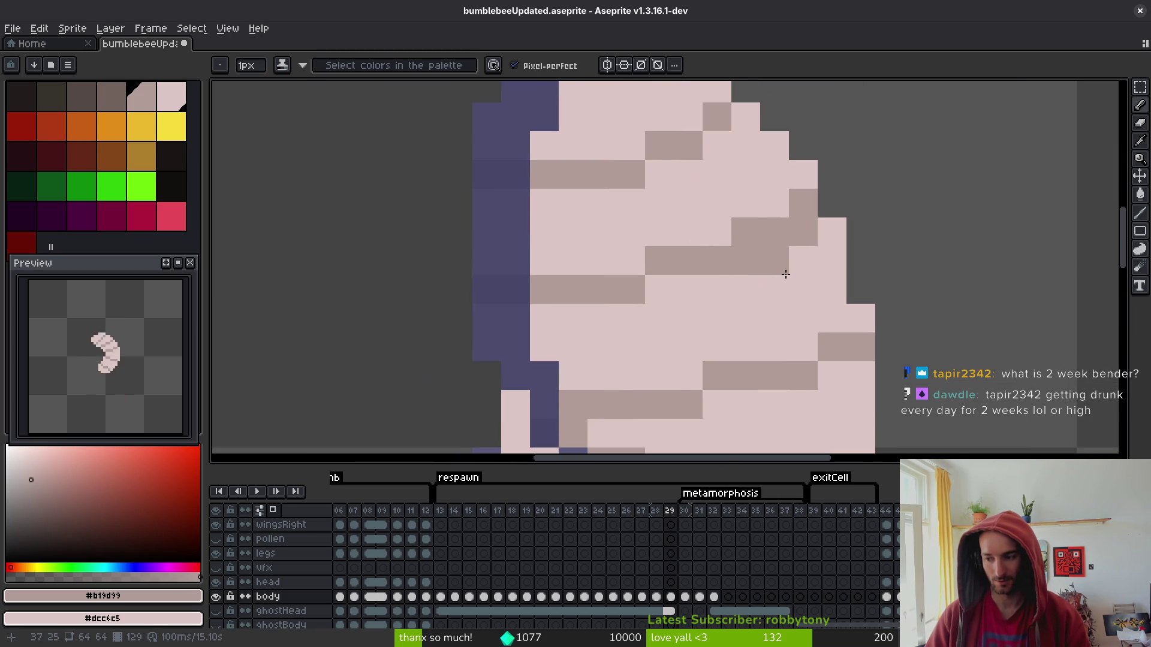
{"action": "right_click", "coordinate": [803, 203]}
{"action": "right_click", "coordinate": [746, 232]}
{"action": "left_click", "coordinate": [659, 290]}
{"action": "right_click", "coordinate": [659, 261]}
Add two darker shade pixels beside a stripe on frame 29.
{"action": "scroll", "coordinate": [792, 323], "scroll_direction": "down", "scroll_amount": 4}
{"action": "left_click_drag", "start_coordinate": [812, 259], "coordinate": [817, 236]}
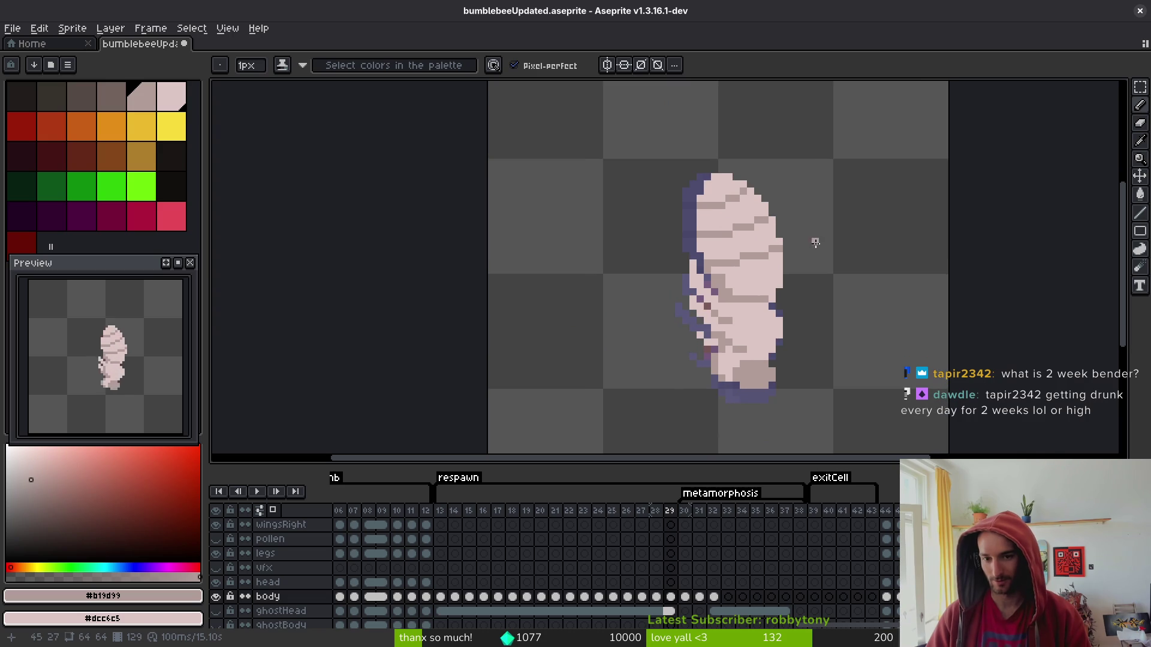
{"action": "scroll", "coordinate": [811, 241], "scroll_direction": "up", "scroll_amount": 2}
{"action": "left_click", "coordinate": [735, 175]}
{"action": "left_click", "coordinate": [740, 161]}
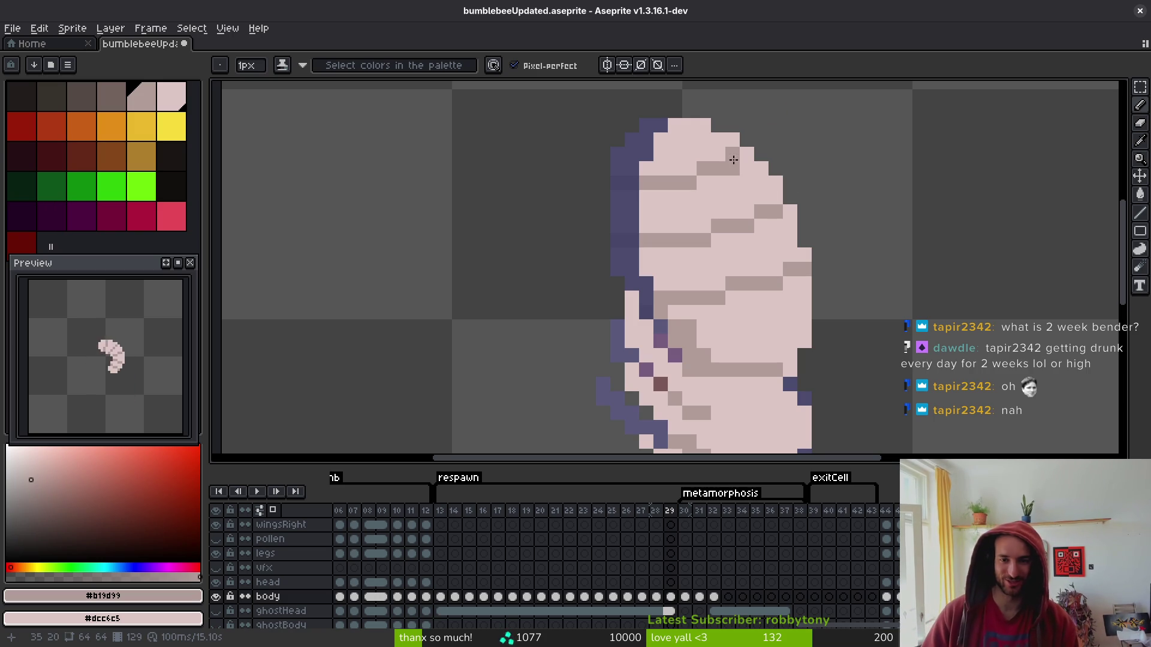
{"action": "scroll", "coordinate": [737, 174], "scroll_direction": "down", "scroll_amount": 3}
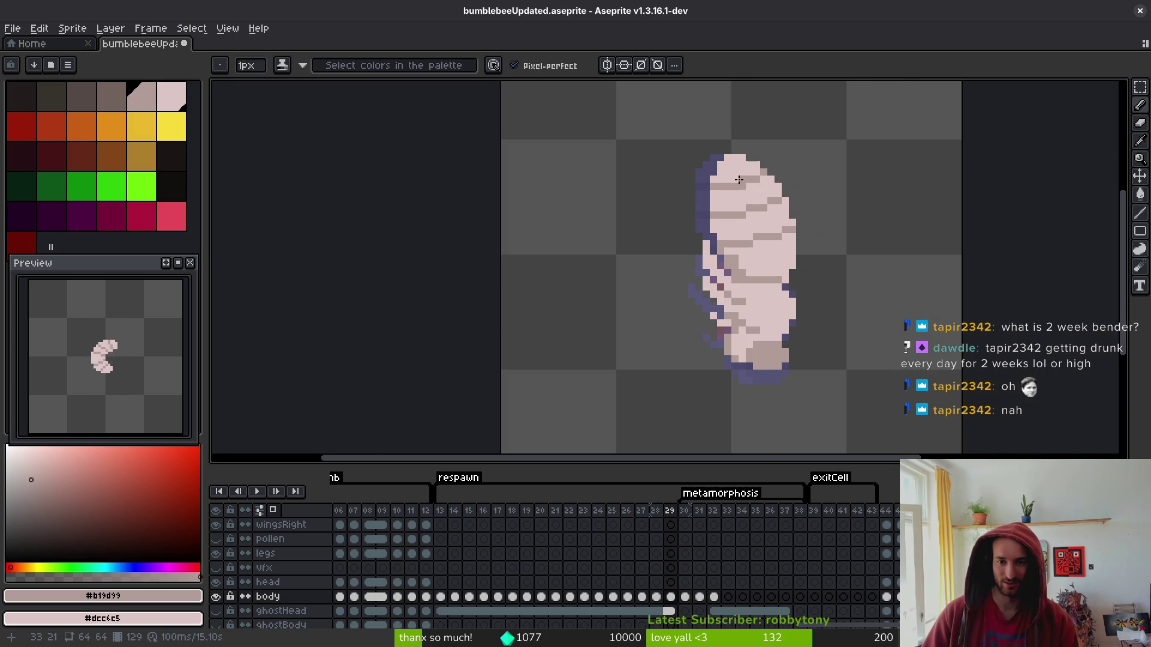
{"action": "scroll", "coordinate": [759, 174], "scroll_direction": "down", "scroll_amount": 2}
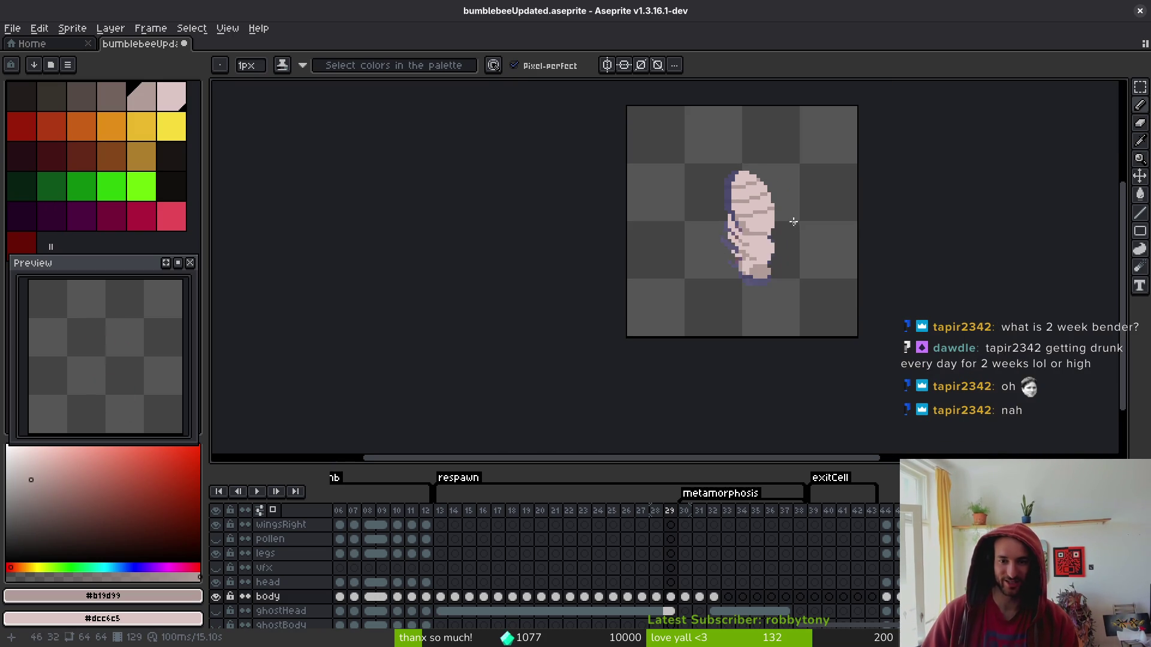
Advance to frame 31 and pick the body's light pink colour.
{"action": "key", "text": "Right"}
{"action": "scroll", "coordinate": [771, 201], "scroll_direction": "up", "scroll_amount": 3}
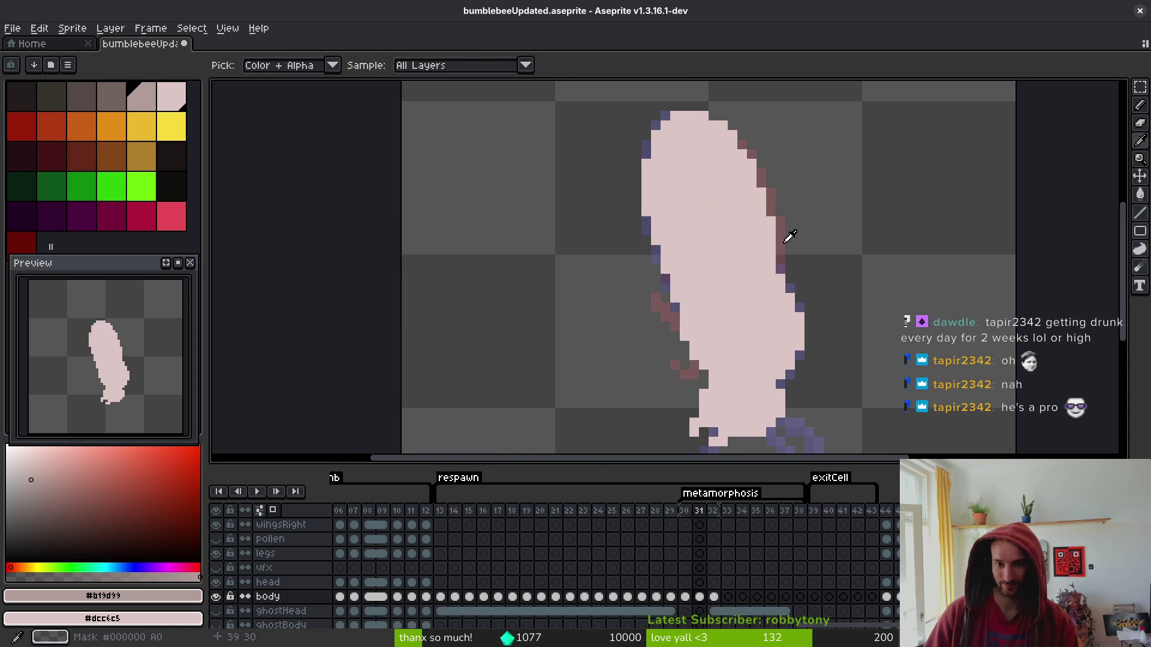
{"action": "key", "text": "Right"}
{"action": "scroll", "coordinate": [743, 213], "scroll_direction": "down", "scroll_amount": 1}
{"action": "scroll", "coordinate": [739, 174], "scroll_direction": "up", "scroll_amount": 1}
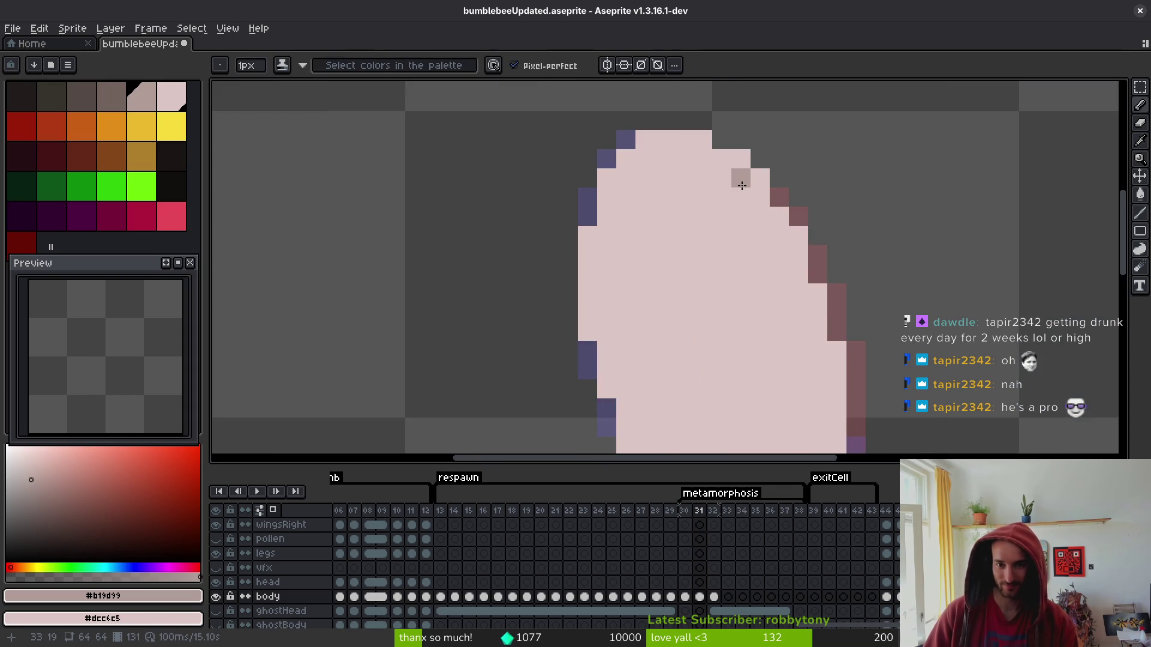
{"action": "scroll", "coordinate": [812, 287], "scroll_direction": "down", "scroll_amount": 2}
{"action": "scroll", "coordinate": [812, 288], "scroll_direction": "up", "scroll_amount": 3}
{"action": "left_click", "coordinate": [760, 255], "text": "alt"}
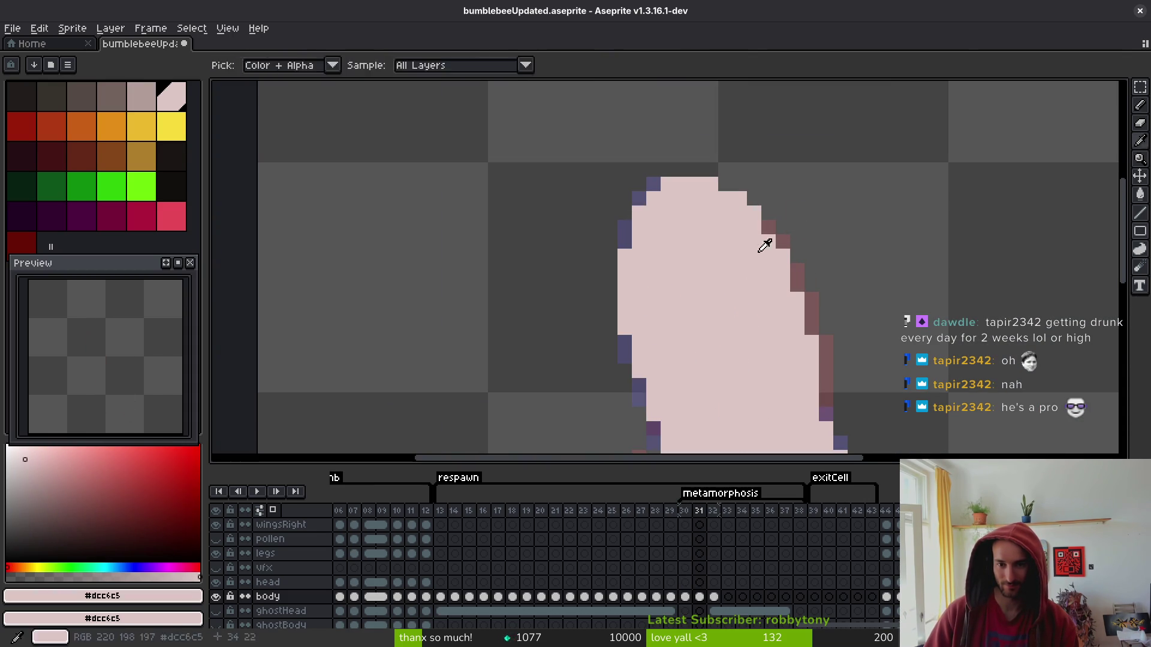
{"action": "scroll", "coordinate": [821, 288], "scroll_direction": "down", "scroll_amount": 4}
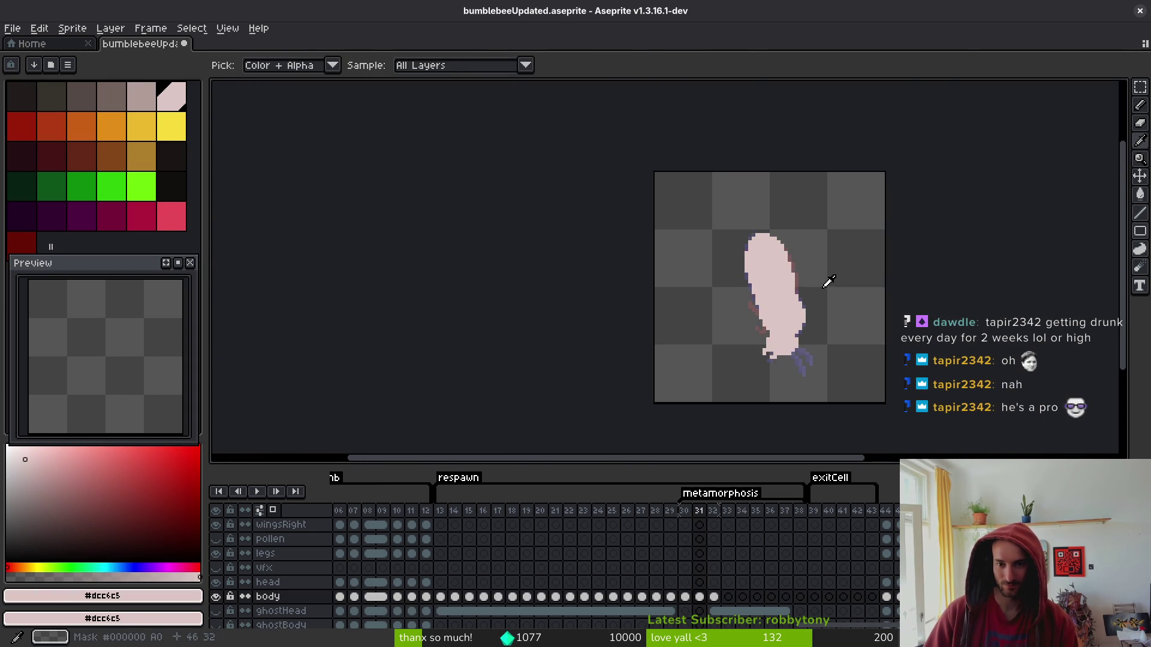
{"action": "scroll", "coordinate": [824, 285], "scroll_direction": "up", "scroll_amount": 3}
Erase three stray pink pixels on frame 31's body edge, undoing the last one.
{"action": "key", "text": "e"}
{"action": "scroll", "coordinate": [783, 230], "scroll_direction": "up", "scroll_amount": 3}
{"action": "left_click", "coordinate": [740, 244]}
{"action": "left_click", "coordinate": [711, 215]}
{"action": "left_click", "coordinate": [725, 229]}
{"action": "scroll", "coordinate": [737, 228], "scroll_direction": "down", "scroll_amount": 4}
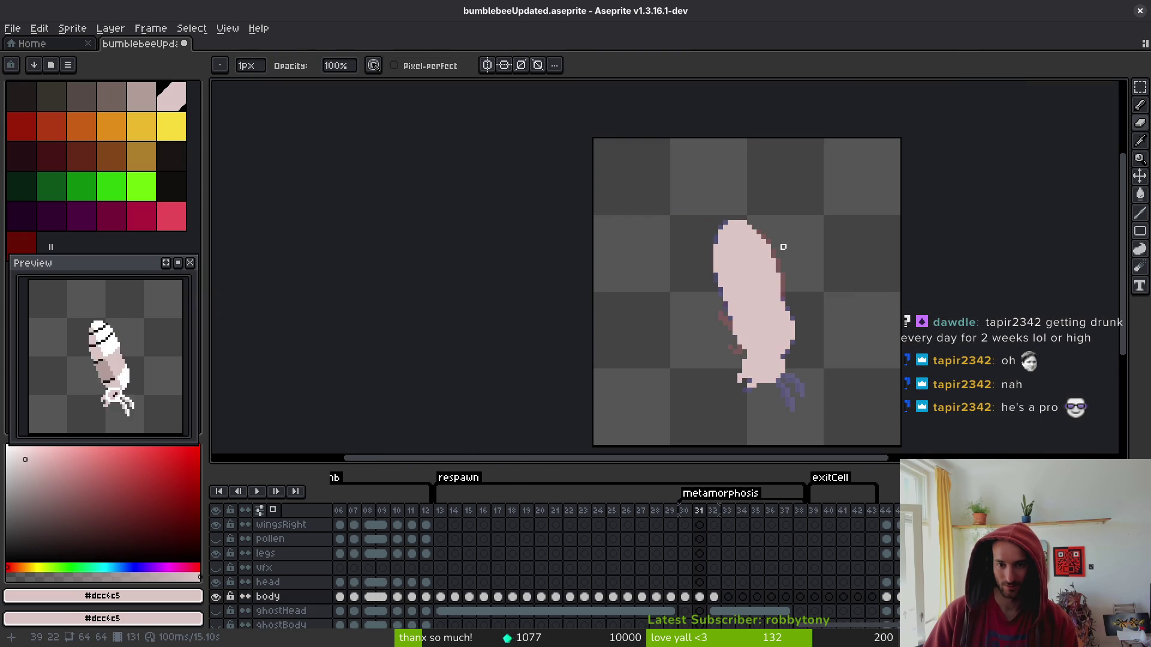
{"action": "scroll", "coordinate": [769, 252], "scroll_direction": "up", "scroll_amount": 2}
{"action": "scroll", "coordinate": [779, 258], "scroll_direction": "down", "scroll_amount": 3}
{"action": "key", "text": "ctrl+z"}
{"action": "key", "text": "ctrl+z"}
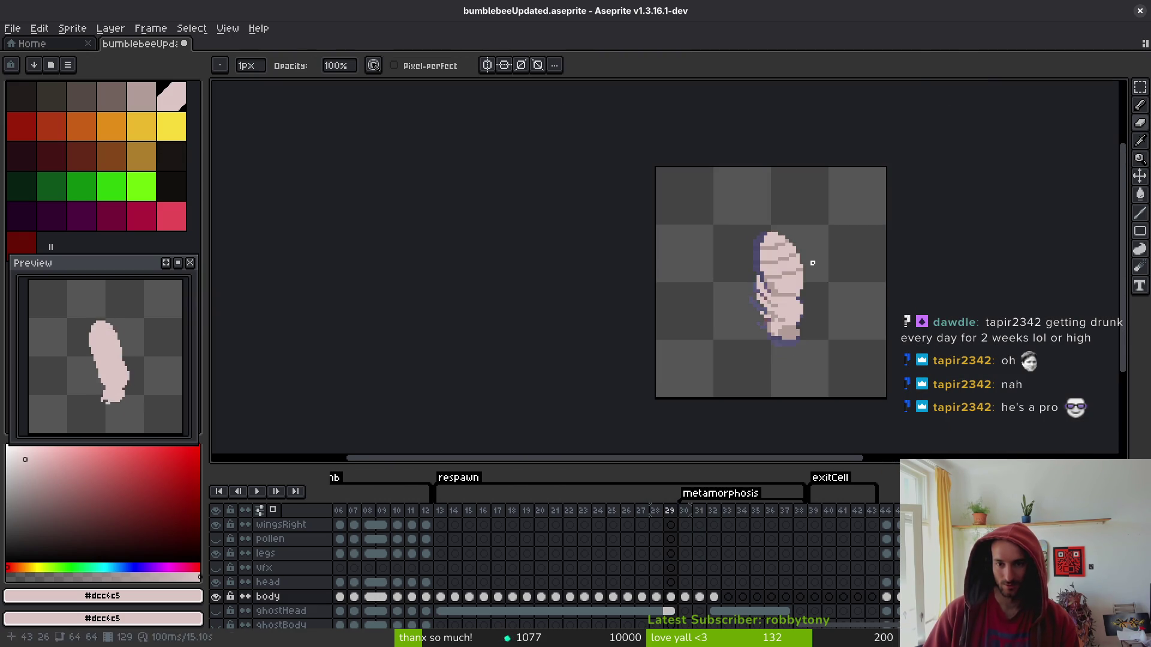
{"action": "key", "text": "ctrl+y"}
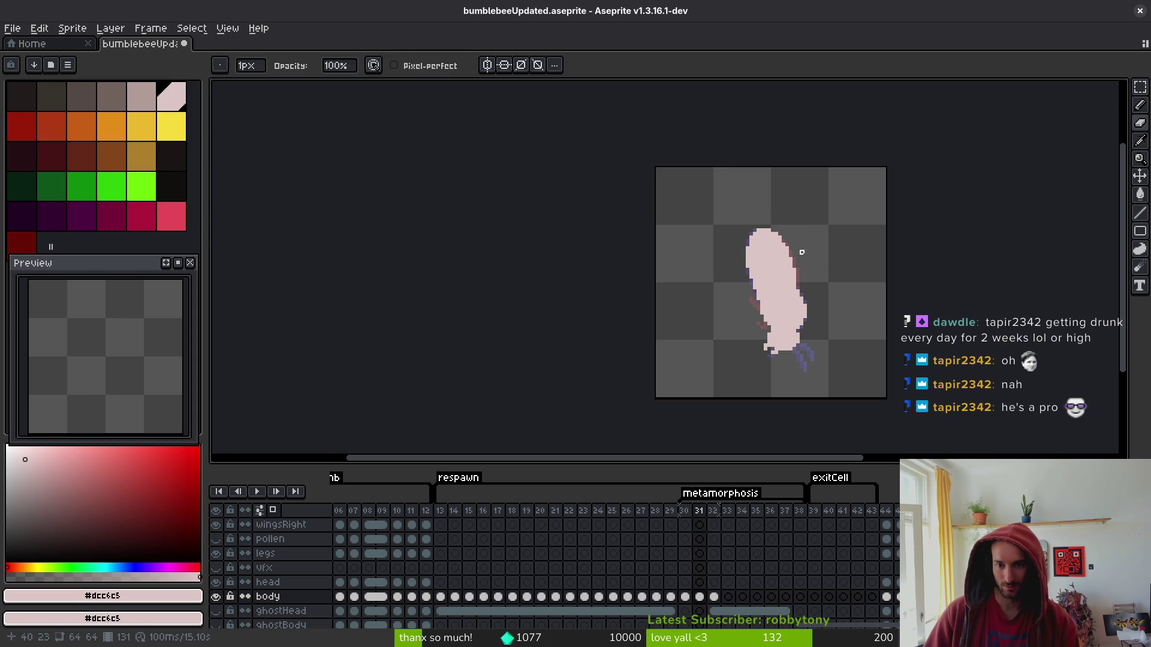
{"action": "scroll", "coordinate": [811, 254], "scroll_direction": "up", "scroll_amount": 3}
{"action": "scroll", "coordinate": [801, 224], "scroll_direction": "down", "scroll_amount": 3}
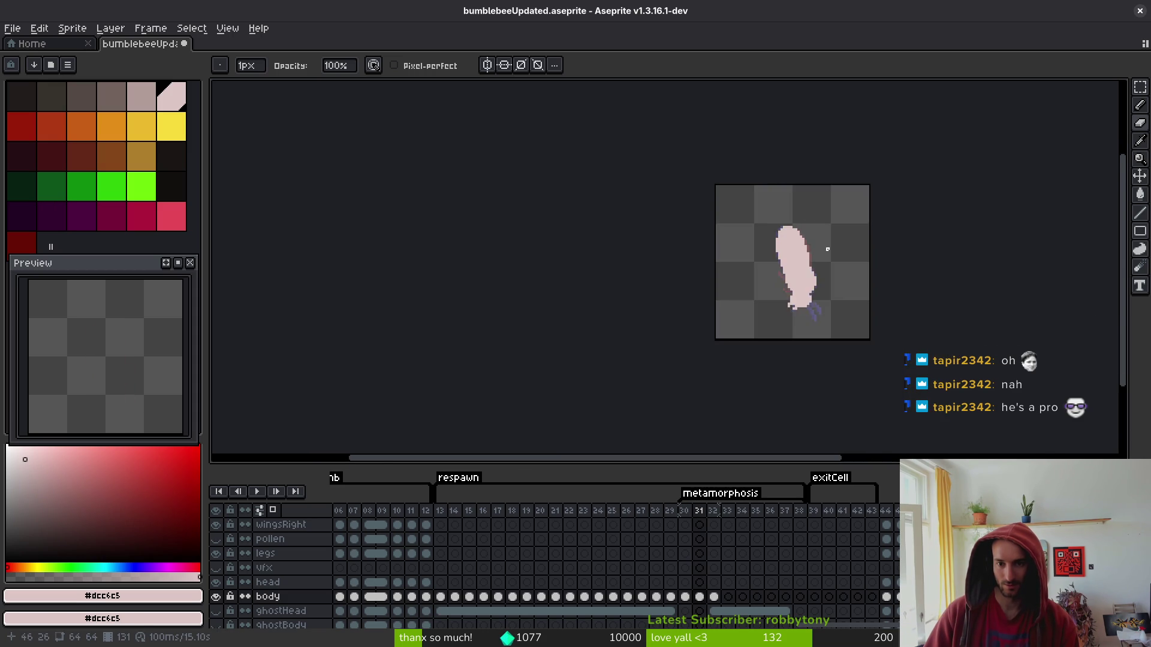
{"action": "scroll", "coordinate": [768, 221], "scroll_direction": "up", "scroll_amount": 5}
Erase two pixels along the body's top and upper-right edge.
{"action": "key", "text": "f"}
{"action": "scroll", "coordinate": [723, 191], "scroll_direction": "up", "scroll_amount": 1}
{"action": "key", "text": "e"}
{"action": "scroll", "coordinate": [847, 246], "scroll_direction": "down", "scroll_amount": 4}
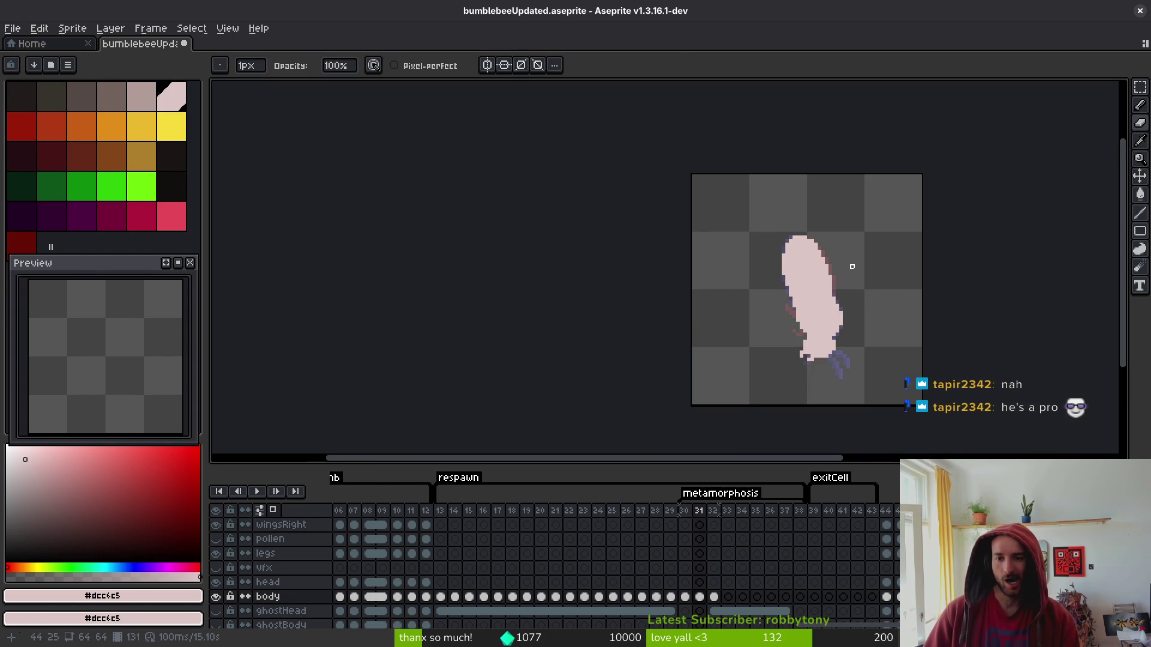
{"action": "scroll", "coordinate": [799, 216], "scroll_direction": "up", "scroll_amount": 3}
{"action": "key", "text": "f"}
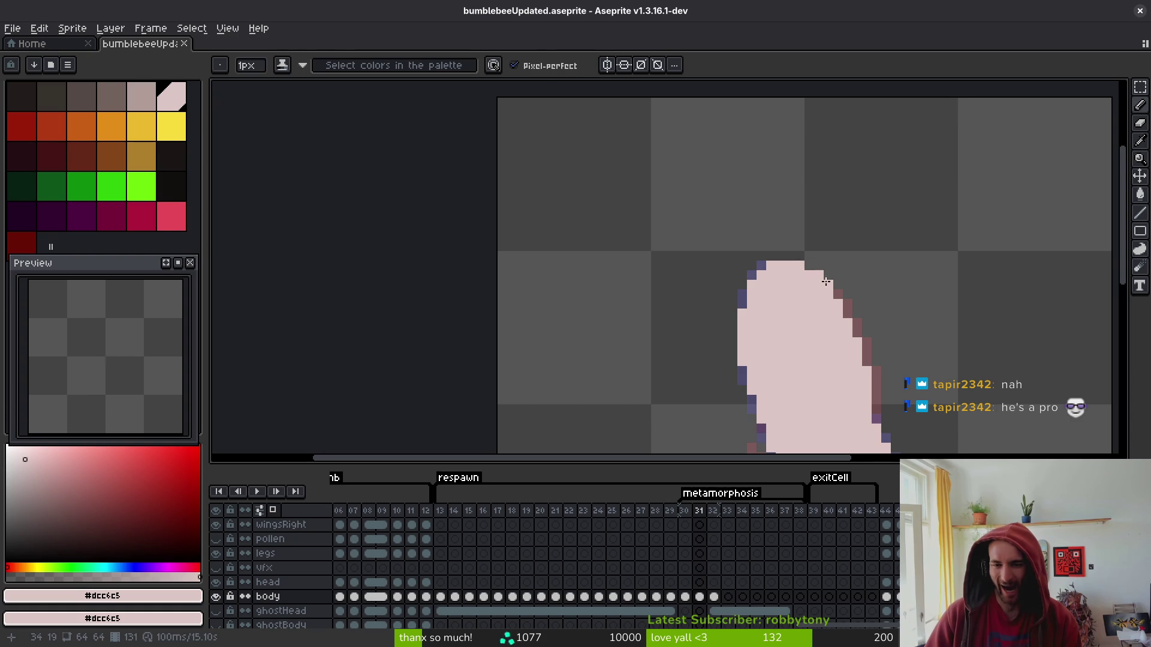
{"action": "key", "text": "e"}
{"action": "left_click", "coordinate": [799, 265]}
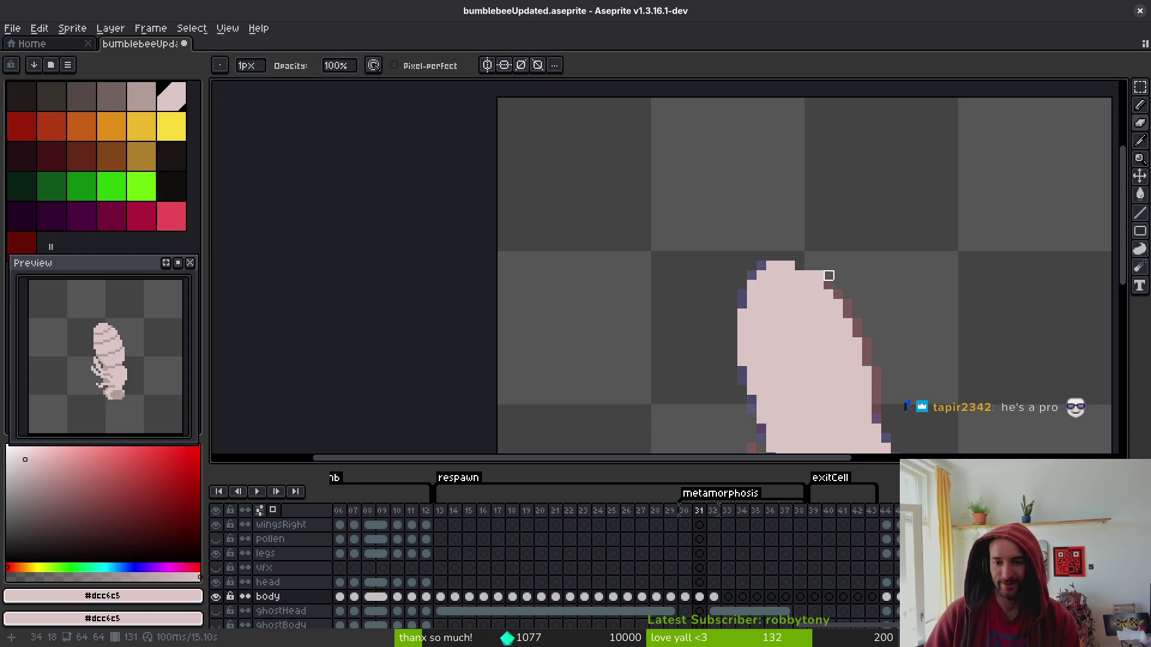
{"action": "left_click", "coordinate": [819, 275]}
{"action": "scroll", "coordinate": [866, 237], "scroll_direction": "down", "scroll_amount": 3}
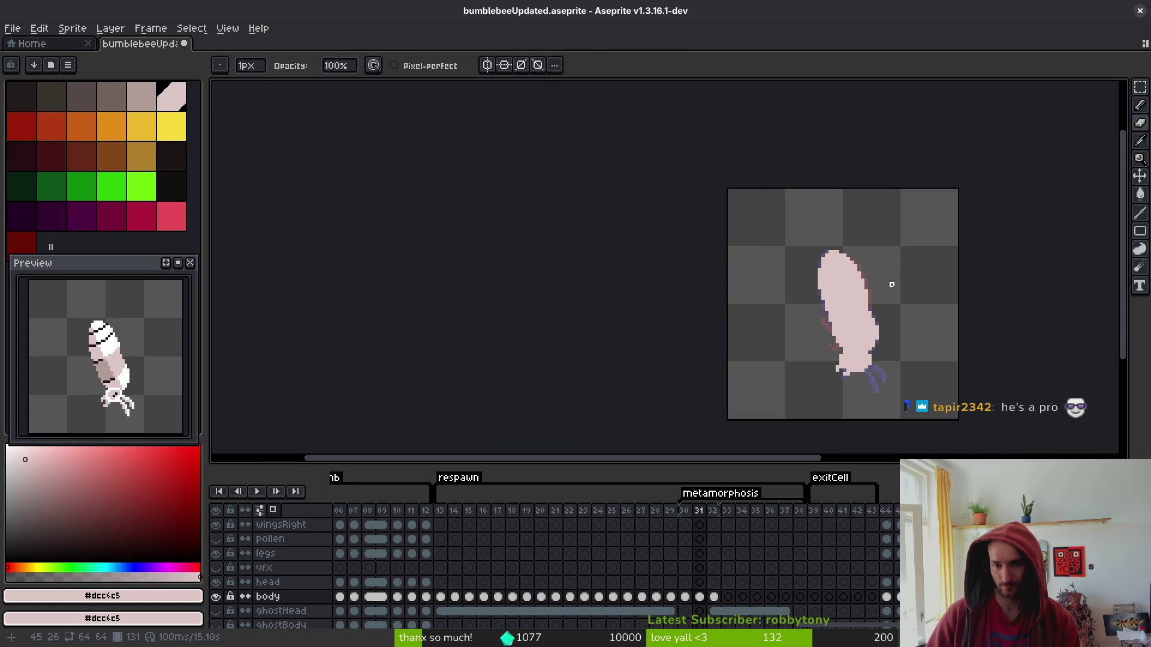
Flip between frames 31 and 32 to check the trimmed edge.
{"action": "key", "text": "i"}
{"action": "key", "text": "Right"}
{"action": "key", "text": "Left"}
{"action": "key", "text": "Right"}
{"action": "key", "text": "Left"}
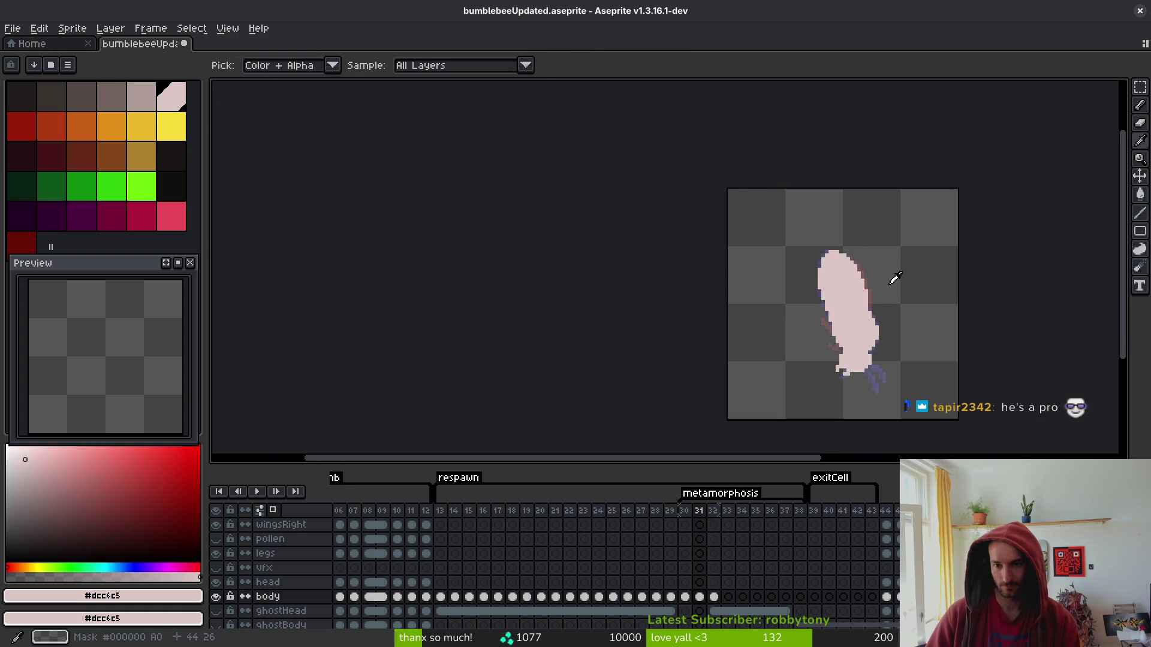
{"action": "key", "text": "Right"}
{"action": "scroll", "coordinate": [863, 258], "scroll_direction": "up", "scroll_amount": 4}
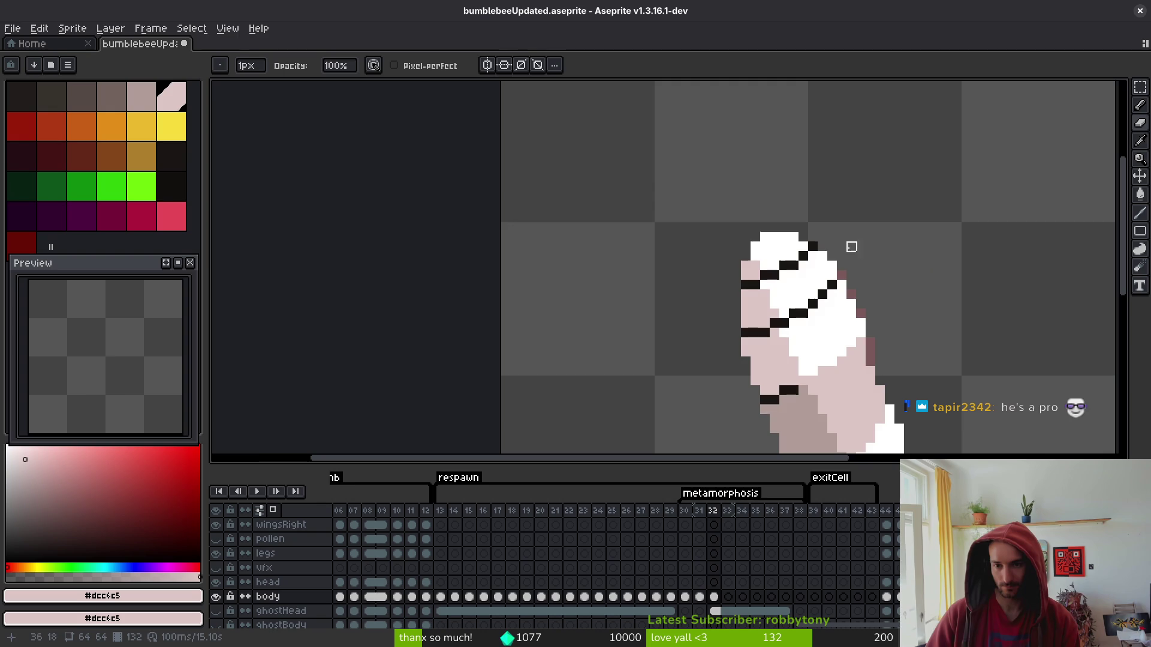
{"action": "key", "text": "Left"}
{"action": "key", "text": "Right"}
{"action": "key", "text": "Left"}
{"action": "key", "text": "Left"}
{"action": "key", "text": "Right"}
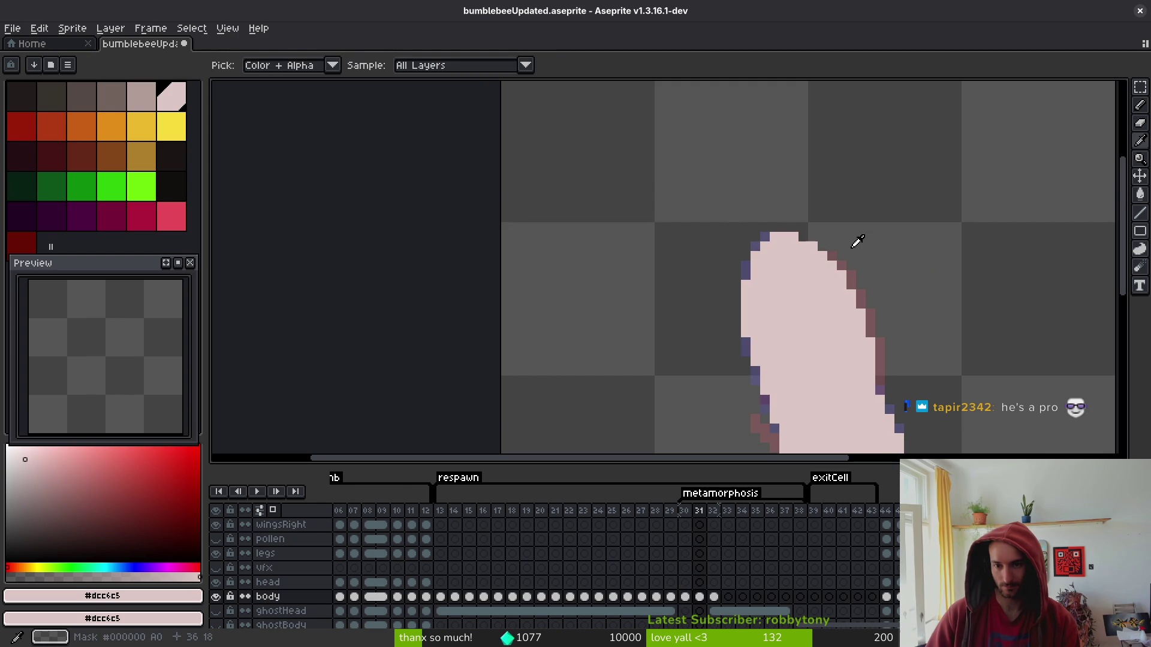
{"action": "key", "text": "b"}
Undo the last erasure, recheck neighbouring frames, and save bumblebeeUpdated.aseprite.
{"action": "key", "text": "ctrl+z"}
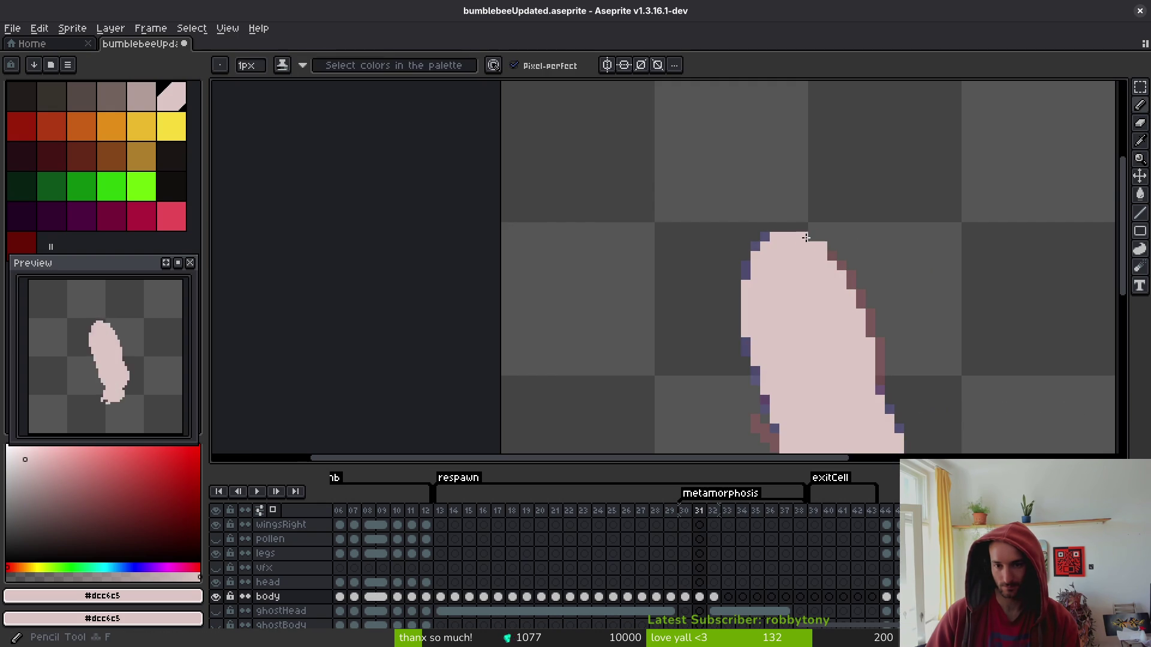
{"action": "scroll", "coordinate": [881, 264], "scroll_direction": "down", "scroll_amount": 2}
{"action": "key", "text": "i"}
{"action": "key", "text": "Right"}
{"action": "key", "text": "Left"}
{"action": "key", "text": "Left"}
{"action": "key", "text": "Right"}
{"action": "key", "text": "Right"}
{"action": "key", "text": "b"}
{"action": "key", "text": "ctrl+s"}
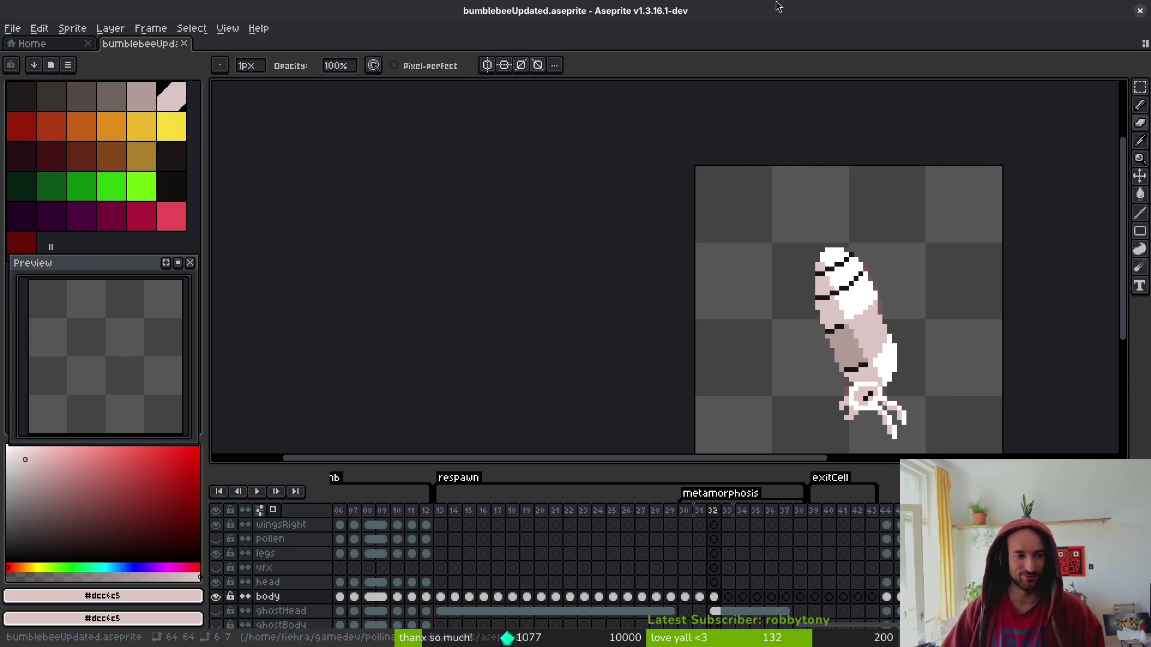
Sample the greyish stripe colour #b19d99 from frame 30 and return to frame 31.
{"action": "left_click_drag", "start_coordinate": [118, 269], "coordinate": [116, 252]}
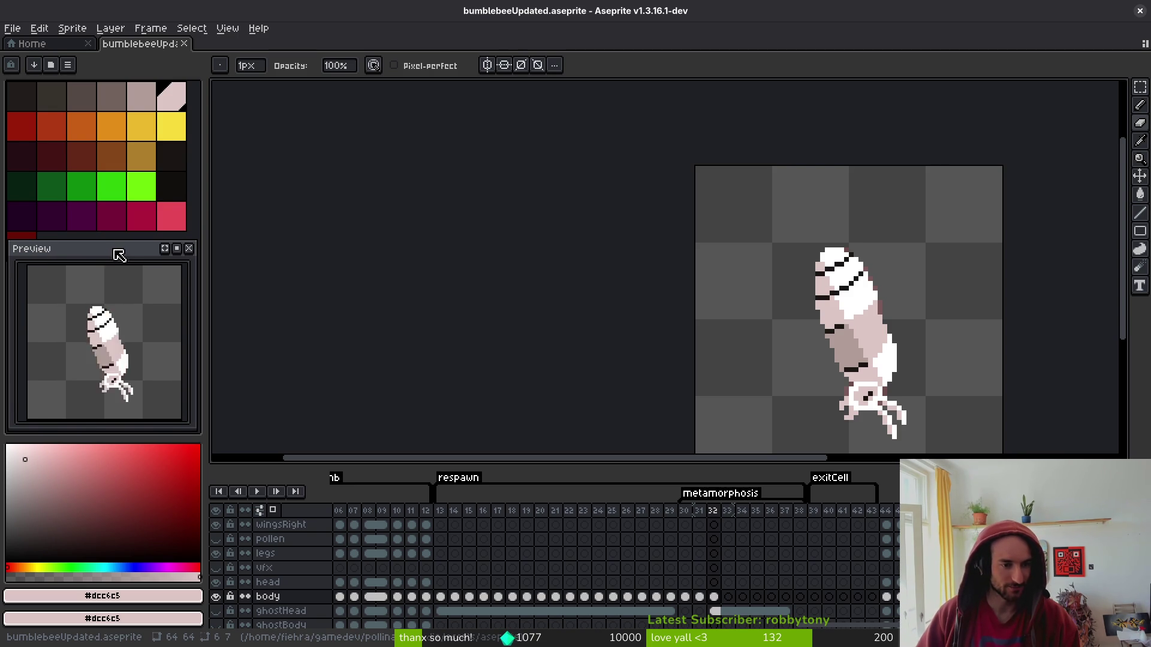
{"action": "key", "text": "Left"}
{"action": "key", "text": "Left"}
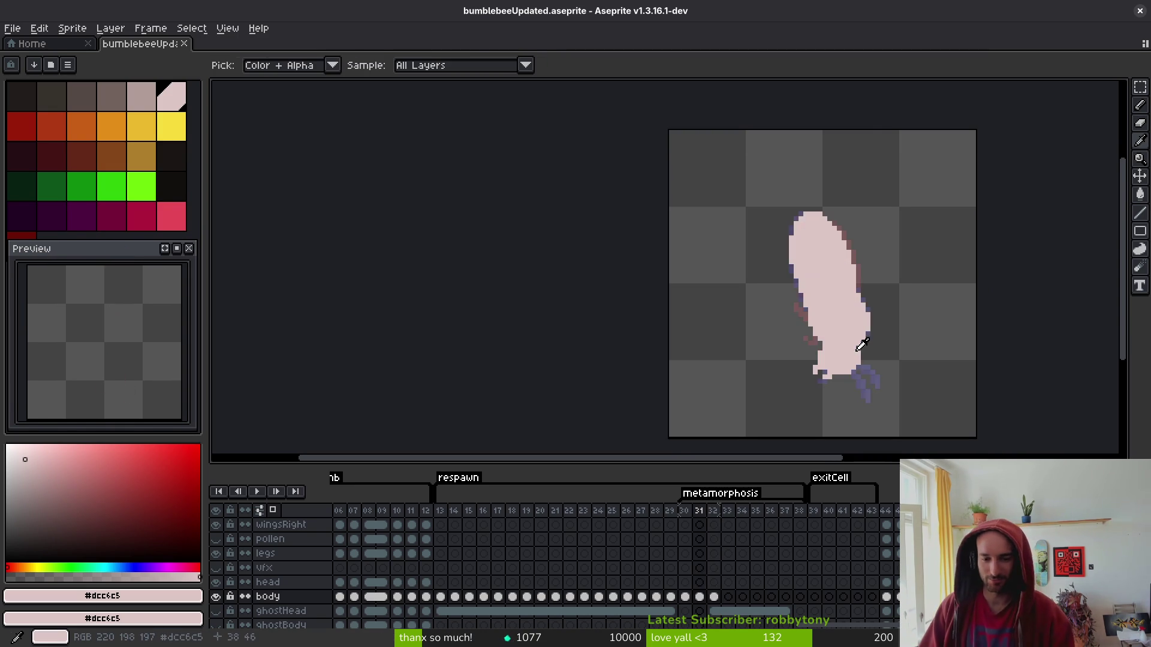
{"action": "left_click", "coordinate": [826, 243]}
{"action": "key", "text": "b"}
{"action": "key", "text": "Right"}
Draw a first greyish stripe across frame 31's bee body.
{"action": "scroll", "coordinate": [828, 252], "scroll_direction": "up", "scroll_amount": 4}
{"action": "key", "text": "Left"}
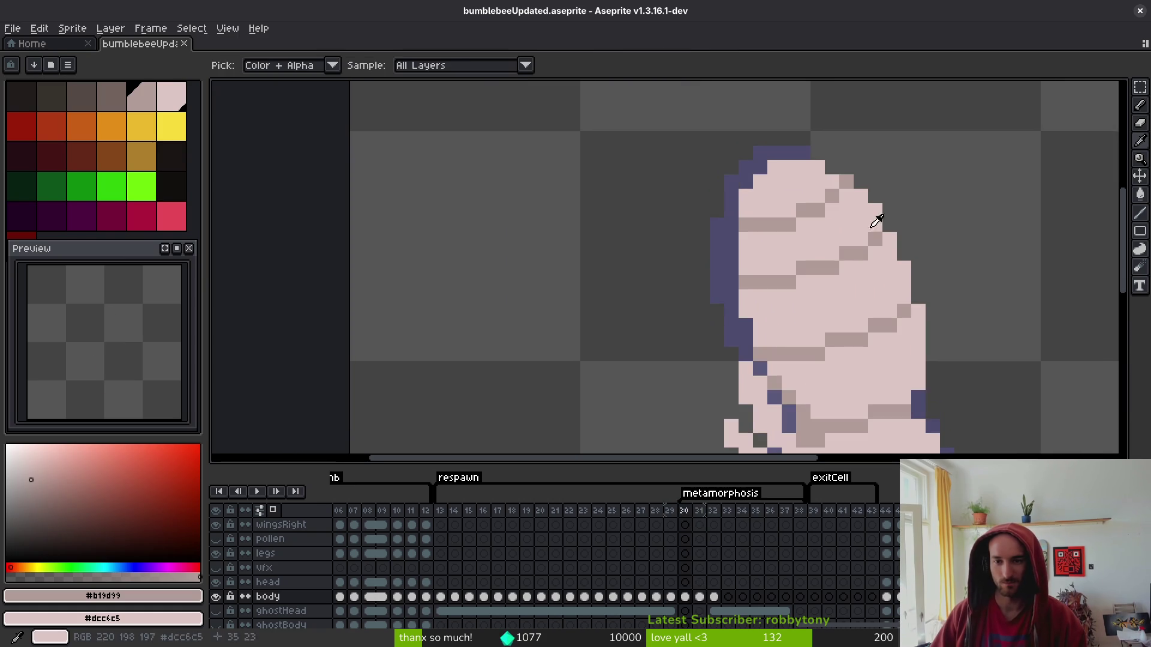
{"action": "key", "text": "Right"}
{"action": "left_click", "coordinate": [832, 196]}
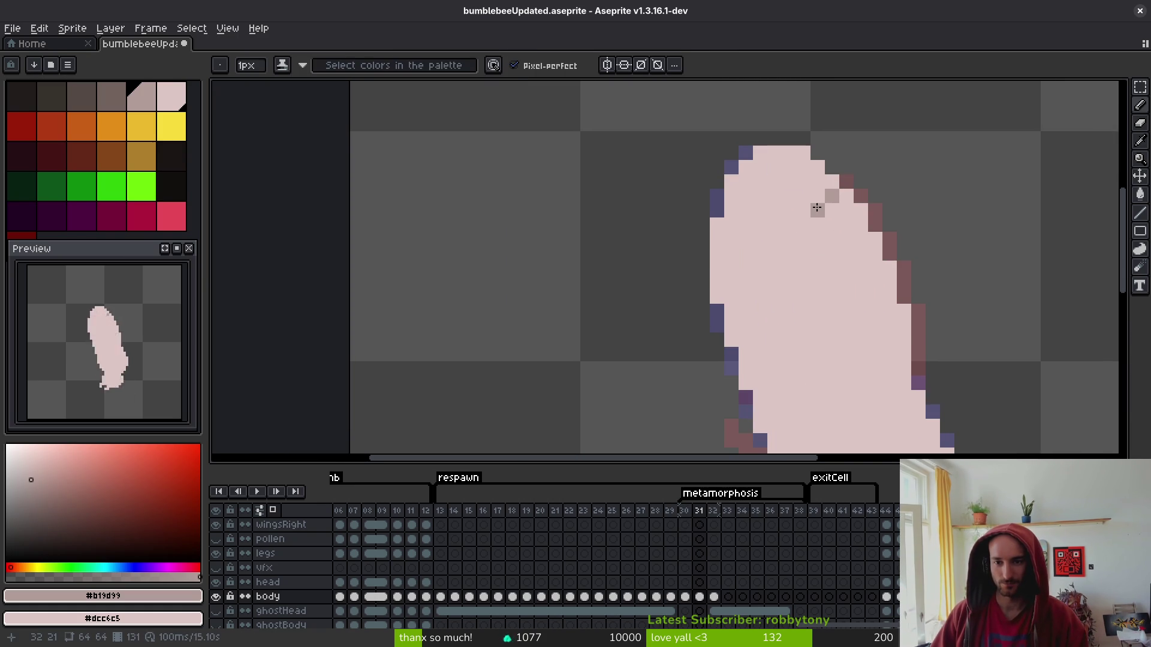
{"action": "mouse_move", "coordinate": [817, 206]}
{"action": "left_mouse_down"}
{"action": "mouse_move", "coordinate": [785, 225]}
{"action": "mouse_move", "coordinate": [728, 225]}
{"action": "mouse_move", "coordinate": [748, 228]}
{"action": "left_mouse_up"}
{"action": "scroll", "coordinate": [747, 229], "scroll_direction": "down", "scroll_amount": 3}
{"action": "scroll", "coordinate": [779, 239], "scroll_direction": "up", "scroll_amount": 3}
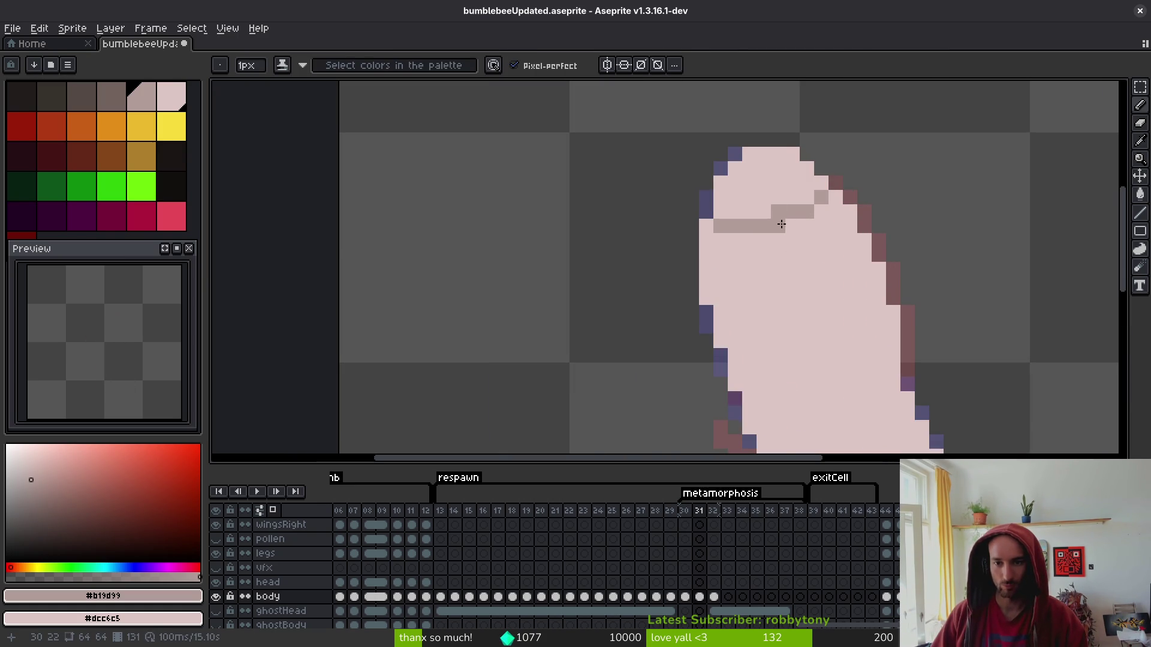
{"action": "scroll", "coordinate": [808, 282], "scroll_direction": "down", "scroll_amount": 3}
Compare frame 30's stripes, then try a short diagonal stripe on frame 31 and undo it.
{"action": "key", "text": "Left"}
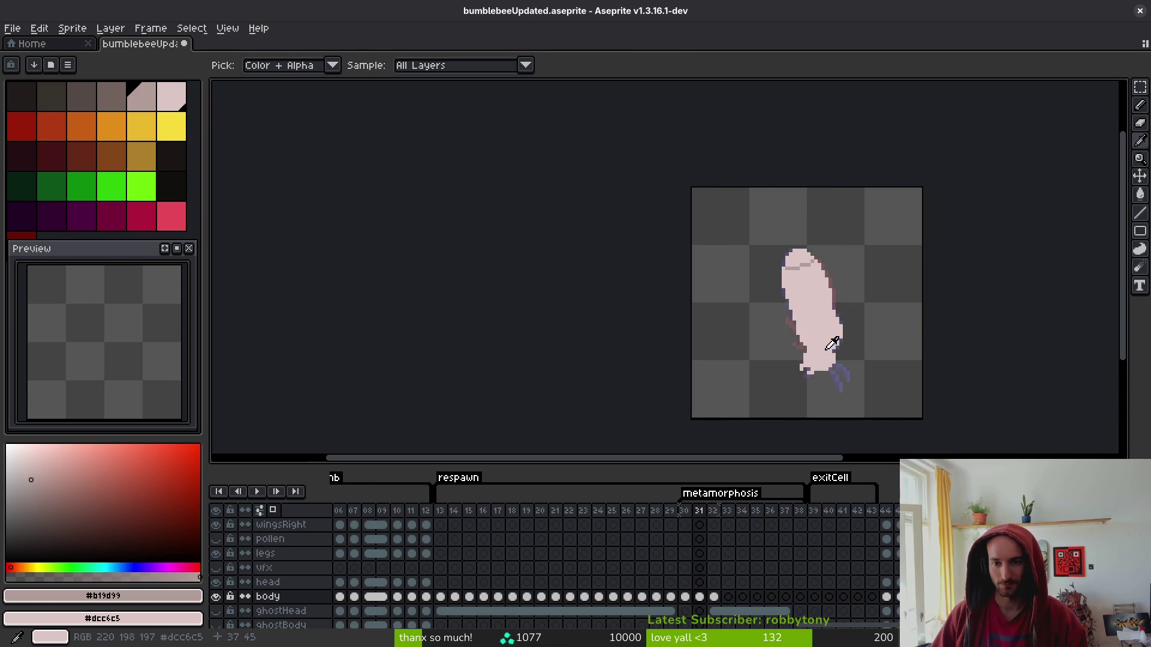
{"action": "scroll", "coordinate": [839, 269], "scroll_direction": "up", "scroll_amount": 3}
{"action": "key", "text": "Right"}
{"action": "key", "text": "Left"}
{"action": "key", "text": "Right"}
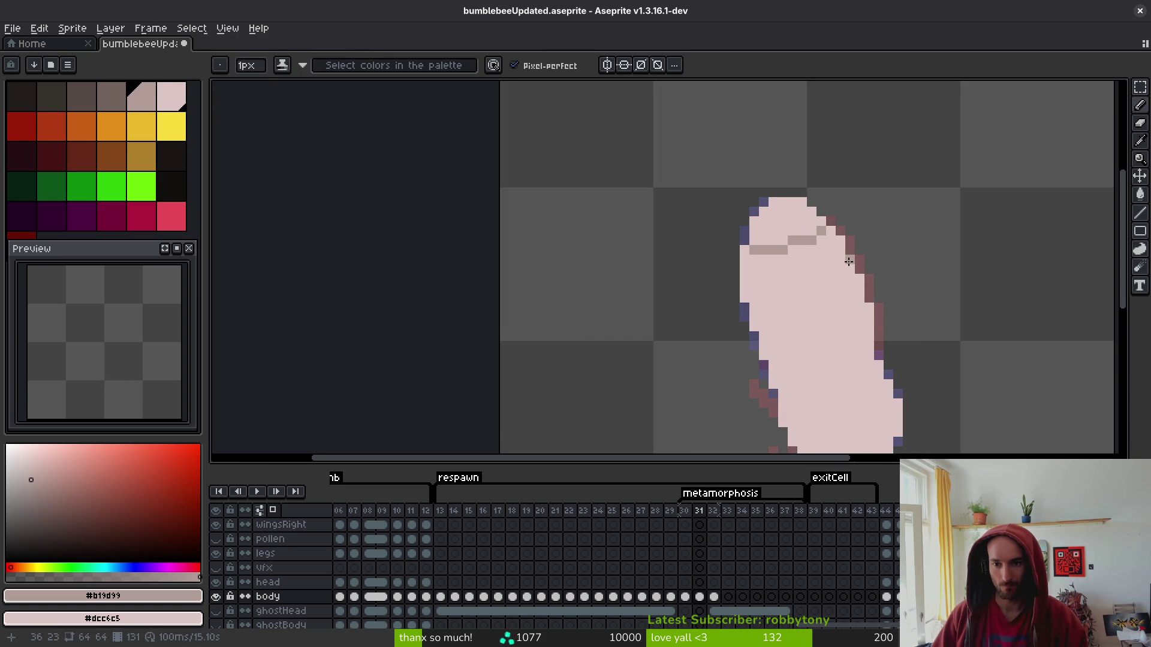
{"action": "left_click_drag", "start_coordinate": [849, 266], "coordinate": [780, 290]}
{"action": "key", "text": "ctrl+z"}
{"action": "key", "text": "ctrl+z"}
{"action": "key", "text": "ctrl+z"}
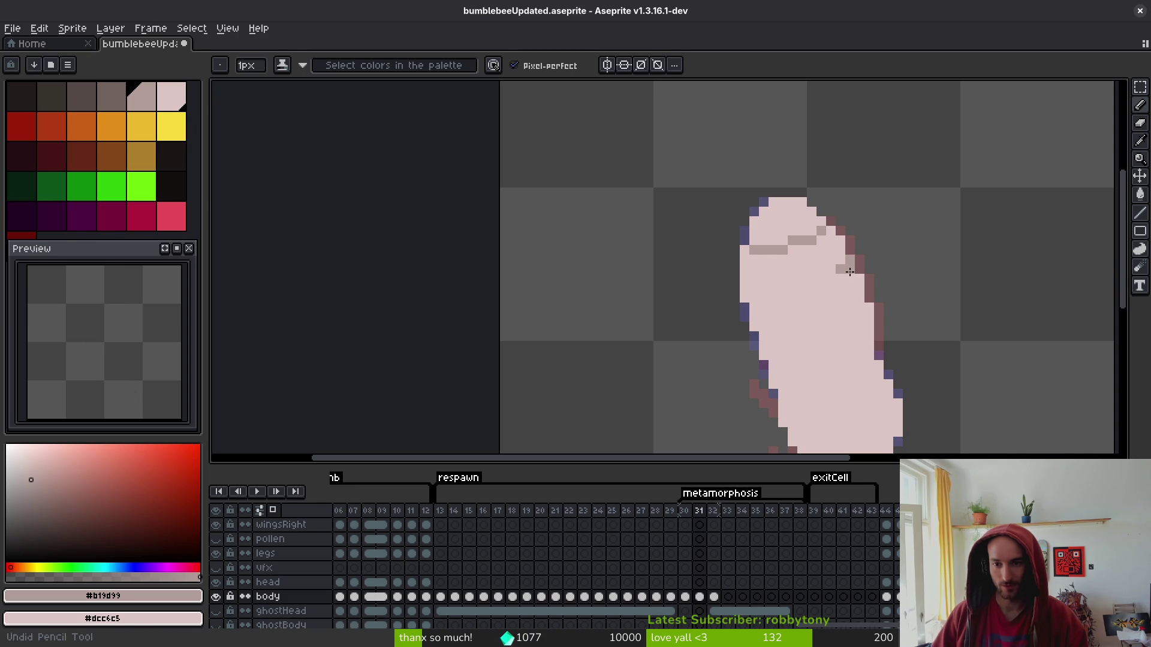
Redraw the diagonal stripe higher on the body and save the bumblebee file.
{"action": "left_click_drag", "start_coordinate": [839, 277], "coordinate": [752, 308]}
{"action": "scroll", "coordinate": [814, 331], "scroll_direction": "down", "scroll_amount": 1}
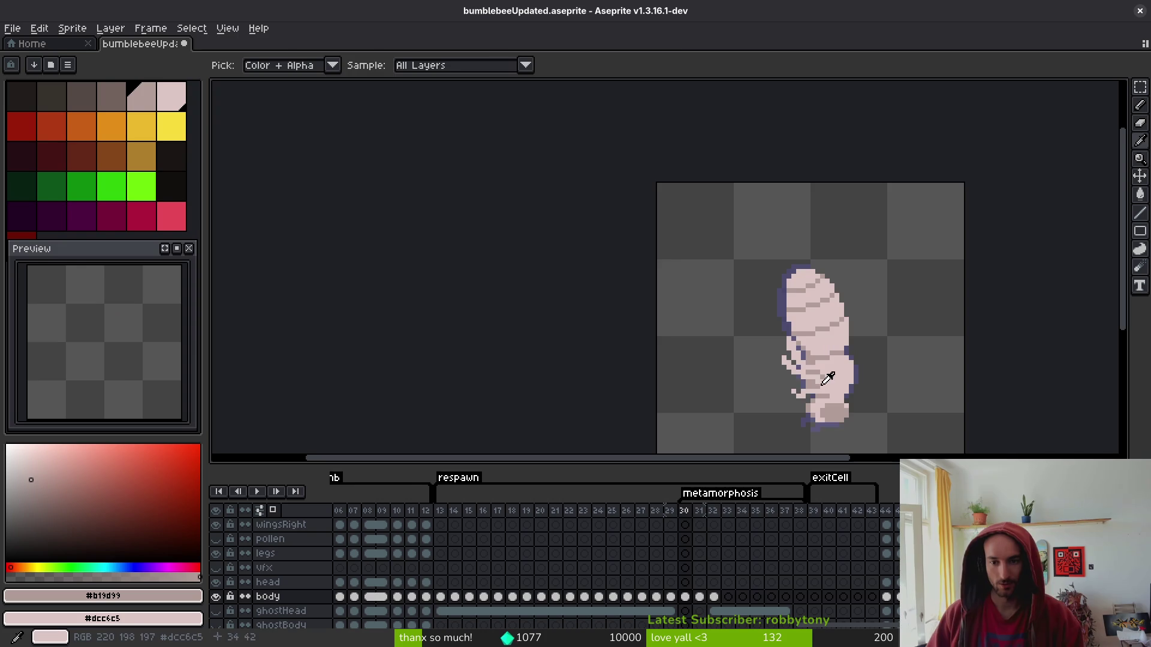
{"action": "scroll", "coordinate": [780, 347], "scroll_direction": "up", "scroll_amount": 3}
{"action": "mouse_move", "coordinate": [814, 253]}
{"action": "left_mouse_down"}
{"action": "mouse_move", "coordinate": [796, 257]}
{"action": "mouse_move", "coordinate": [873, 249]}
{"action": "mouse_move", "coordinate": [861, 241]}
{"action": "left_mouse_up"}
{"action": "key", "text": "ctrl+s"}
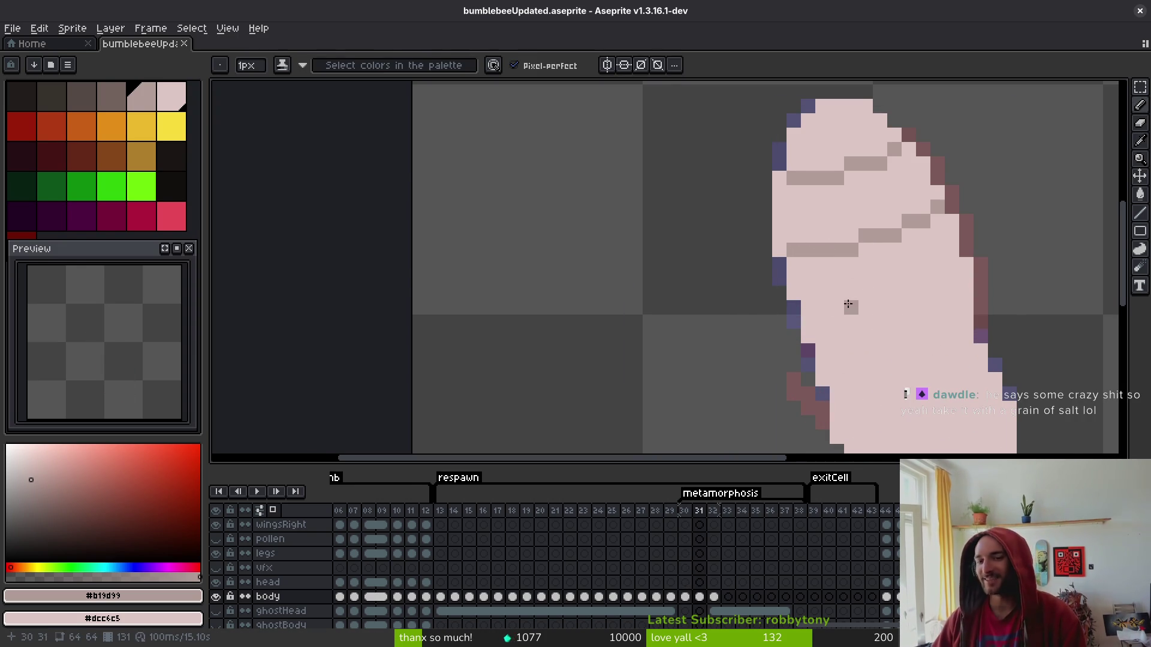
Add another long diagonal grey stripe further down the body, checking it against frame 30.
{"action": "key", "text": "i"}
{"action": "scroll", "coordinate": [890, 300], "scroll_direction": "down", "scroll_amount": 2}
{"action": "key", "text": "b"}
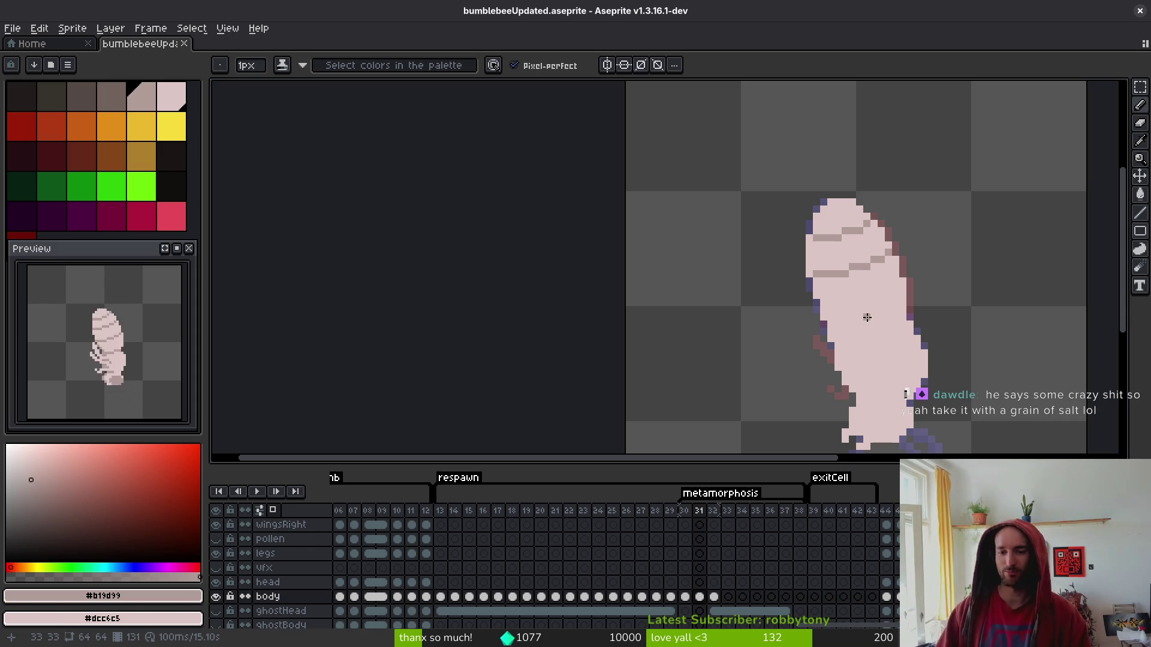
{"action": "left_click", "coordinate": [881, 309]}
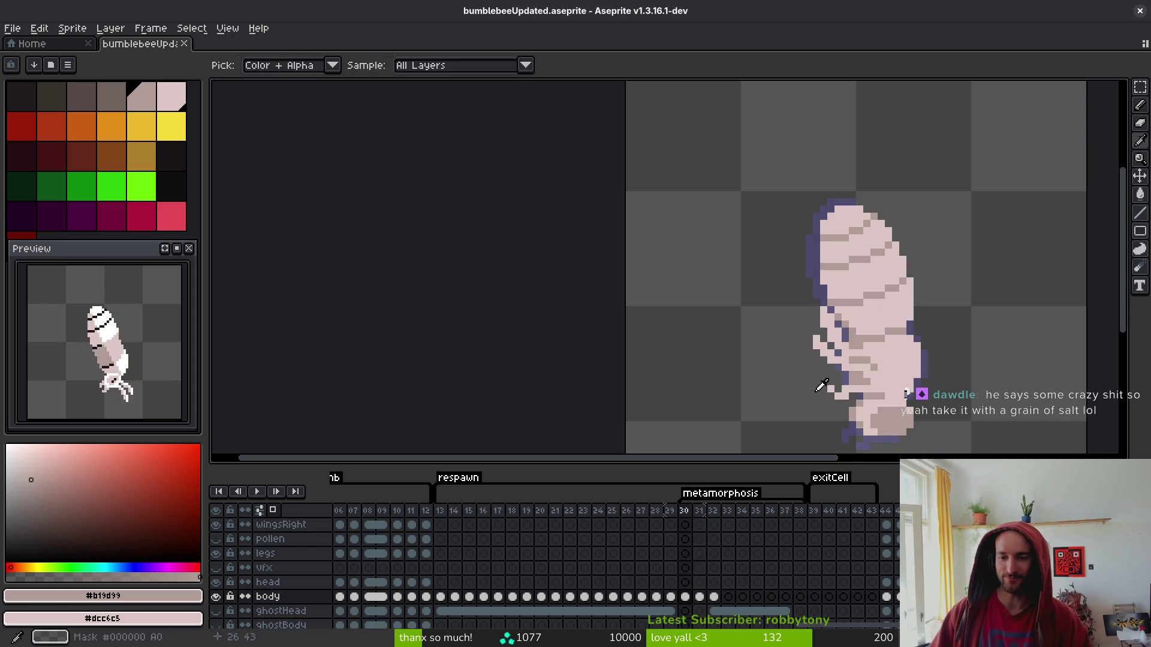
{"action": "scroll", "coordinate": [893, 295], "scroll_direction": "up", "scroll_amount": 3}
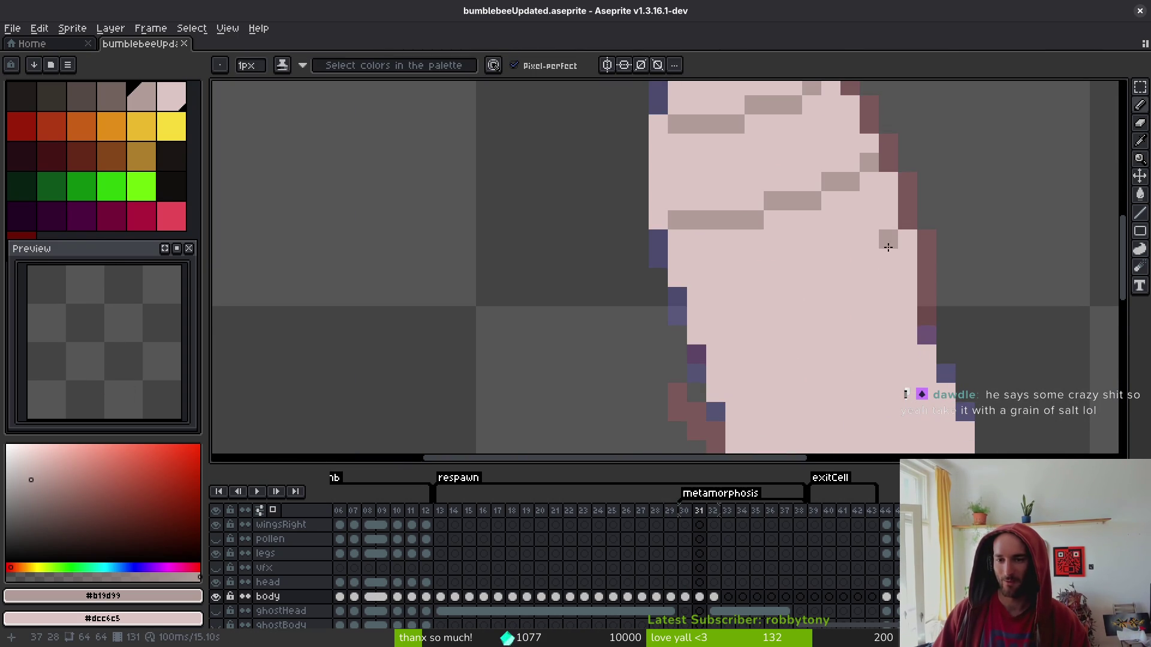
{"action": "mouse_move", "coordinate": [899, 264]}
{"action": "left_mouse_down"}
{"action": "mouse_move", "coordinate": [814, 314]}
{"action": "mouse_move", "coordinate": [702, 323]}
{"action": "left_mouse_up"}
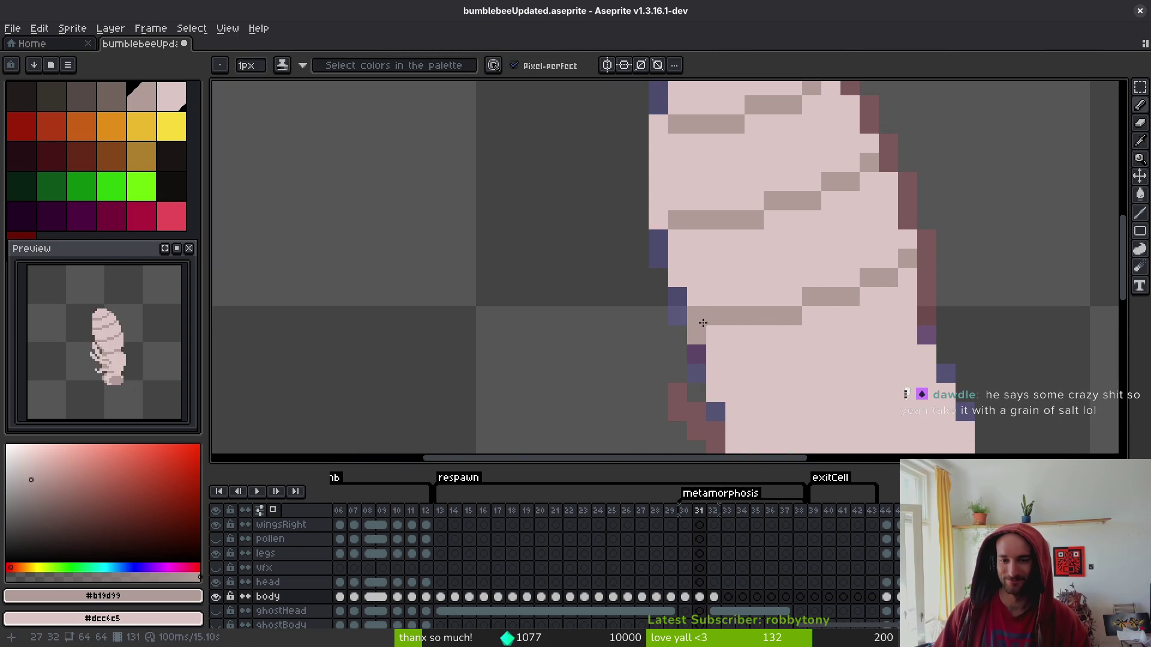
{"action": "scroll", "coordinate": [699, 324], "scroll_direction": "down", "scroll_amount": 4}
{"action": "key", "text": "comma"}
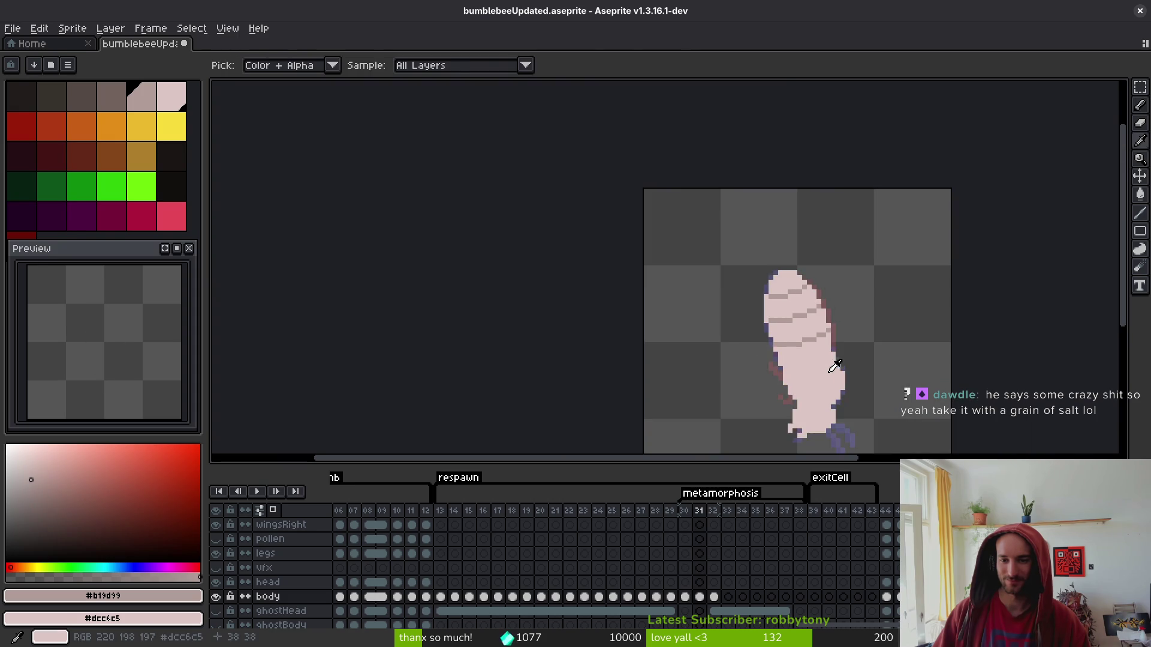
{"action": "scroll", "coordinate": [819, 359], "scroll_direction": "up", "scroll_amount": 3}
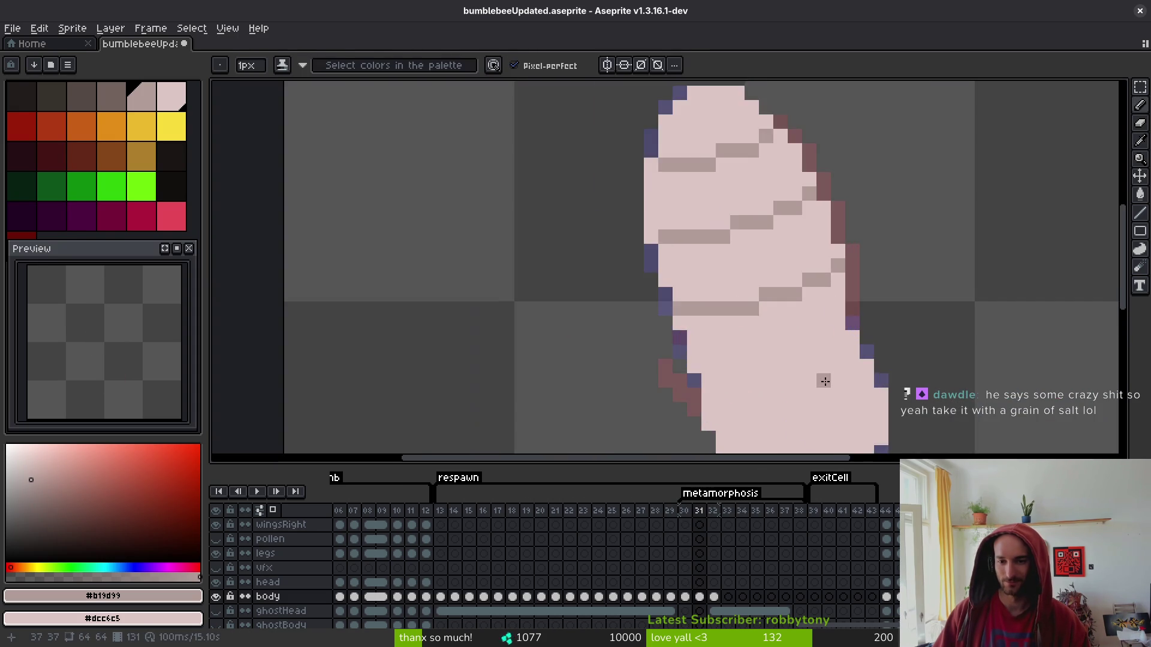
{"action": "scroll", "coordinate": [759, 267], "scroll_direction": "down", "scroll_amount": 3}
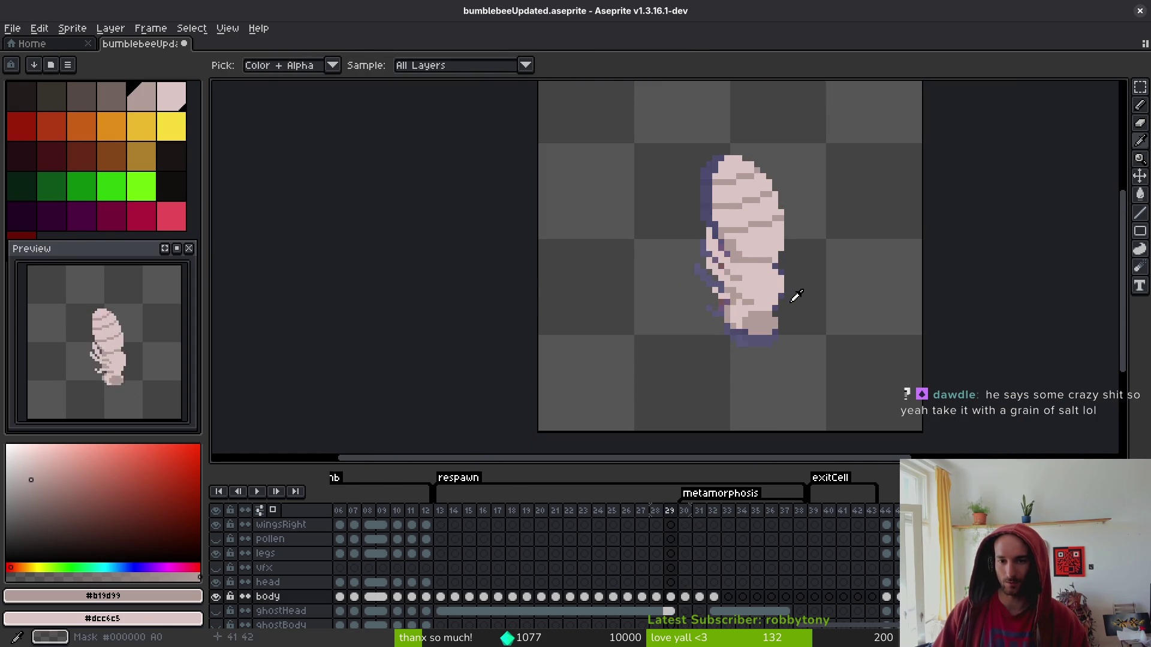
{"action": "key", "text": "period"}
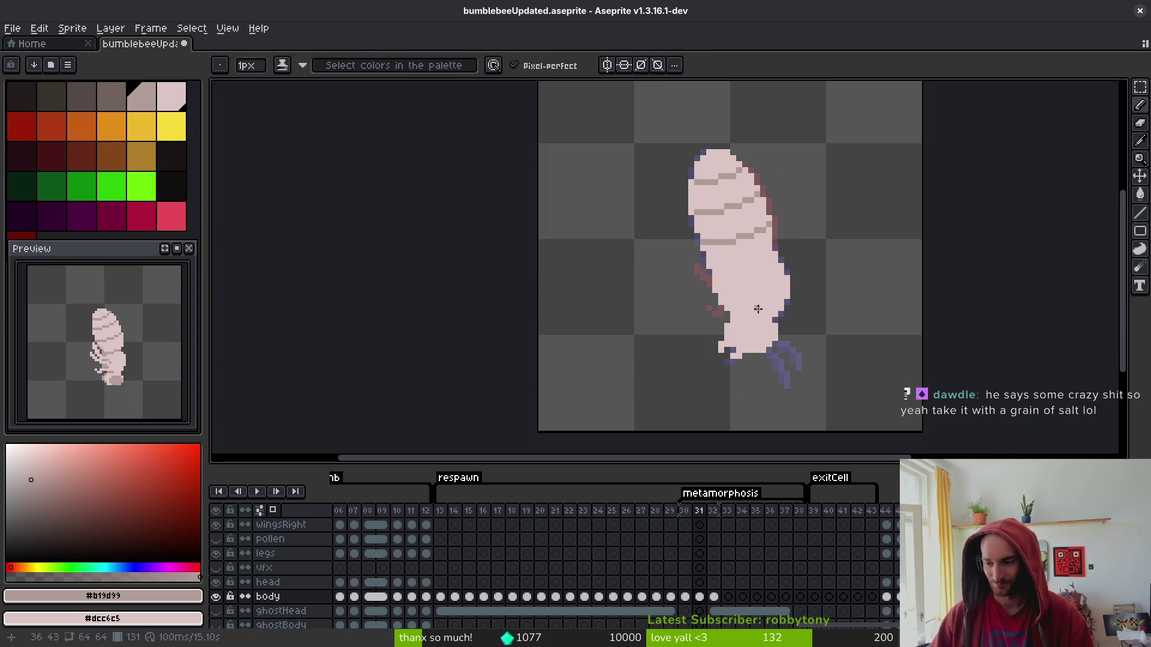
Pencil a darker greyish shading band on frame 31's lower body after undoing a first attempt.
{"action": "scroll", "coordinate": [790, 299], "scroll_direction": "up", "scroll_amount": 3}
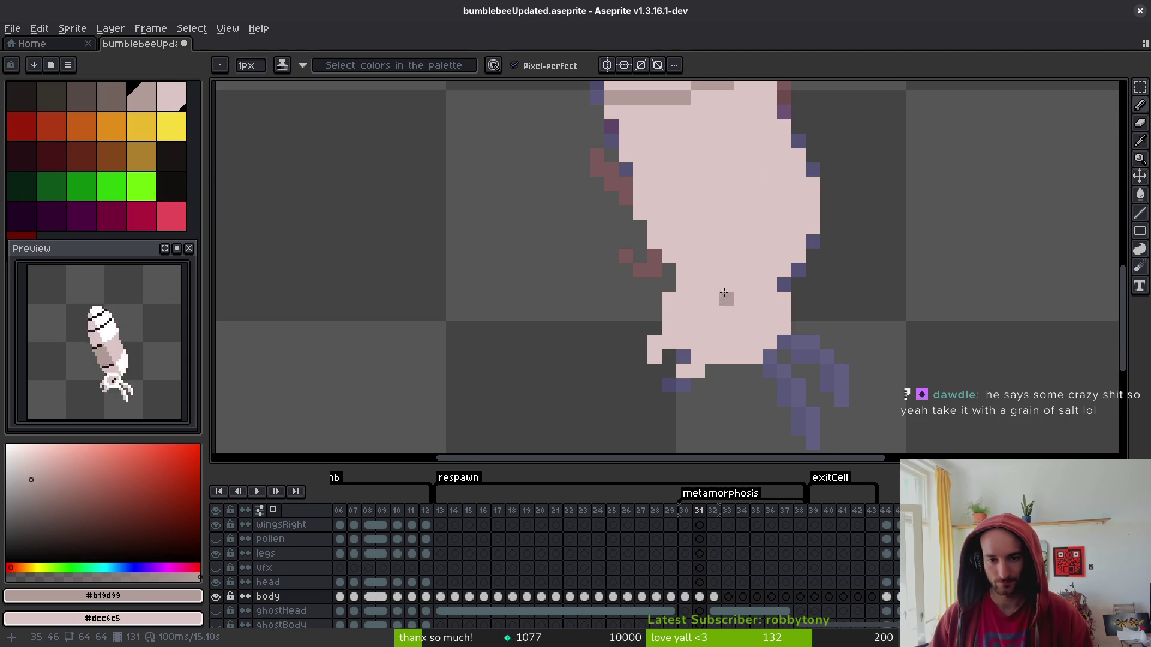
{"action": "left_click_drag", "start_coordinate": [680, 275], "coordinate": [727, 269]}
{"action": "mouse_move", "coordinate": [667, 299]}
{"action": "left_mouse_down"}
{"action": "mouse_move", "coordinate": [706, 293]}
{"action": "mouse_move", "coordinate": [670, 312]}
{"action": "mouse_move", "coordinate": [712, 284]}
{"action": "left_mouse_up"}
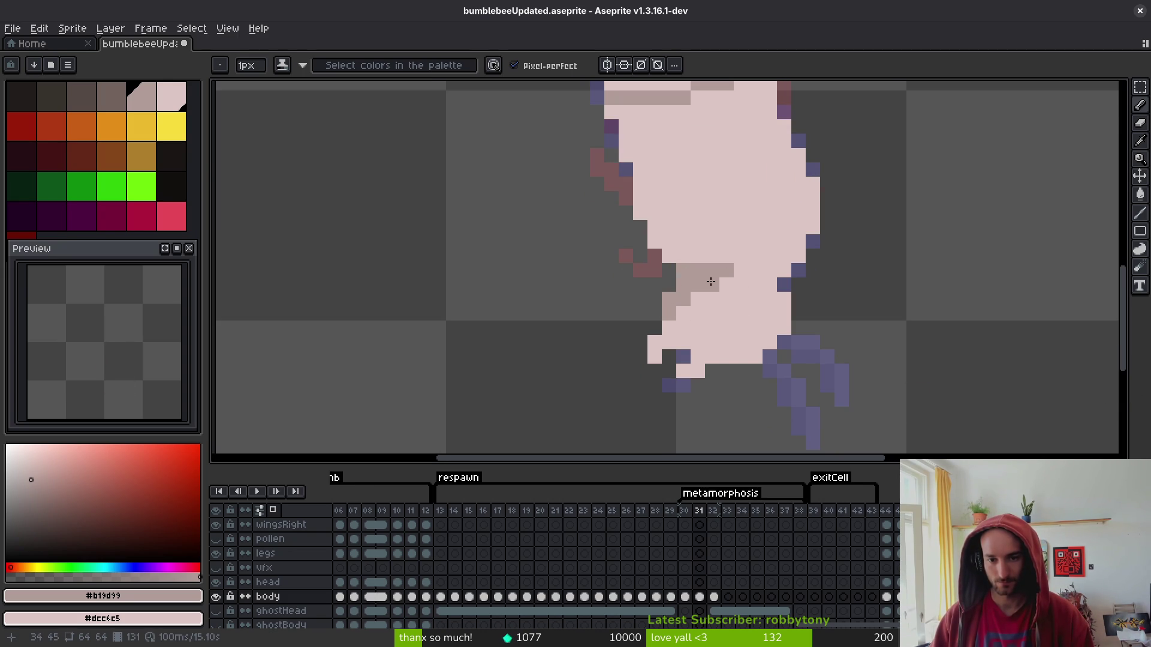
{"action": "key", "text": "ctrl+z"}
{"action": "key", "text": "ctrl+z"}
{"action": "key", "text": "ctrl+z"}
{"action": "scroll", "coordinate": [760, 302], "scroll_direction": "down", "scroll_amount": 3}
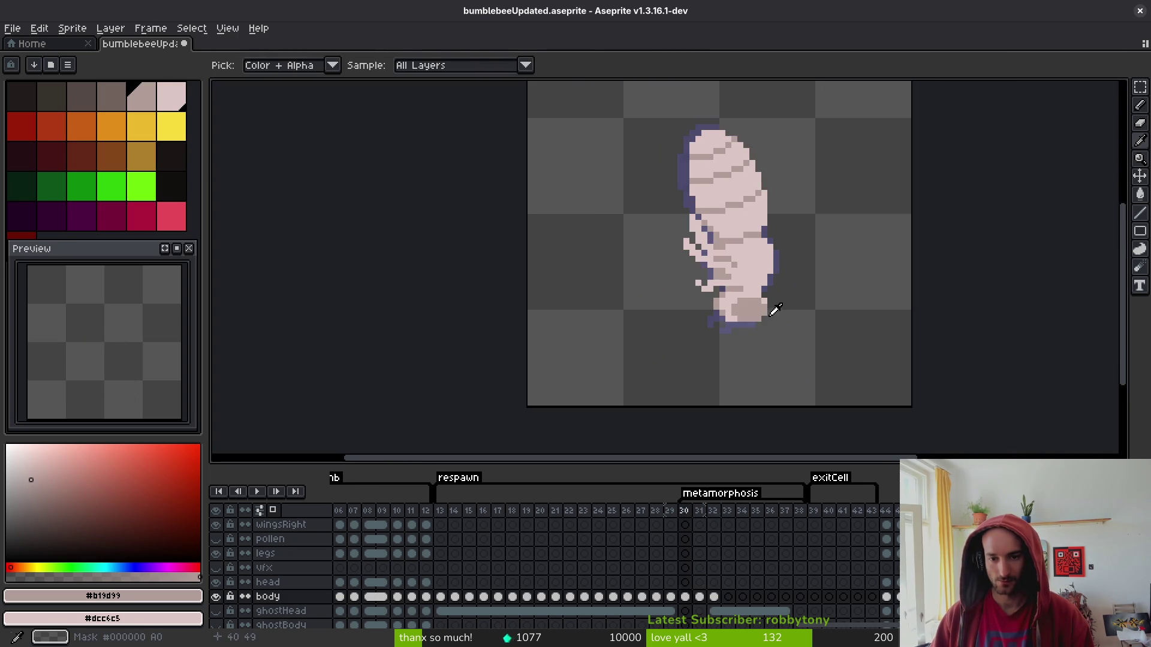
{"action": "key", "text": "period"}
{"action": "scroll", "coordinate": [775, 316], "scroll_direction": "up", "scroll_amount": 5}
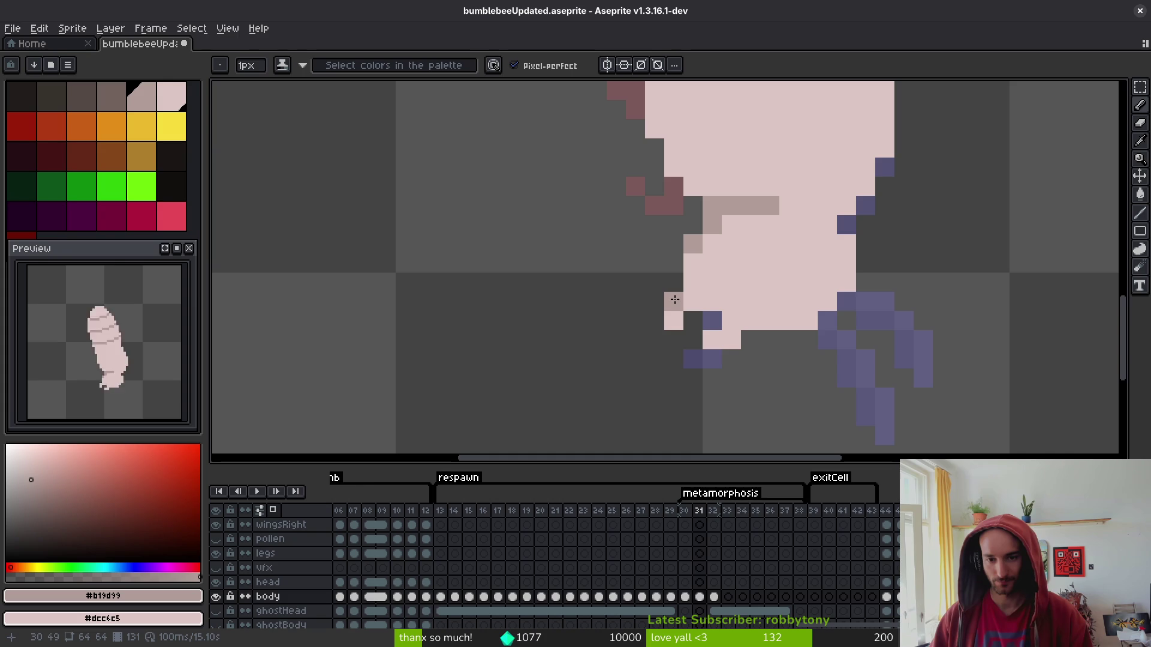
{"action": "key", "text": "comma"}
{"action": "key", "text": "period"}
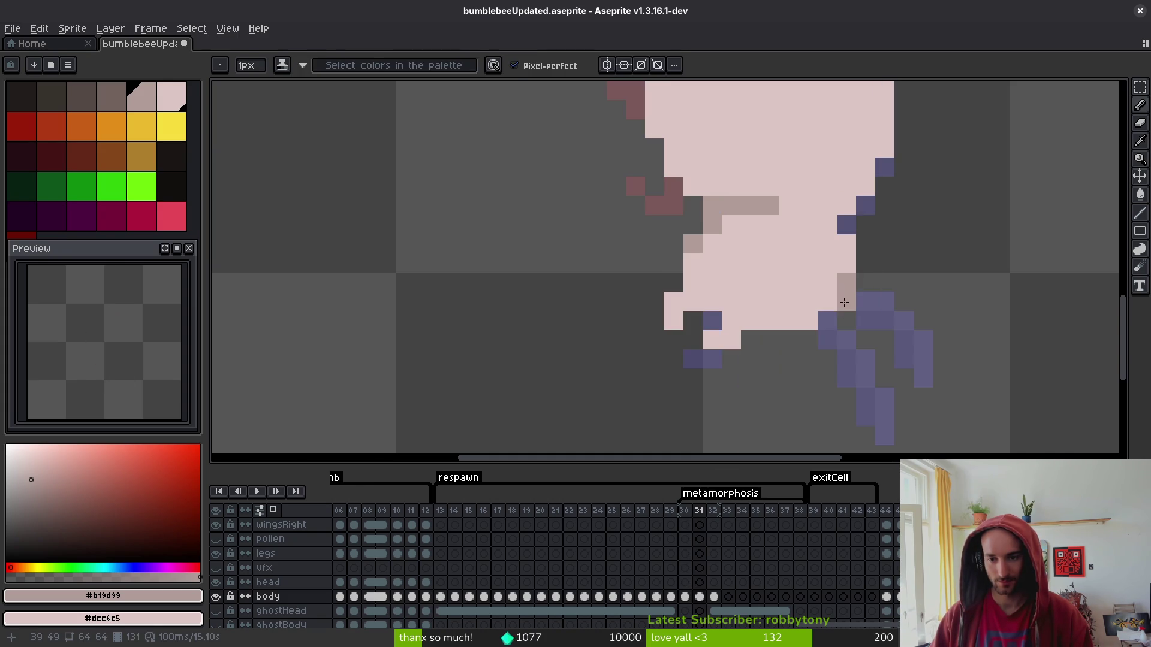
{"action": "mouse_move", "coordinate": [823, 305]}
{"action": "left_mouse_down"}
{"action": "mouse_move", "coordinate": [806, 319]}
{"action": "mouse_move", "coordinate": [749, 299]}
{"action": "mouse_move", "coordinate": [746, 264]}
{"action": "mouse_move", "coordinate": [824, 268]}
{"action": "left_mouse_up"}
Test darker paint-bucket fills on the body, undo each one, and save the file.
{"action": "key", "text": "g"}
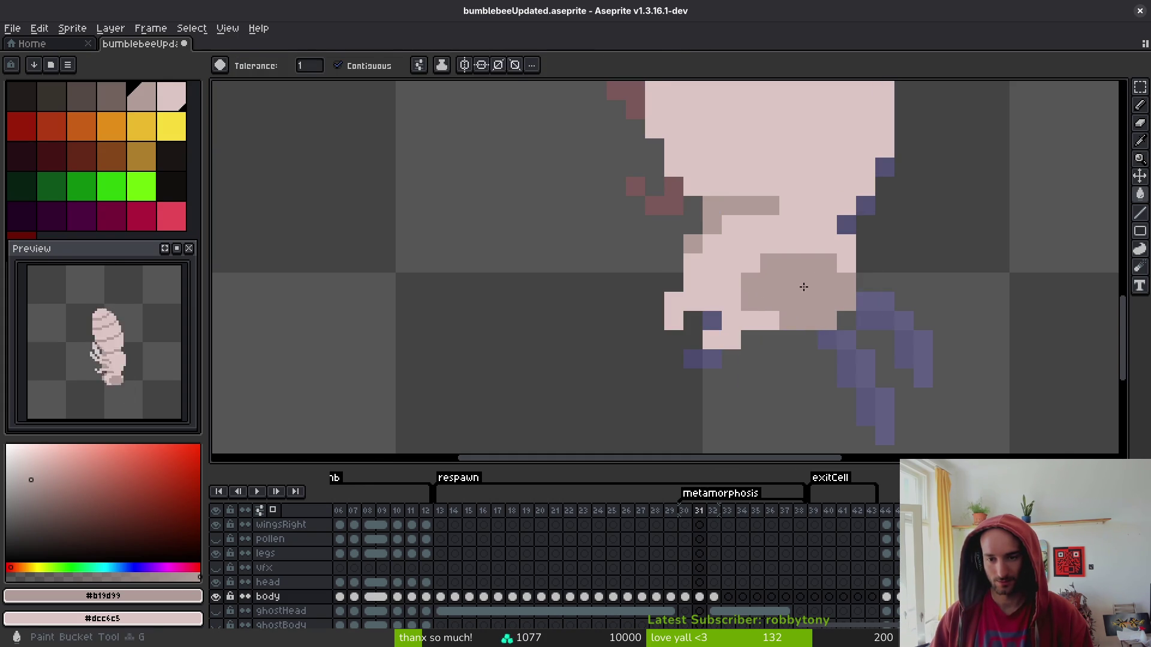
{"action": "scroll", "coordinate": [905, 332], "scroll_direction": "down", "scroll_amount": 5}
{"action": "scroll", "coordinate": [914, 326], "scroll_direction": "up", "scroll_amount": 4}
{"action": "left_click", "coordinate": [876, 293]}
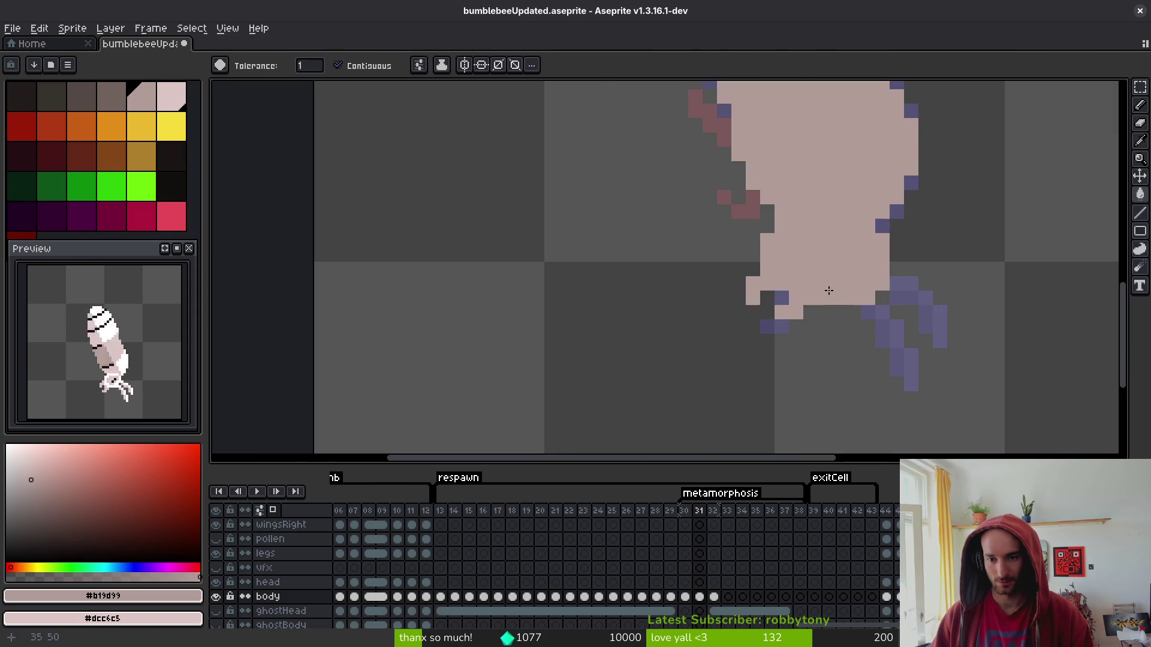
{"action": "key", "text": "ctrl+z"}
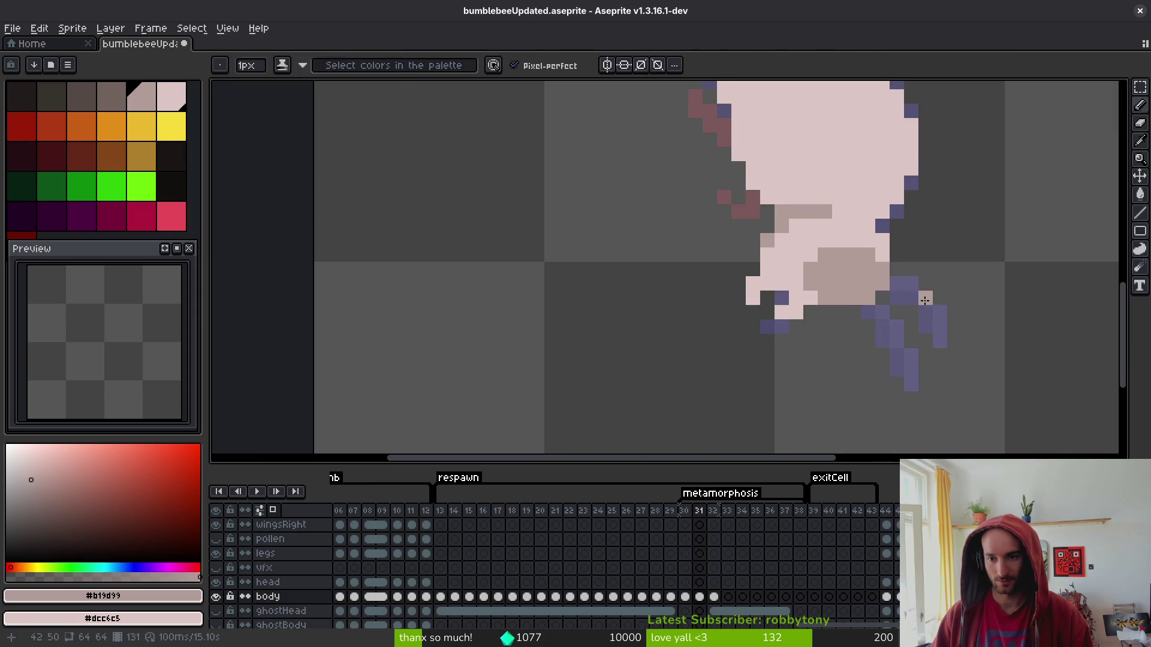
{"action": "key", "text": "b"}
{"action": "scroll", "coordinate": [921, 313], "scroll_direction": "down", "scroll_amount": 3}
{"action": "key", "text": "g"}
{"action": "left_click", "coordinate": [908, 303]}
{"action": "key", "text": "ctrl+z"}
{"action": "left_click", "coordinate": [908, 303]}
{"action": "key", "text": "ctrl+z"}
{"action": "key", "text": "b"}
{"action": "key", "text": "ctrl+s"}
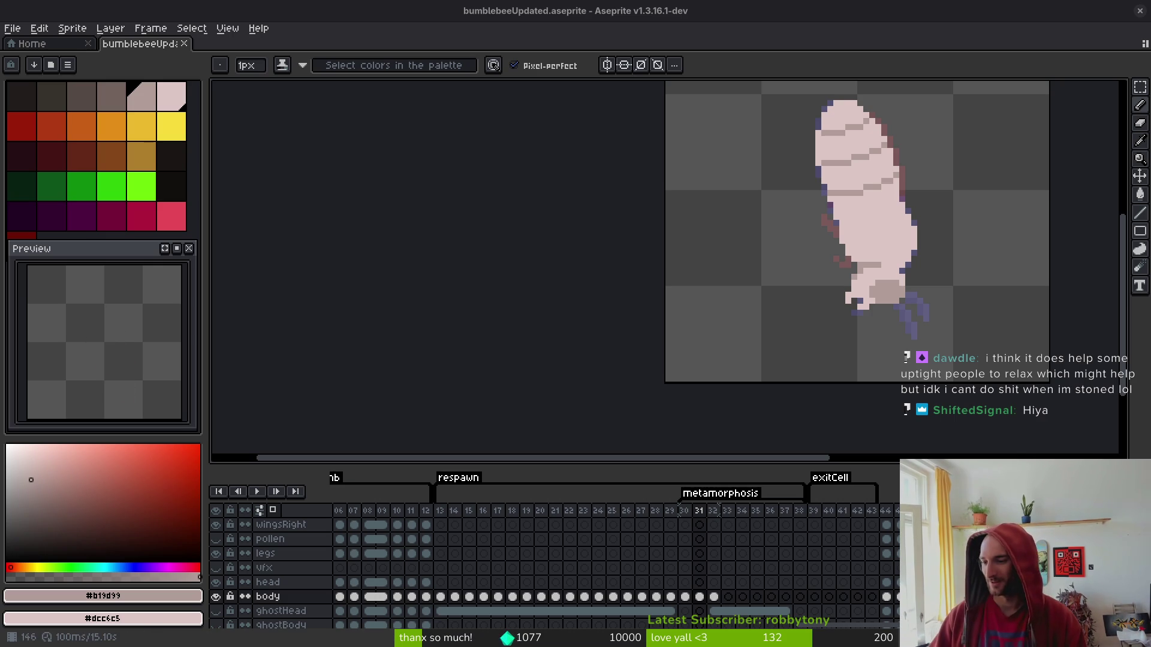
{"action": "left_click_drag", "start_coordinate": [894, 265], "coordinate": [838, 293]}
{"action": "scroll", "coordinate": [838, 293], "scroll_direction": "up", "scroll_amount": 7}
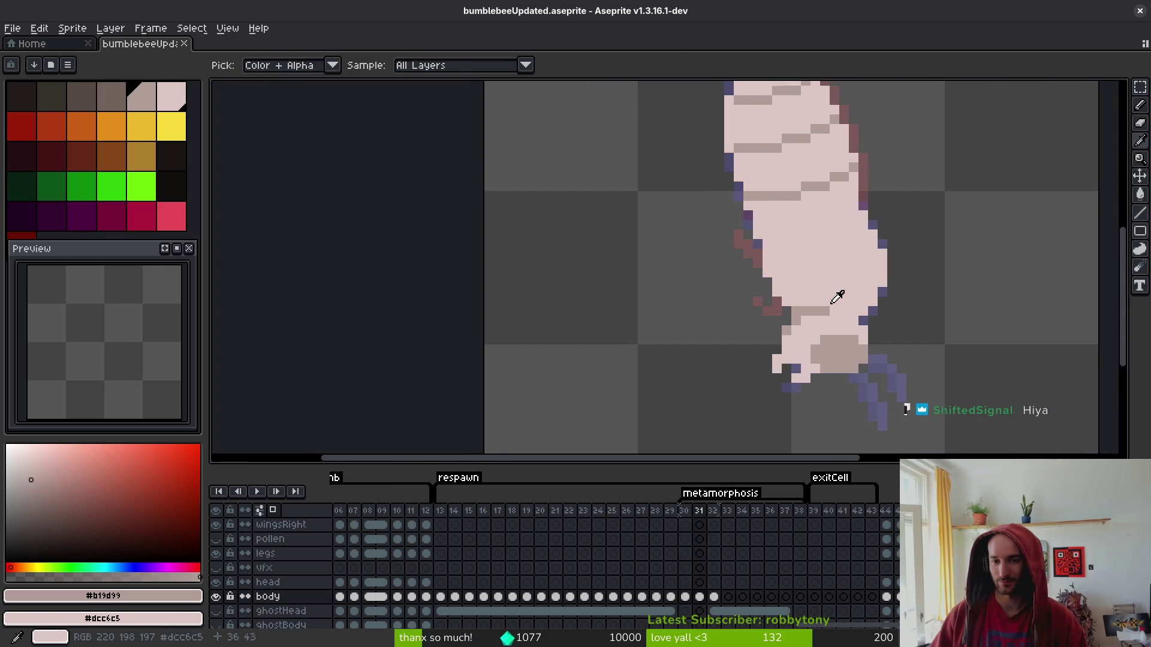
Pencil several grey-pink shading pixels along the bee body's left outline, then save the file.
{"action": "scroll", "coordinate": [839, 300], "scroll_direction": "down", "scroll_amount": 4}
{"action": "scroll", "coordinate": [847, 249], "scroll_direction": "up", "scroll_amount": 6}
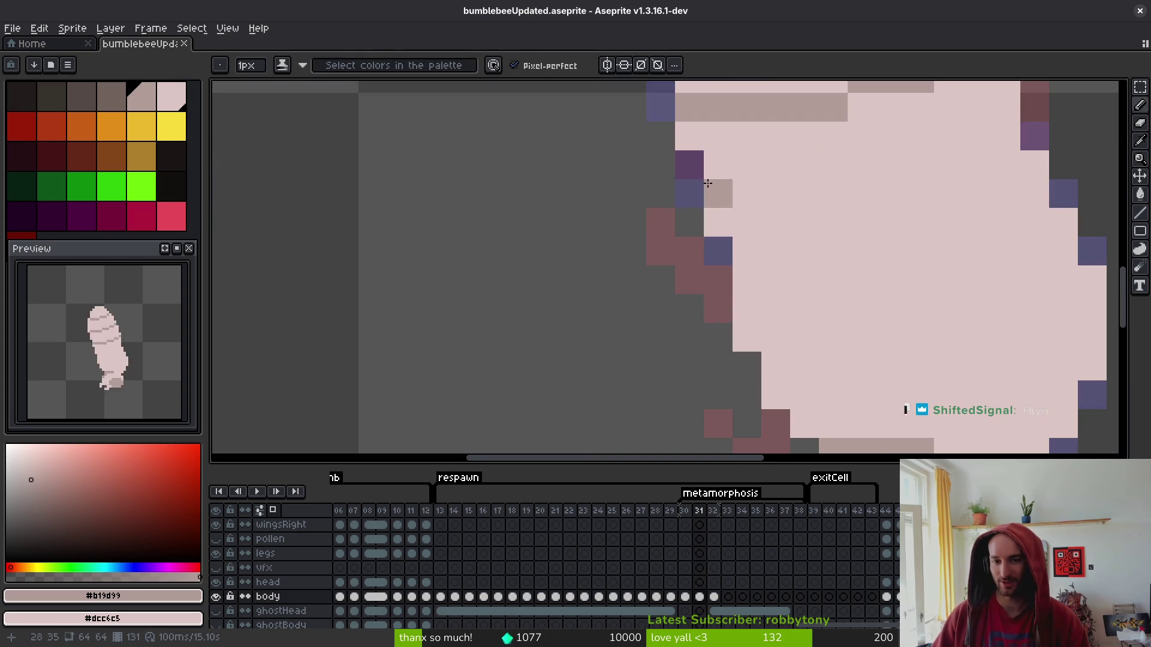
{"action": "left_click_drag", "start_coordinate": [708, 183], "coordinate": [727, 226]}
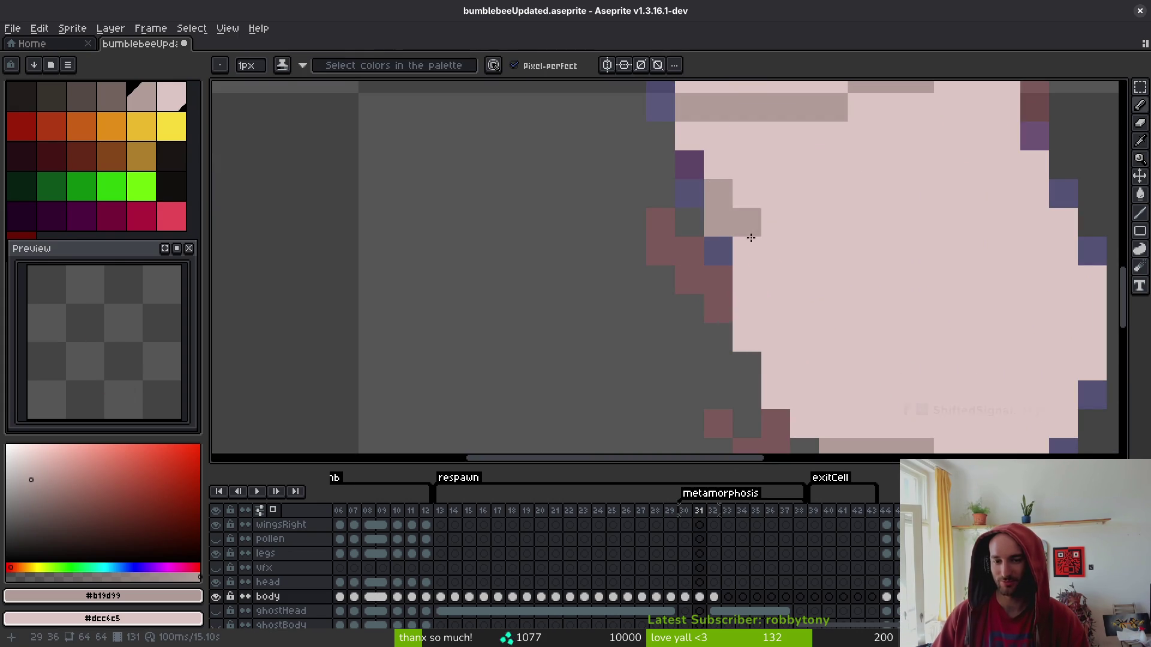
{"action": "left_click", "coordinate": [746, 250]}
{"action": "left_click", "coordinate": [689, 136]}
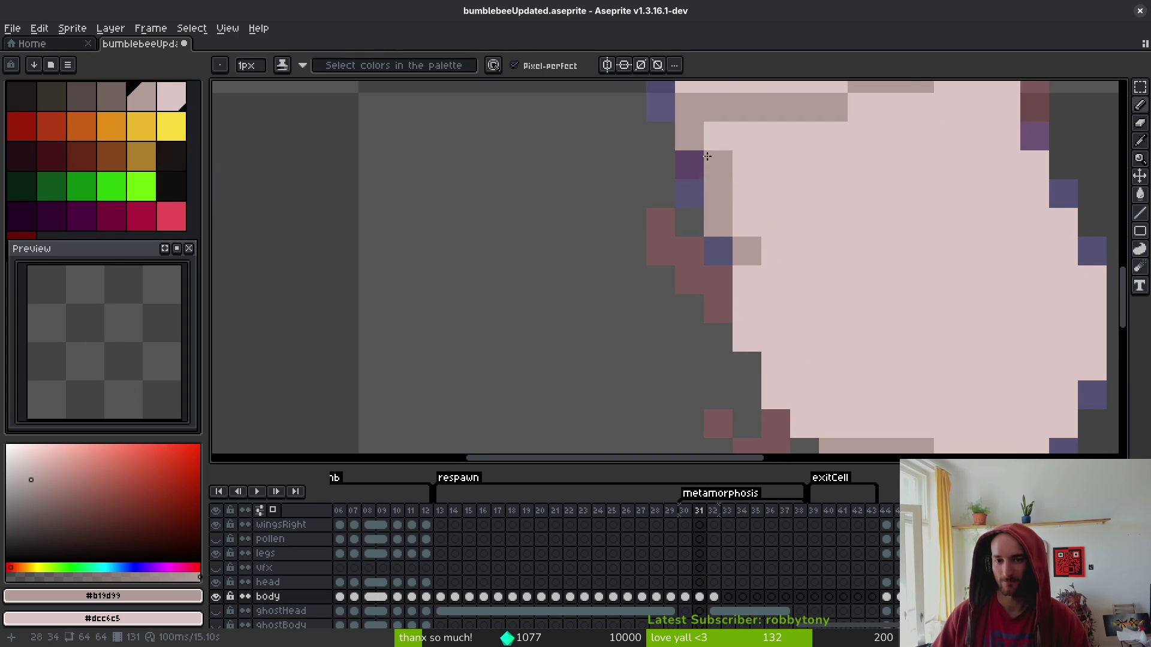
{"action": "scroll", "coordinate": [729, 161], "scroll_direction": "down", "scroll_amount": 2}
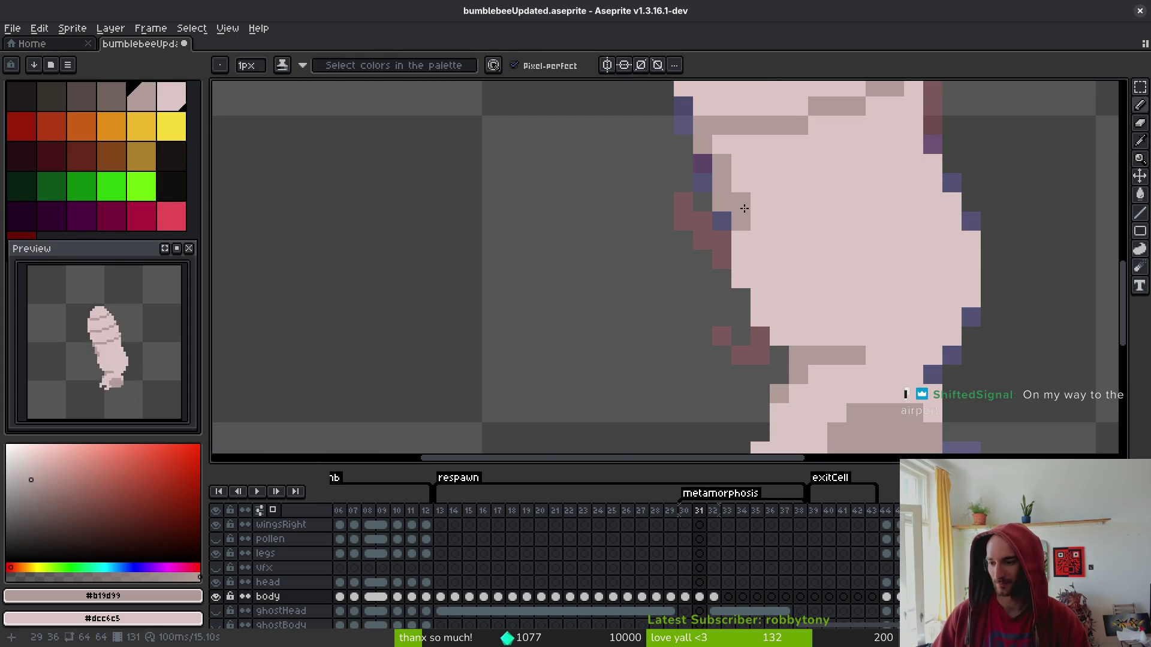
{"action": "left_click", "coordinate": [762, 226]}
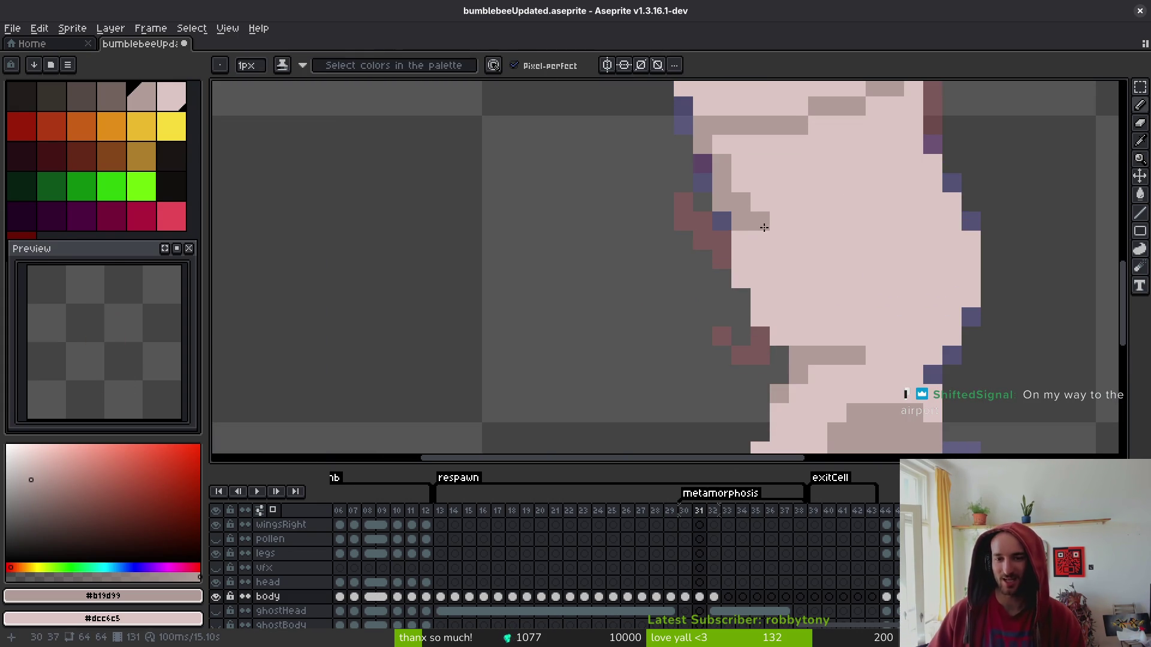
{"action": "scroll", "coordinate": [785, 234], "scroll_direction": "down", "scroll_amount": 5}
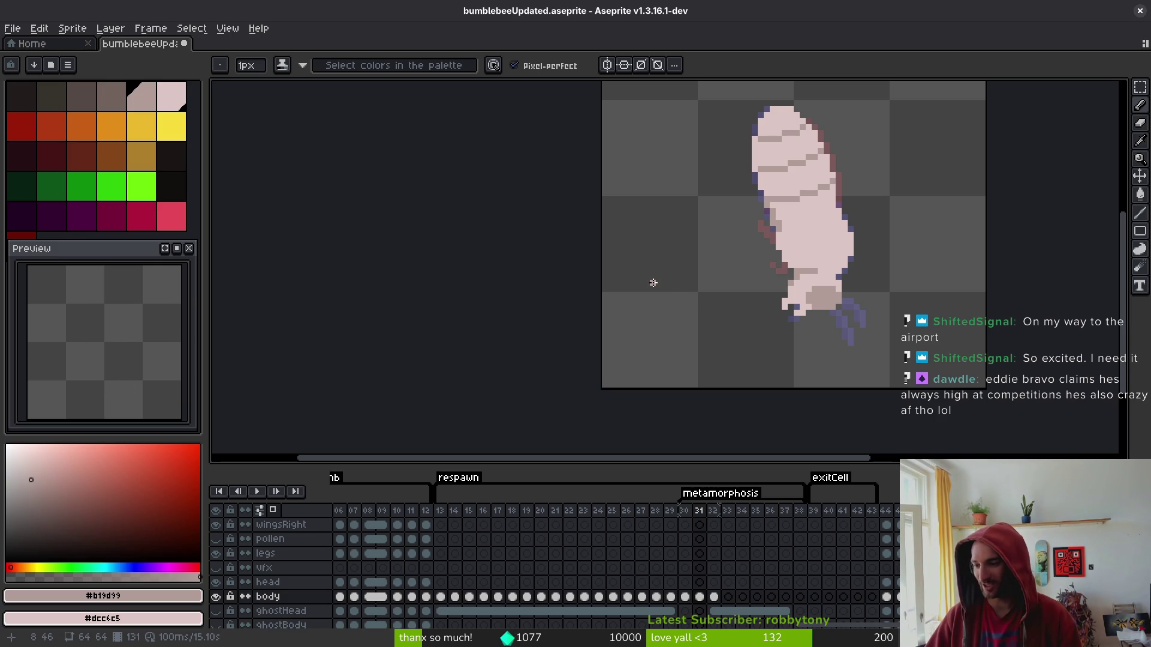
{"action": "key", "text": "ctrl+s"}
{"action": "scroll", "coordinate": [763, 251], "scroll_direction": "up", "scroll_amount": 3}
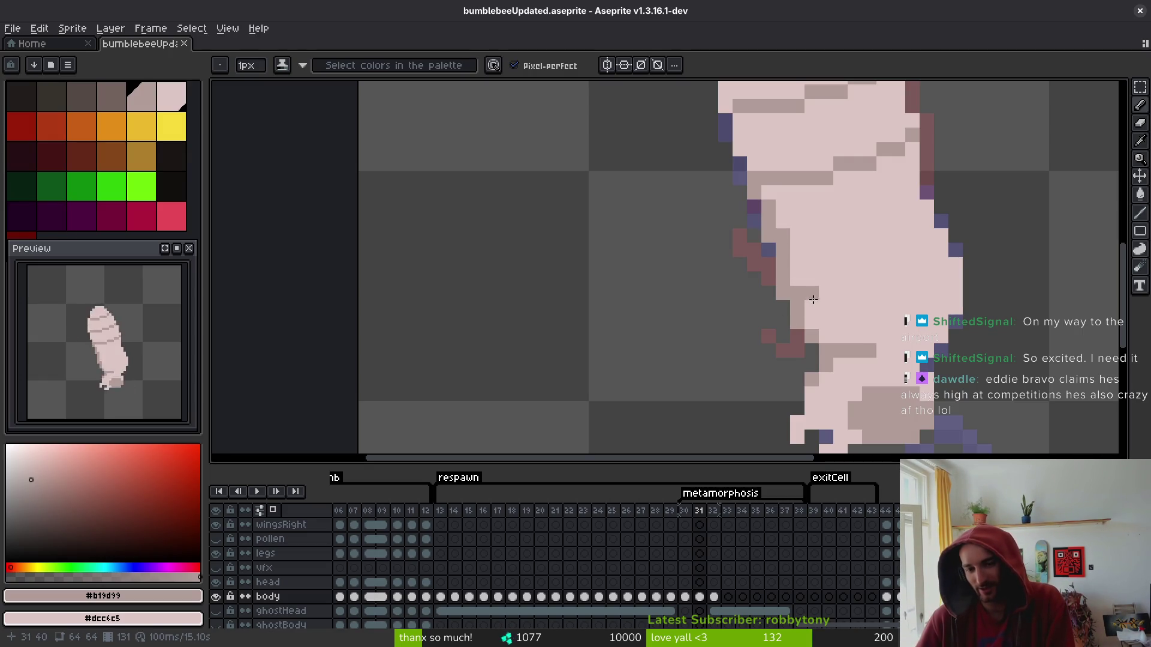
Bring the lower body into view and flip between frames 30 and 31 to compare shading.
{"action": "left_click_drag", "start_coordinate": [796, 234], "coordinate": [815, 317]}
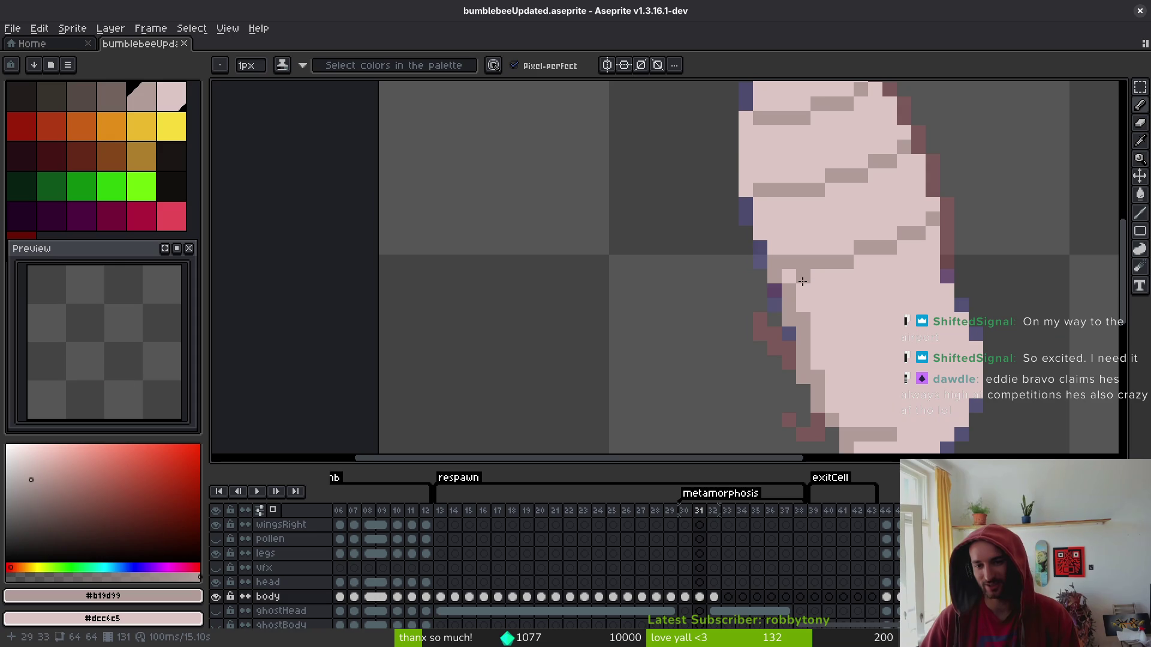
{"action": "scroll", "coordinate": [751, 252], "scroll_direction": "up", "scroll_amount": 2}
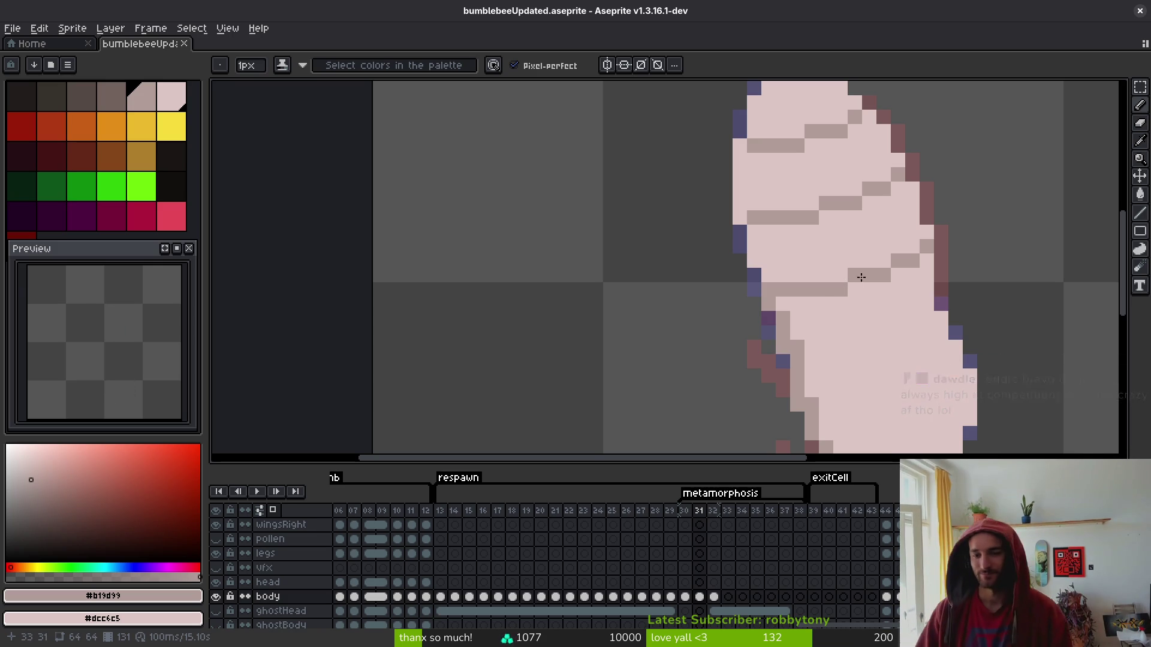
{"action": "scroll", "coordinate": [871, 291], "scroll_direction": "down", "scroll_amount": 3}
{"action": "scroll", "coordinate": [839, 240], "scroll_direction": "right", "scroll_amount": 3}
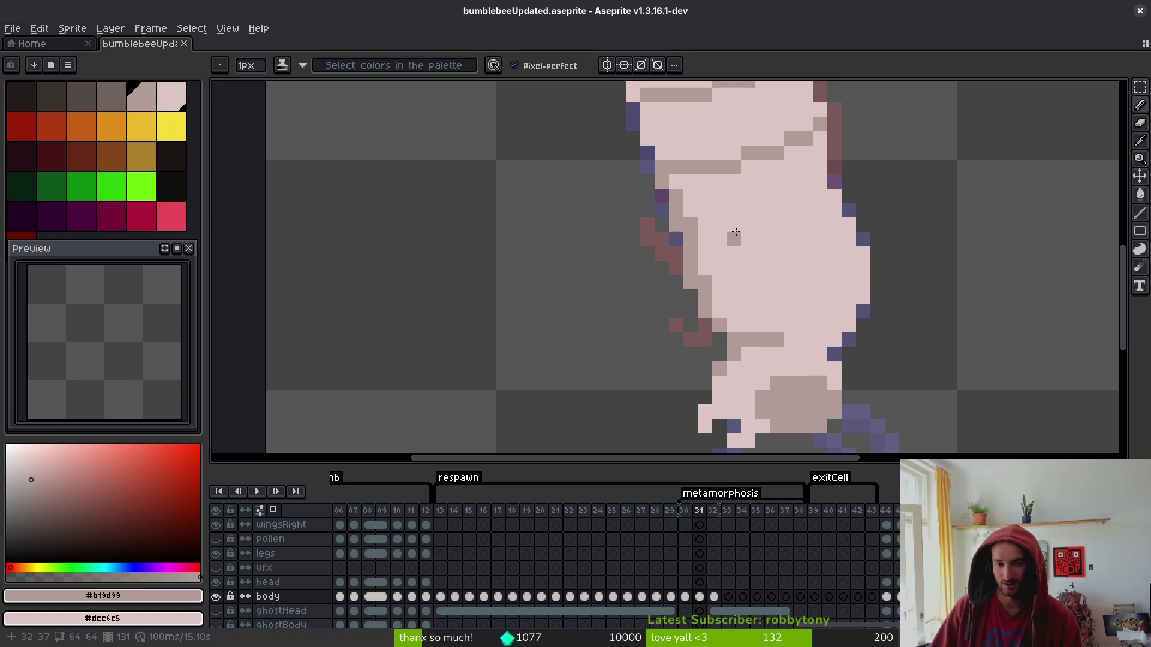
{"action": "scroll", "coordinate": [803, 196], "scroll_direction": "down", "scroll_amount": 3}
{"action": "key", "text": "comma"}
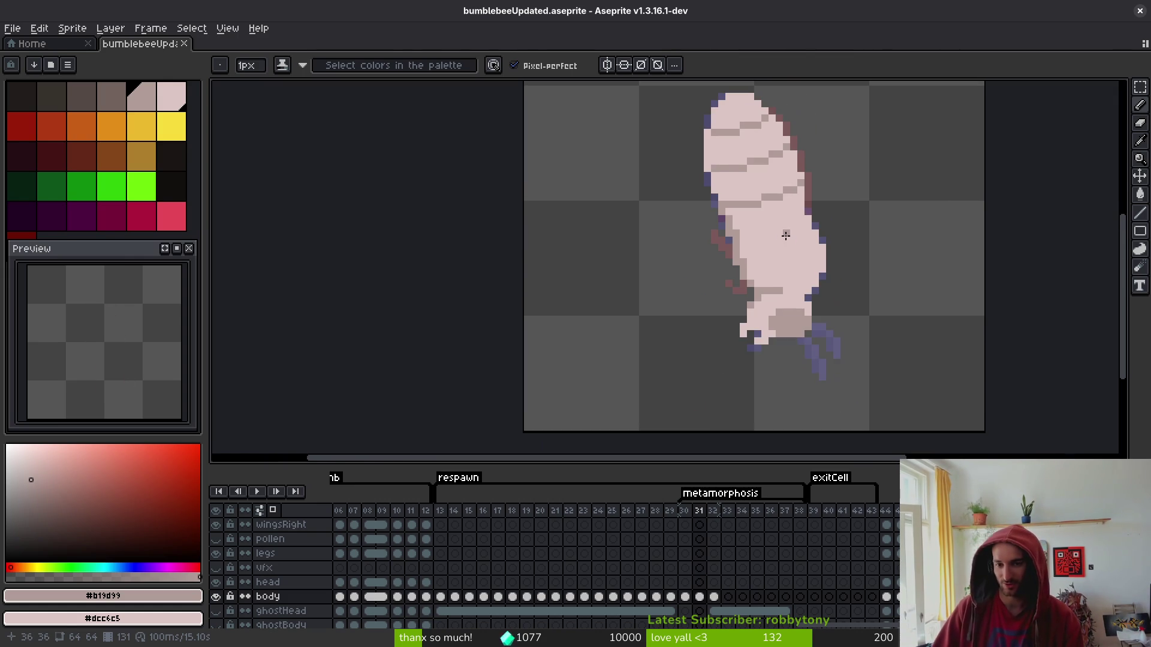
{"action": "key", "text": "alt"}
{"action": "key", "text": "period"}
{"action": "key", "text": "comma"}
{"action": "key", "text": "period"}
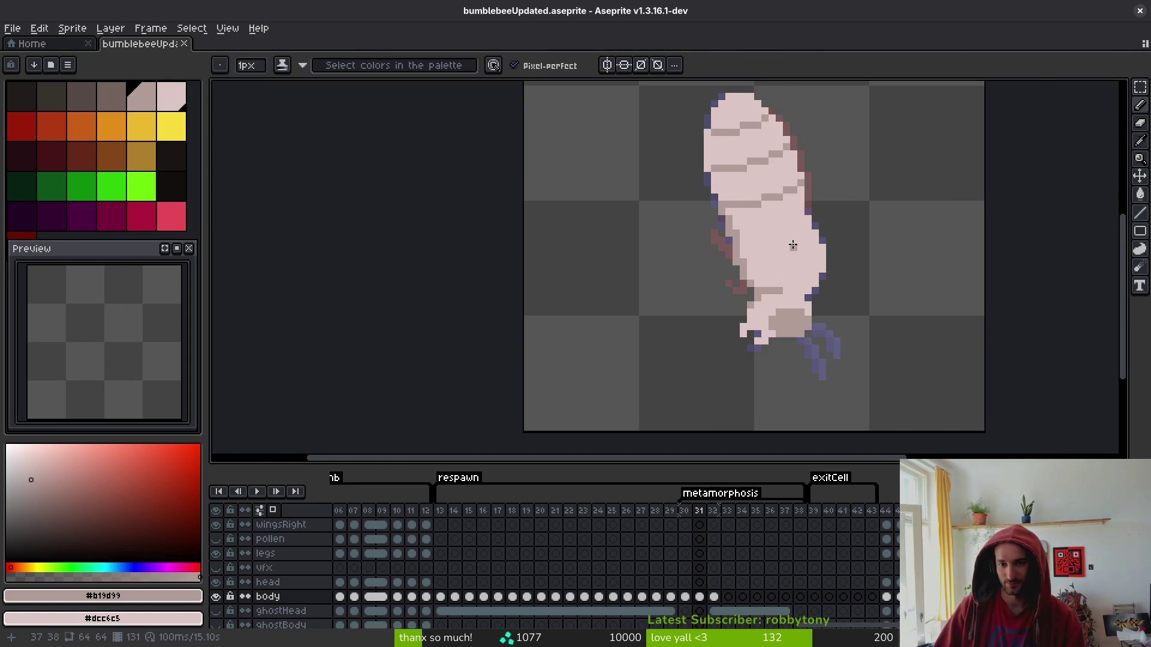
{"action": "scroll", "coordinate": [809, 213], "scroll_direction": "up", "scroll_amount": 3}
Paint extra grey shading pixels across the lower-left part of frame 31's bee body.
{"action": "left_click", "coordinate": [807, 193]}
{"action": "mouse_move", "coordinate": [795, 205]}
{"action": "left_mouse_down"}
{"action": "mouse_move", "coordinate": [774, 221]}
{"action": "mouse_move", "coordinate": [727, 223]}
{"action": "mouse_move", "coordinate": [714, 239]}
{"action": "mouse_move", "coordinate": [663, 239]}
{"action": "mouse_move", "coordinate": [660, 257]}
{"action": "left_mouse_up"}
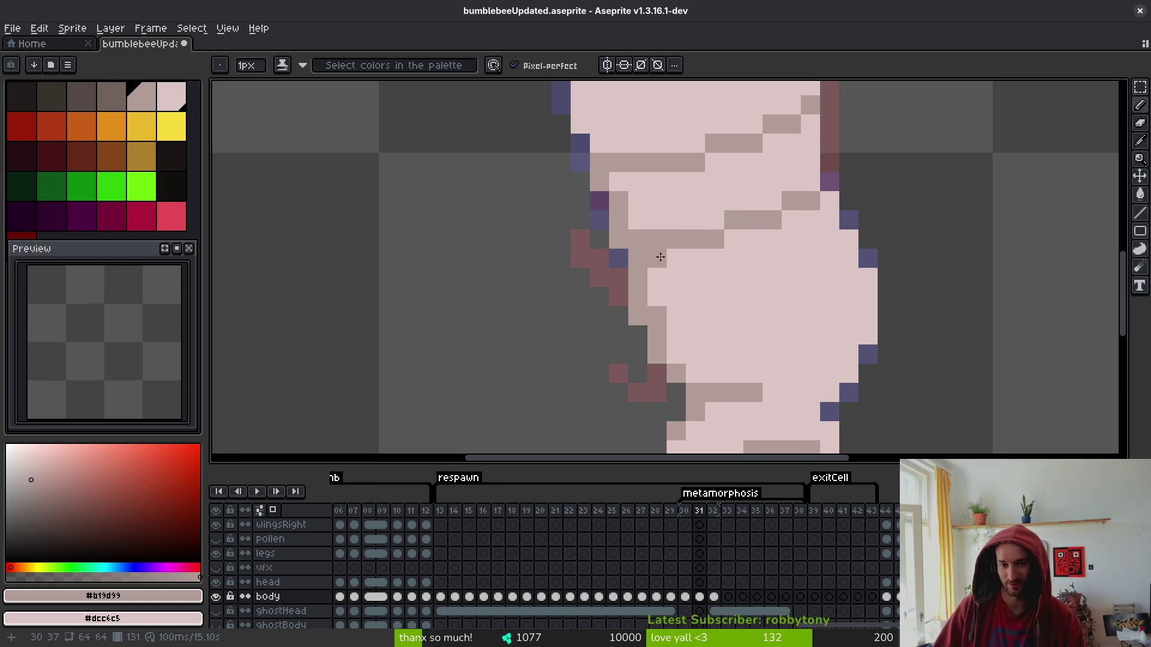
{"action": "scroll", "coordinate": [742, 295], "scroll_direction": "down", "scroll_amount": 4}
{"action": "scroll", "coordinate": [747, 302], "scroll_direction": "up", "scroll_amount": 3}
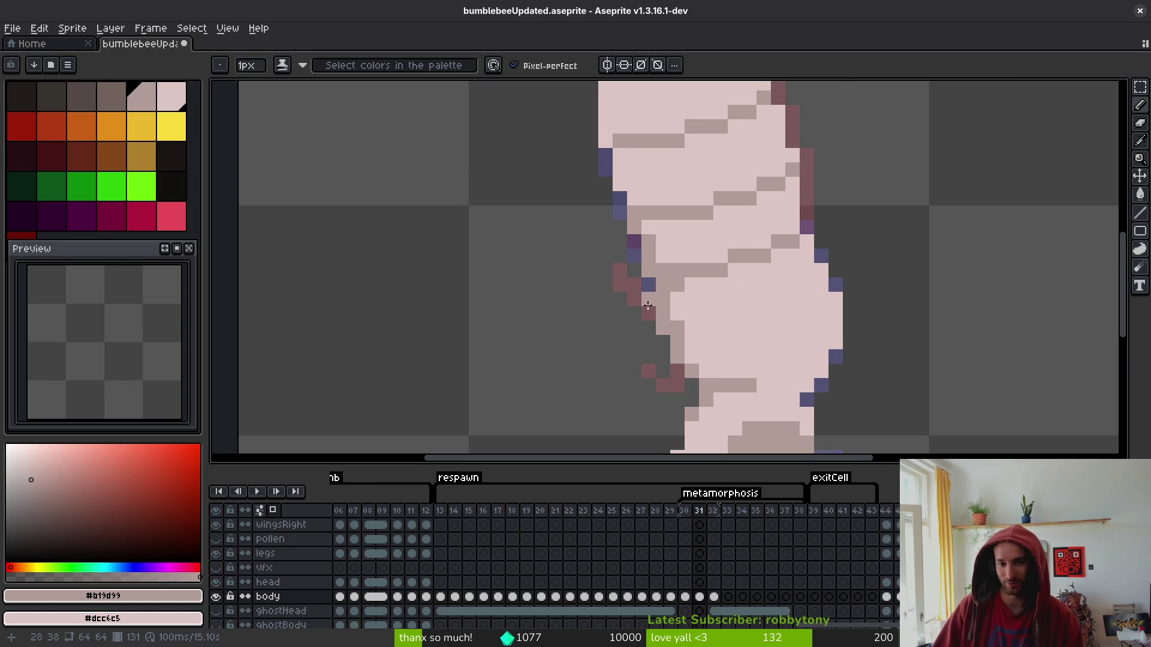
{"action": "mouse_move", "coordinate": [677, 286]}
{"action": "left_mouse_down"}
{"action": "mouse_move", "coordinate": [698, 285]}
{"action": "mouse_move", "coordinate": [677, 299]}
{"action": "mouse_move", "coordinate": [689, 283]}
{"action": "mouse_move", "coordinate": [684, 321]}
{"action": "left_mouse_up"}
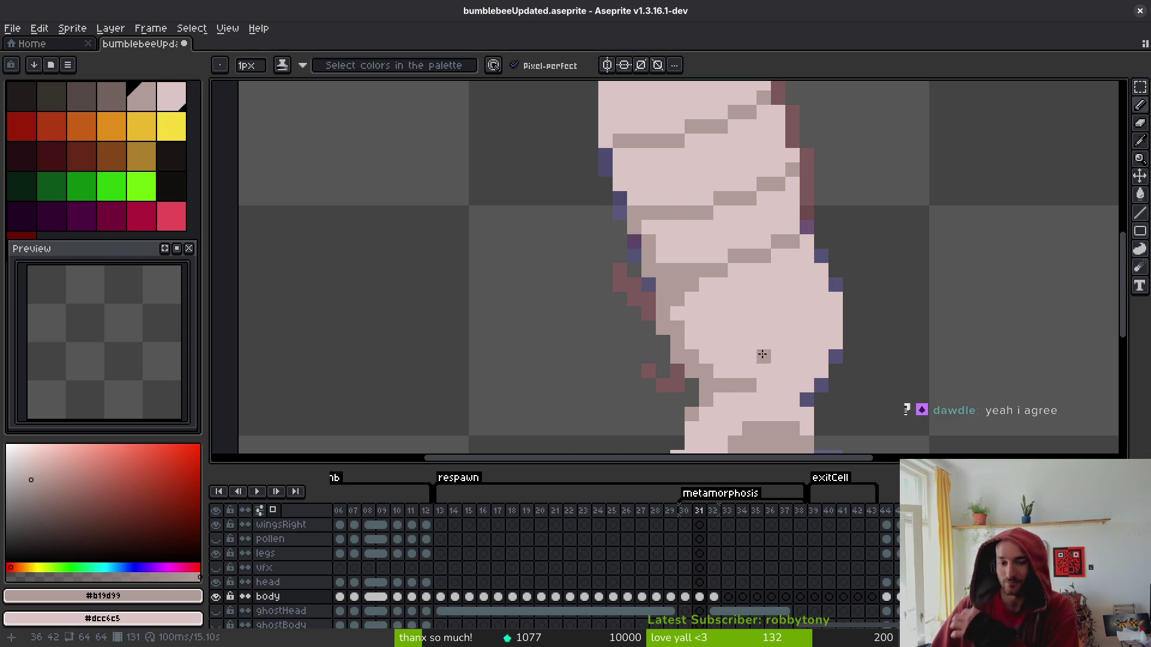
{"action": "scroll", "coordinate": [773, 365], "scroll_direction": "down", "scroll_amount": 5}
{"action": "key", "text": "alt"}
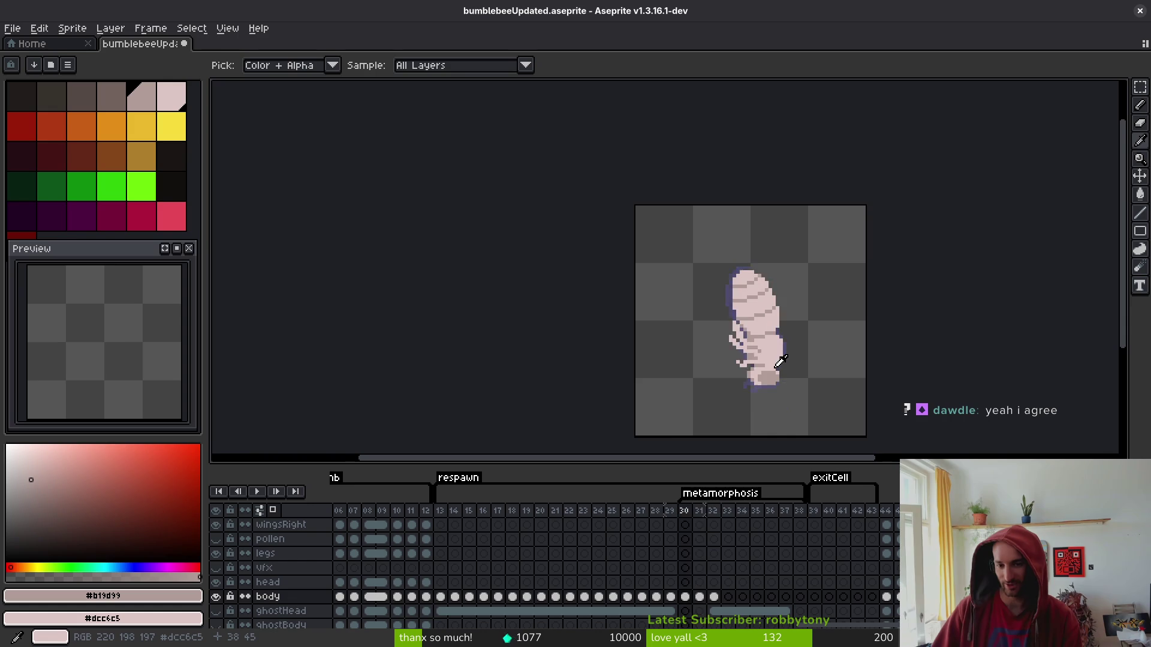
Sample light pink #dcc6c5 from frame 30 and paint it over frame 31's dark red edge pixels.
{"action": "key", "text": "comma"}
{"action": "scroll", "coordinate": [770, 371], "scroll_direction": "up", "scroll_amount": 9}
{"action": "left_click", "coordinate": [749, 333]}
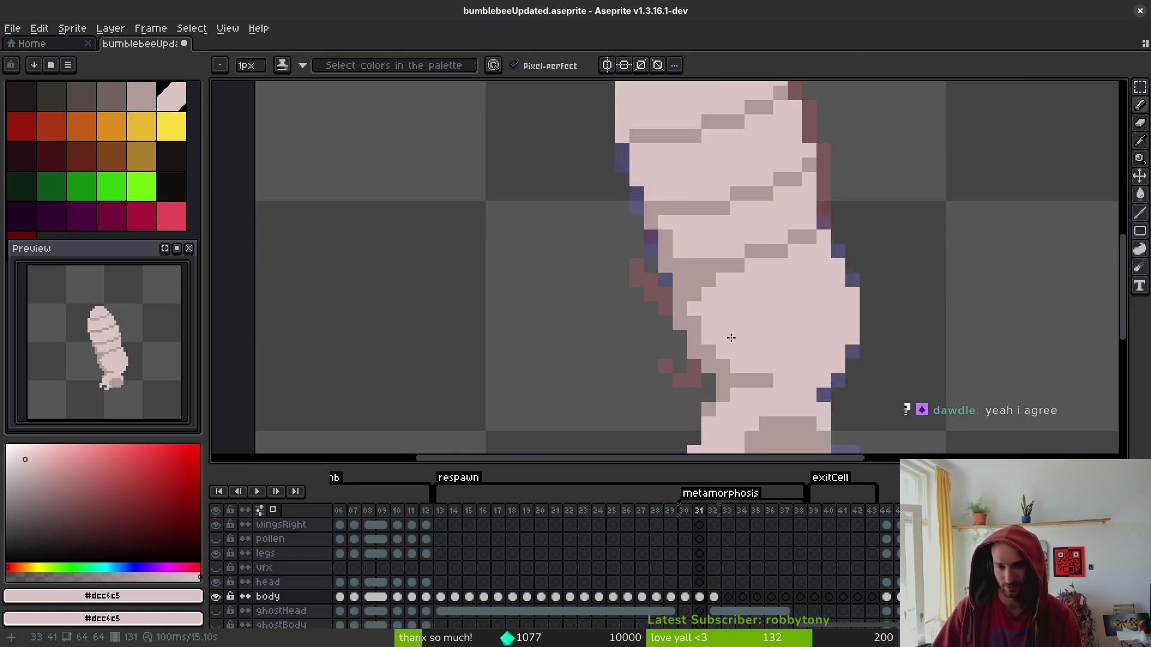
{"action": "key", "text": "period"}
{"action": "mouse_move", "coordinate": [731, 326]}
{"action": "left_mouse_down"}
{"action": "mouse_move", "coordinate": [634, 316]}
{"action": "mouse_move", "coordinate": [617, 308]}
{"action": "mouse_move", "coordinate": [694, 317]}
{"action": "mouse_move", "coordinate": [673, 329]}
{"action": "mouse_move", "coordinate": [694, 316]}
{"action": "mouse_move", "coordinate": [627, 308]}
{"action": "mouse_move", "coordinate": [587, 262]}
{"action": "mouse_move", "coordinate": [637, 326]}
{"action": "mouse_move", "coordinate": [727, 338]}
{"action": "mouse_move", "coordinate": [663, 333]}
{"action": "mouse_move", "coordinate": [615, 257]}
{"action": "mouse_move", "coordinate": [587, 251]}
{"action": "mouse_move", "coordinate": [576, 215]}
{"action": "left_mouse_up"}
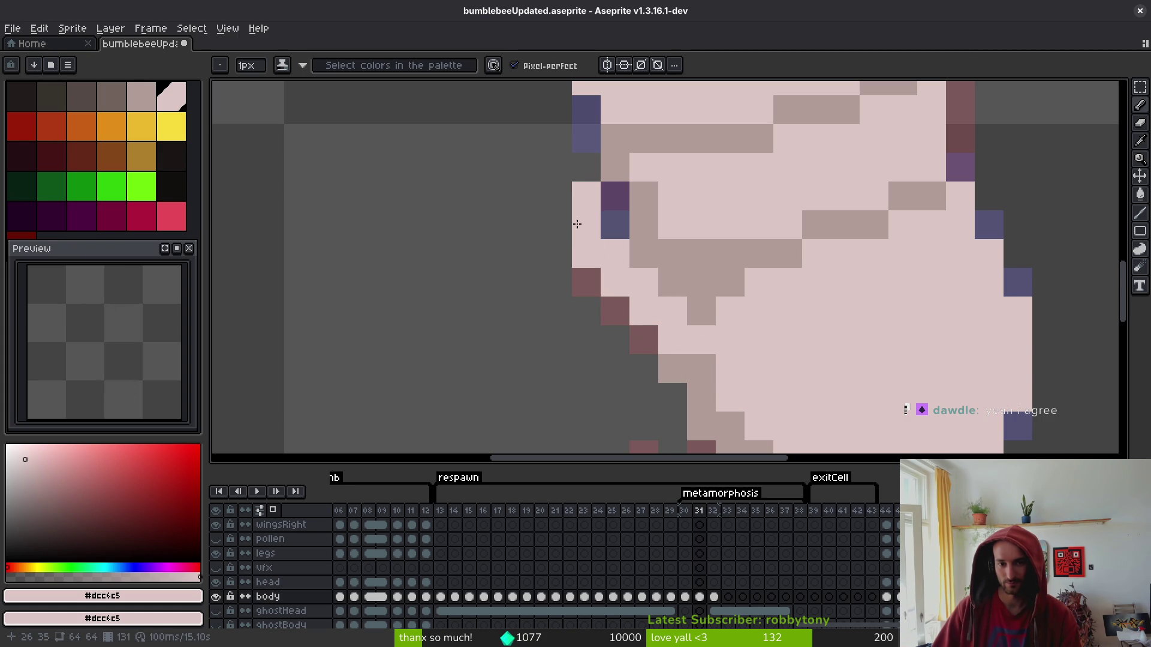
Add a short column of light pink pixels up the body's left edge and save the file.
{"action": "scroll", "coordinate": [576, 216], "scroll_direction": "down", "scroll_amount": 3}
{"action": "scroll", "coordinate": [528, 198], "scroll_direction": "up", "scroll_amount": 3}
{"action": "left_click", "coordinate": [514, 187]}
{"action": "left_click_drag", "start_coordinate": [517, 193], "coordinate": [514, 128]}
{"action": "scroll", "coordinate": [514, 128], "scroll_direction": "down", "scroll_amount": 3}
{"action": "key", "text": "alt"}
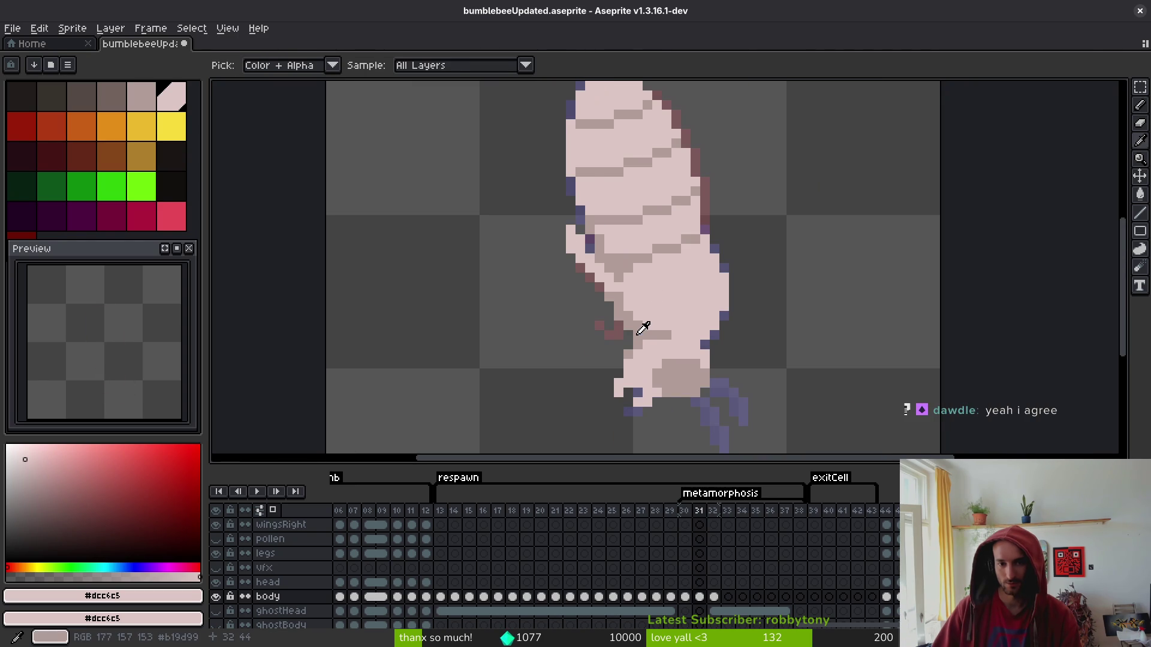
{"action": "scroll", "coordinate": [611, 347], "scroll_direction": "up", "scroll_amount": 3}
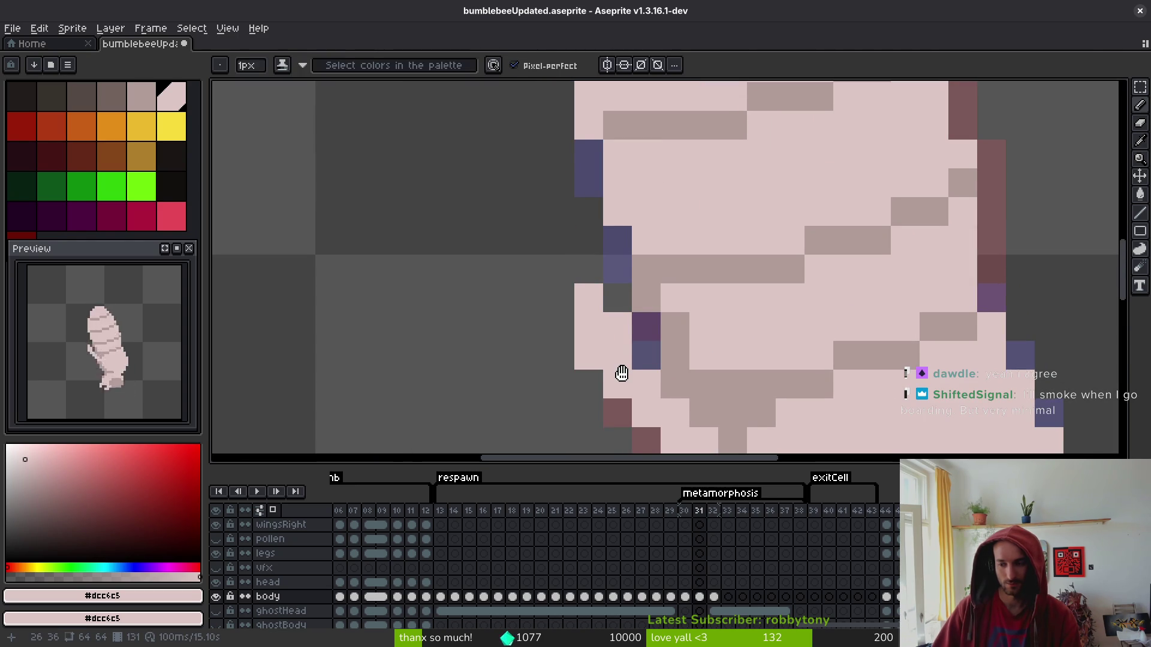
{"action": "left_click_drag", "start_coordinate": [622, 373], "coordinate": [613, 318]}
{"action": "key", "text": "ctrl+s"}
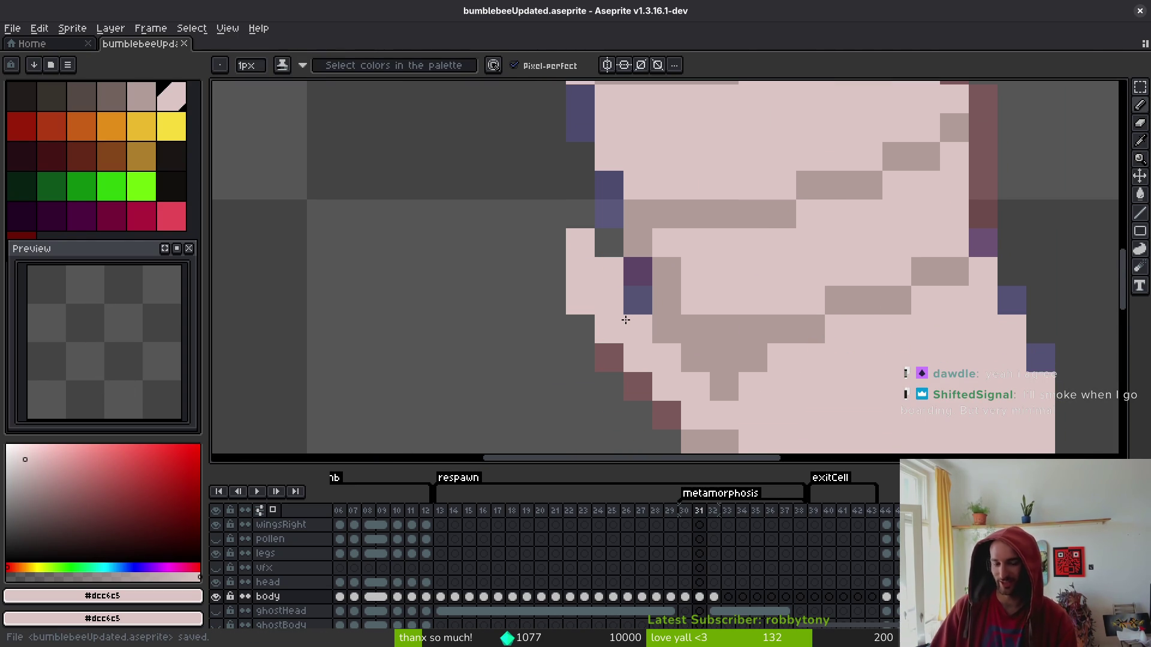
Paint two background pixels beside the lower-left body edge light pink.
{"action": "mouse_move", "coordinate": [841, 375]}
{"action": "left_mouse_down"}
{"action": "mouse_move", "coordinate": [725, 354]}
{"action": "mouse_move", "coordinate": [740, 334]}
{"action": "mouse_move", "coordinate": [673, 355]}
{"action": "mouse_move", "coordinate": [570, 252]}
{"action": "left_mouse_up"}
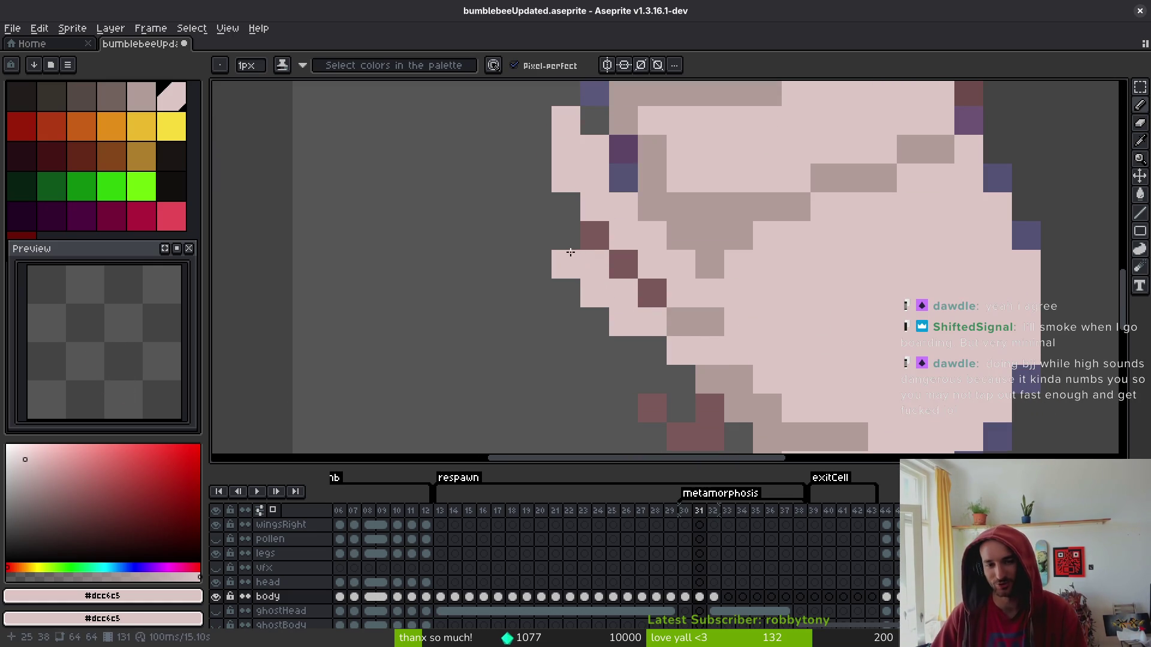
{"action": "left_click", "coordinate": [566, 236]}
{"action": "left_click", "coordinate": [652, 350]}
{"action": "scroll", "coordinate": [843, 352], "scroll_direction": "down", "scroll_amount": 3}
{"action": "key", "text": "i"}
{"action": "key", "text": "period"}
{"action": "scroll", "coordinate": [817, 352], "scroll_direction": "up", "scroll_amount": 3}
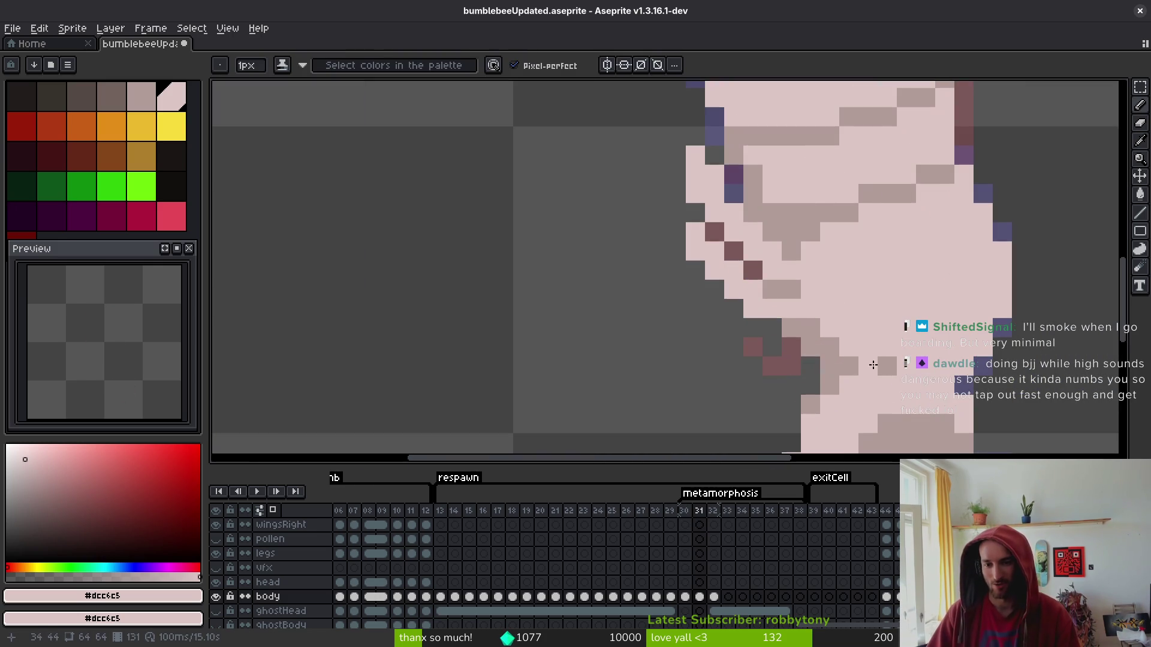
Repaint the remaining dark rose and grey edge pixels light pink, undoing misplaced ones.
{"action": "mouse_move", "coordinate": [817, 352]}
{"action": "left_mouse_down"}
{"action": "mouse_move", "coordinate": [773, 365]}
{"action": "mouse_move", "coordinate": [749, 352]}
{"action": "left_mouse_up"}
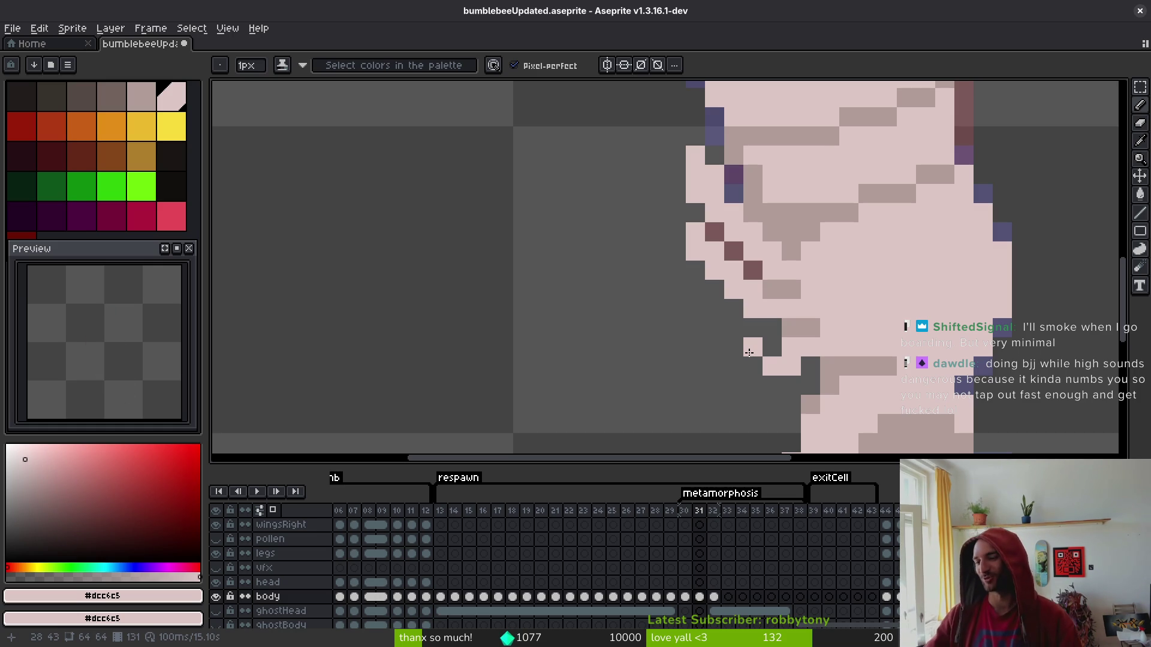
{"action": "key", "text": "ctrl+z"}
{"action": "left_click", "coordinate": [752, 364]}
{"action": "key", "text": "ctrl+z"}
{"action": "left_click", "coordinate": [756, 348]}
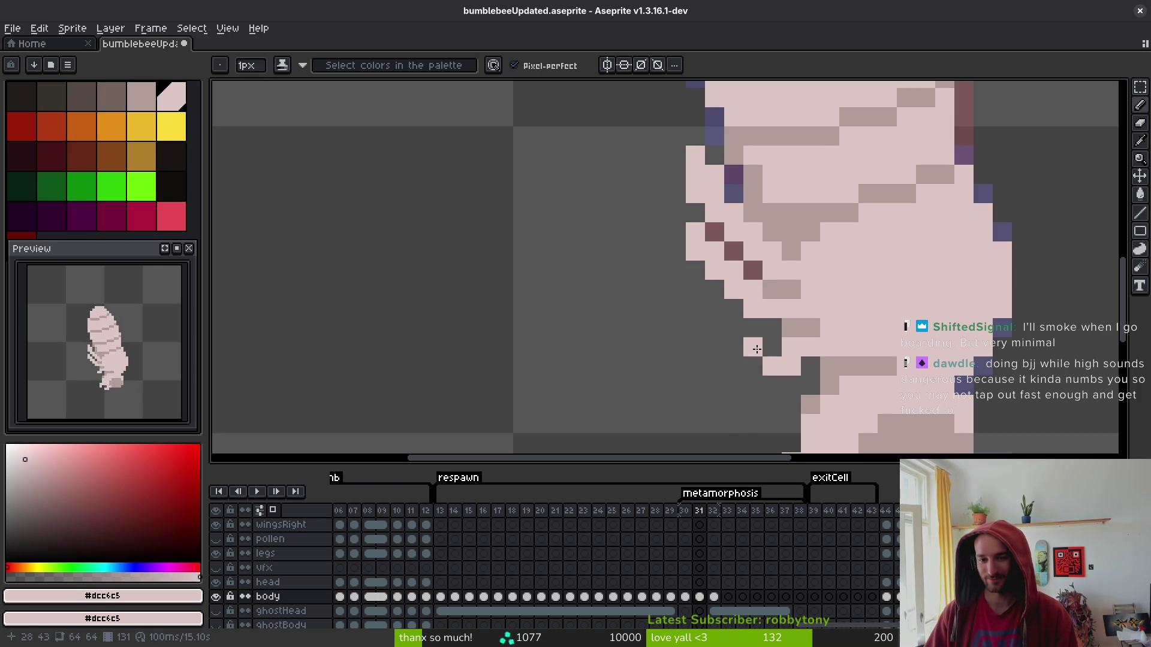
{"action": "left_click", "coordinate": [734, 347]}
{"action": "left_click", "coordinate": [733, 328]}
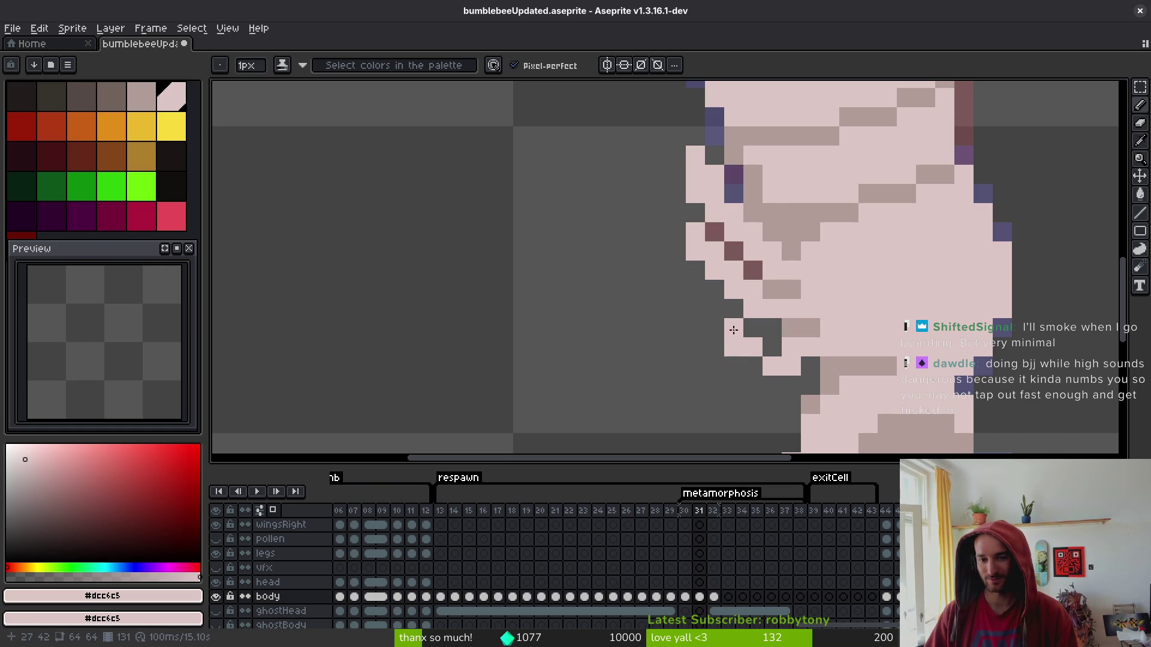
{"action": "scroll", "coordinate": [757, 362], "scroll_direction": "down", "scroll_amount": 8}
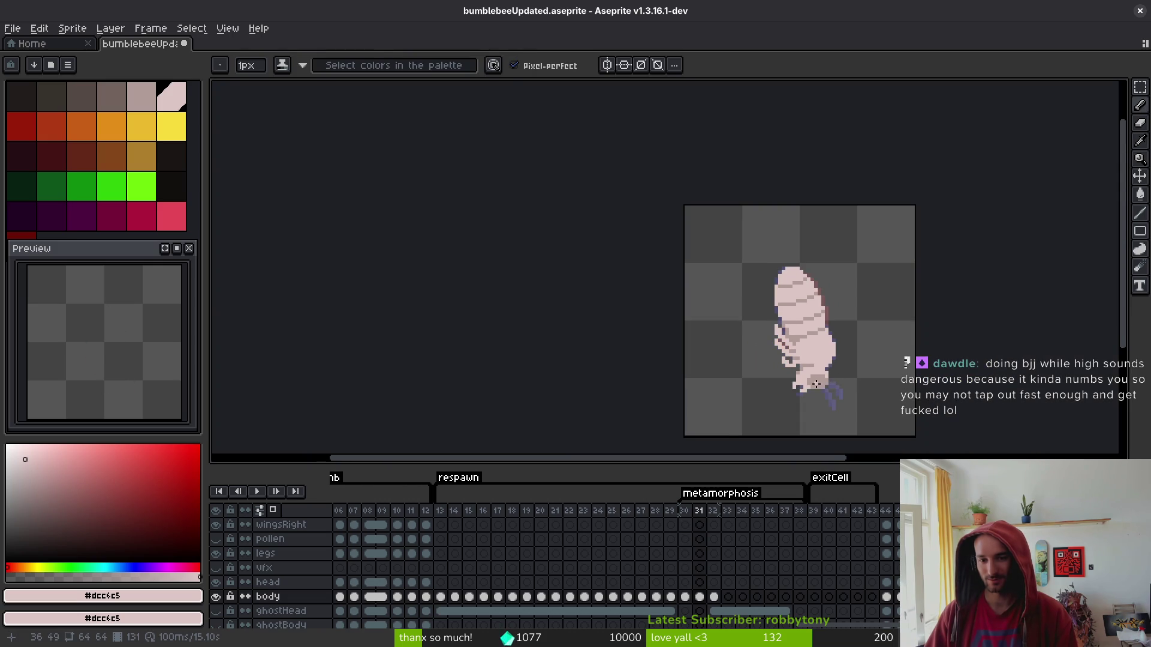
Check frame 30, then erase stray pixels below frame 31's bee body and fill a gap pink.
{"action": "key", "text": "Left"}
{"action": "scroll", "coordinate": [812, 386], "scroll_direction": "up", "scroll_amount": 2}
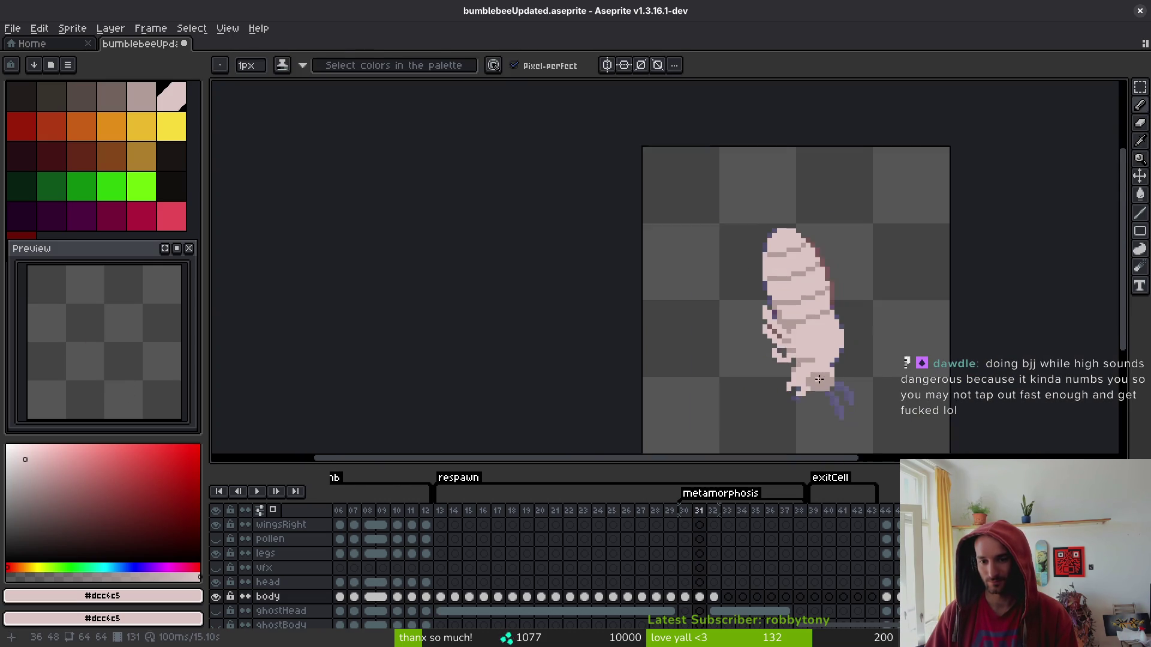
{"action": "key", "text": "Right"}
{"action": "scroll", "coordinate": [803, 383], "scroll_direction": "up", "scroll_amount": 4}
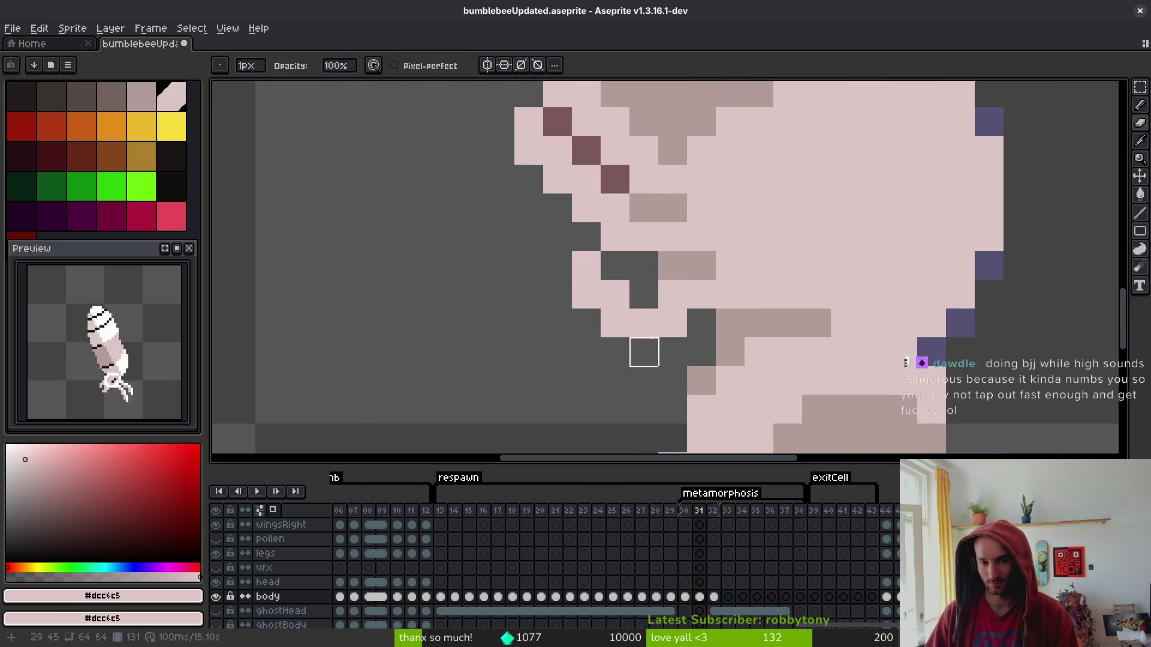
{"action": "left_click", "coordinate": [586, 323]}
{"action": "key", "text": "e"}
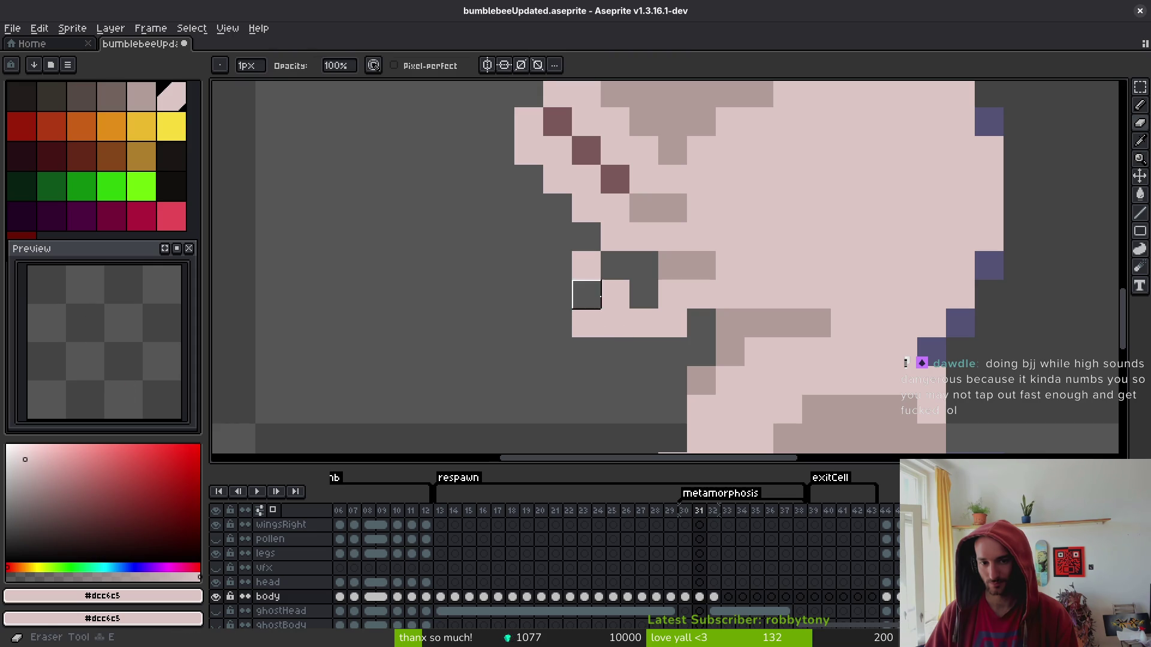
{"action": "left_click_drag", "start_coordinate": [586, 294], "coordinate": [615, 323]}
{"action": "left_click", "coordinate": [586, 323]}
{"action": "key", "text": "b"}
{"action": "left_click", "coordinate": [586, 294]}
{"action": "key", "text": "e"}
{"action": "left_click", "coordinate": [587, 266]}
Save the file, then fix two more stray pixels on the lower body.
{"action": "scroll", "coordinate": [586, 265], "scroll_direction": "down", "scroll_amount": 5}
{"action": "key", "text": "i"}
{"action": "key", "text": "ctrl+s"}
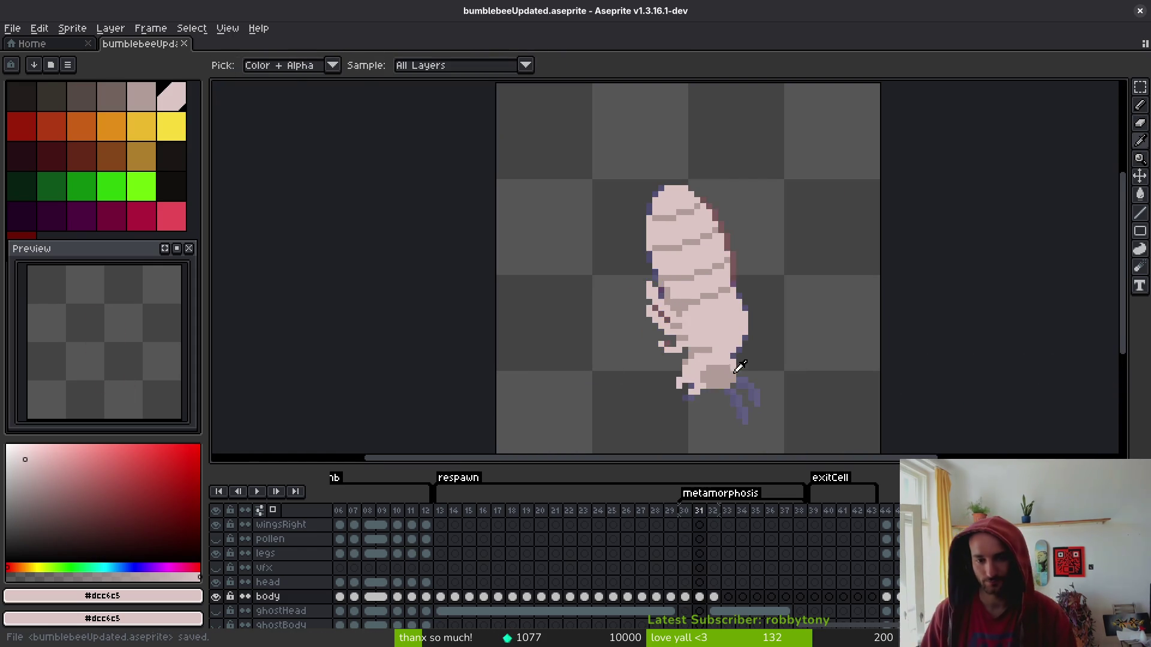
{"action": "key", "text": "b"}
{"action": "scroll", "coordinate": [721, 377], "scroll_direction": "up", "scroll_amount": 3}
{"action": "left_click", "coordinate": [644, 341]}
{"action": "left_click", "coordinate": [673, 365]}
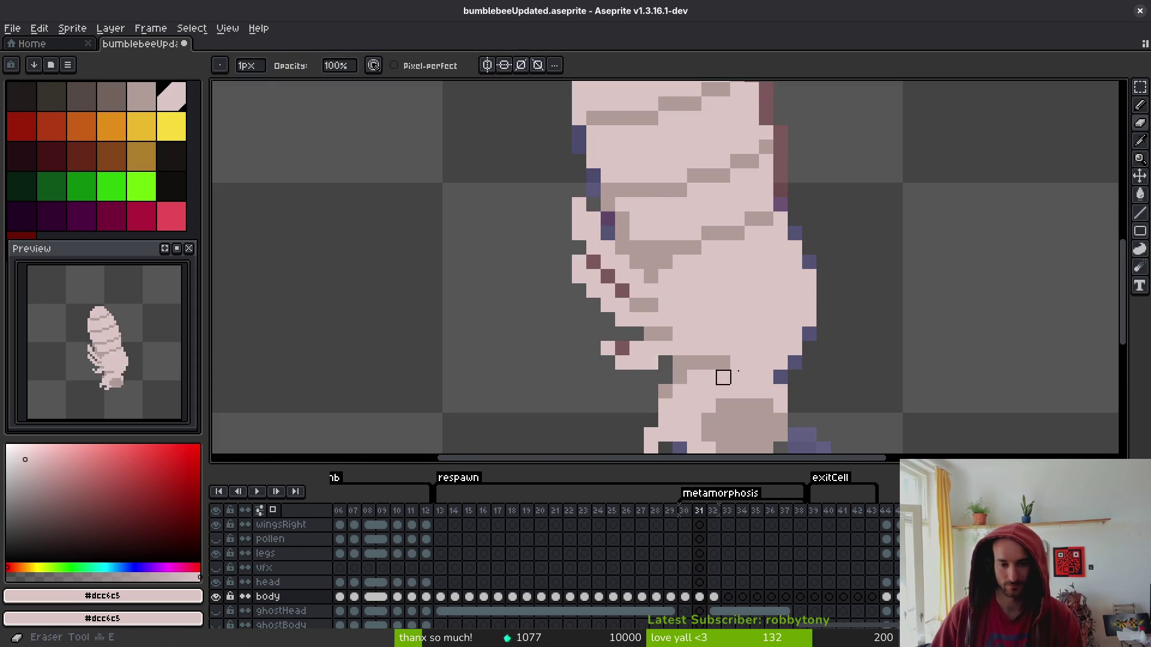
{"action": "scroll", "coordinate": [673, 365], "scroll_direction": "down", "scroll_amount": 3}
Flip repeatedly between frames 30 and 31 to compare the lower body, ending on frame 30.
{"action": "key", "text": "comma"}
{"action": "key", "text": "i"}
{"action": "key", "text": "period"}
{"action": "key", "text": "comma"}
{"action": "key", "text": "period"}
{"action": "key", "text": "b"}
{"action": "key", "text": "comma"}
{"action": "key", "text": "period"}
{"action": "key", "text": "i"}
{"action": "key", "text": "comma"}
{"action": "key", "text": "period"}
{"action": "key", "text": "comma"}
{"action": "key", "text": "period"}
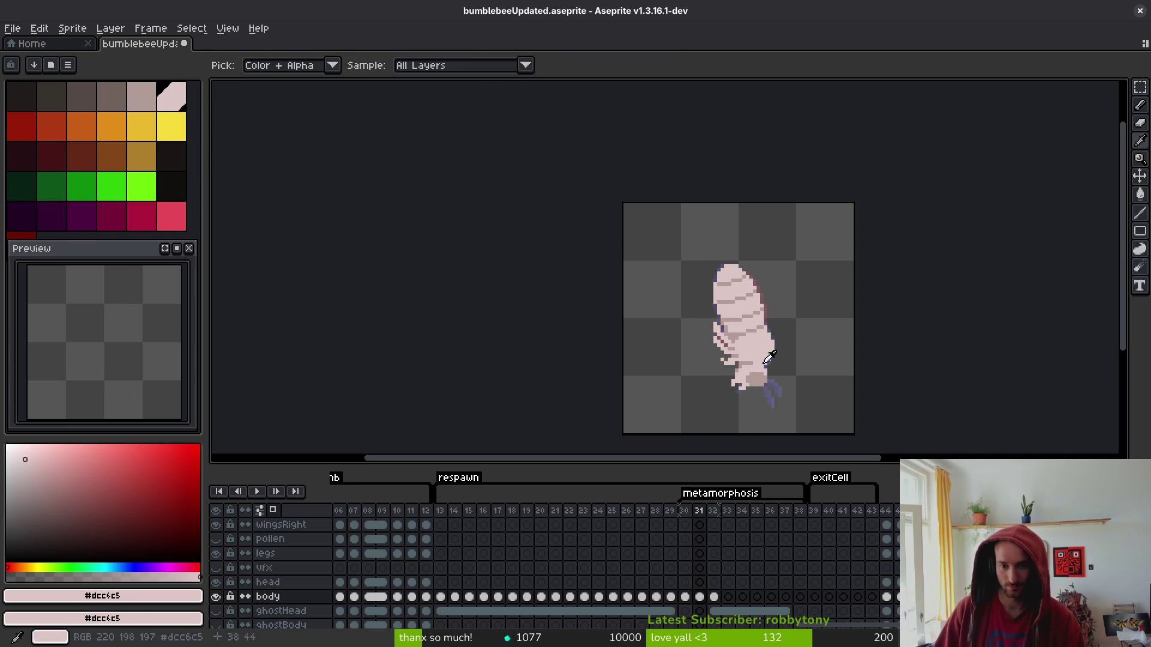
{"action": "key", "text": "b"}
{"action": "scroll", "coordinate": [750, 353], "scroll_direction": "up", "scroll_amount": 3}
{"action": "key", "text": "i"}
{"action": "key", "text": "comma"}
{"action": "key", "text": "b"}
{"action": "key", "text": "i"}
{"action": "key", "text": "period"}
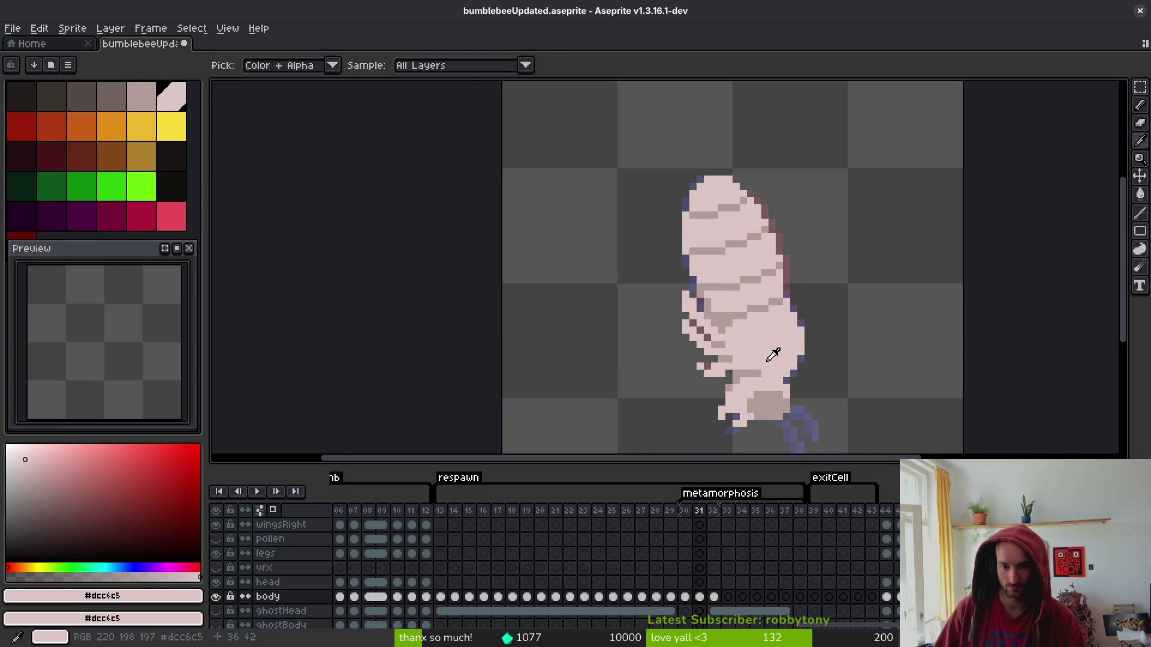
{"action": "key", "text": "b"}
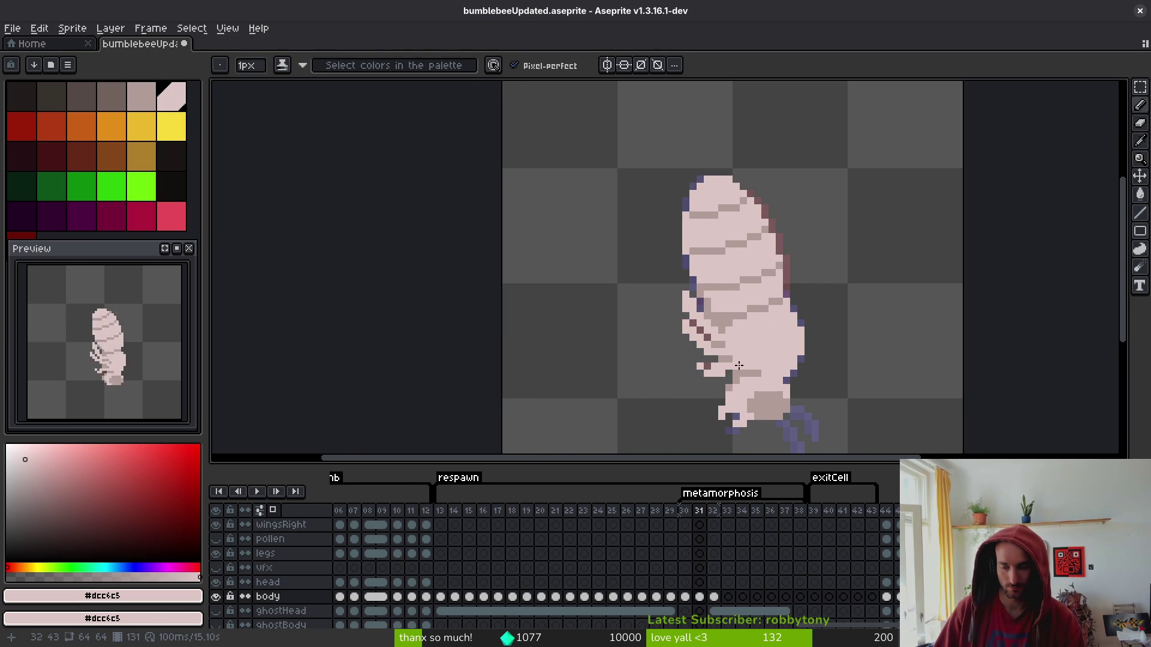
{"action": "key", "text": "i"}
{"action": "key", "text": "comma"}
{"action": "key", "text": "period"}
{"action": "key", "text": "comma"}
{"action": "key", "text": "period"}
{"action": "key", "text": "comma"}
{"action": "key", "text": "period"}
{"action": "key", "text": "comma"}
{"action": "key", "text": "period"}
{"action": "key", "text": "comma"}
{"action": "key", "text": "period"}
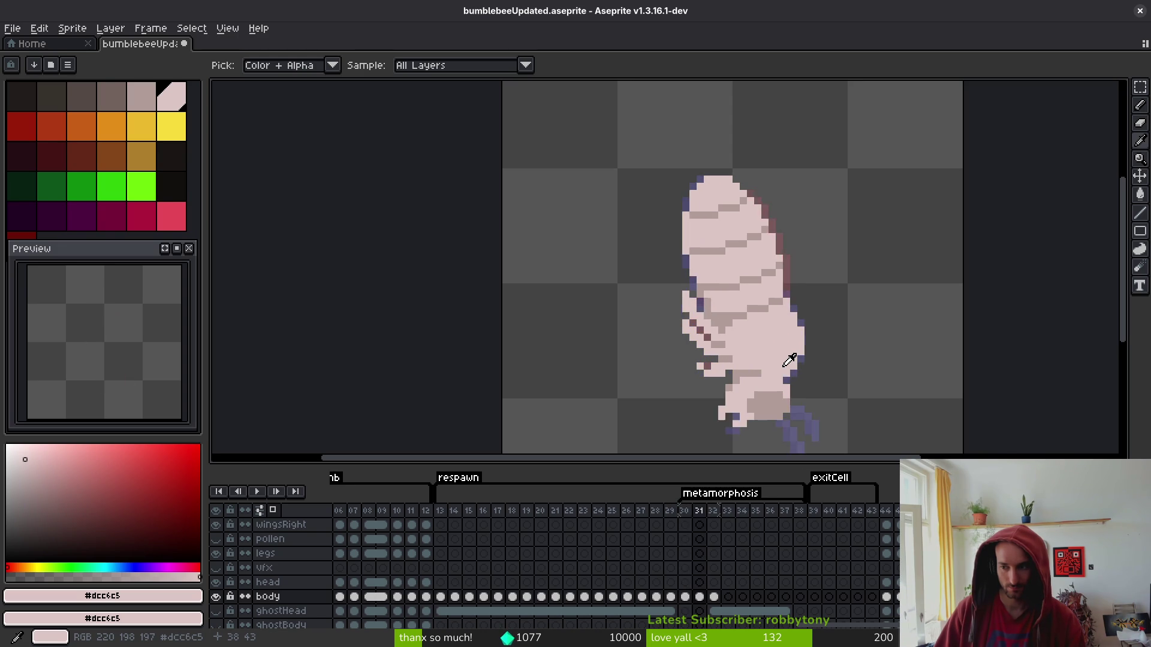
{"action": "key", "text": "comma"}
{"action": "key", "text": "period"}
{"action": "key", "text": "comma"}
{"action": "key", "text": "period"}
{"action": "key", "text": "b"}
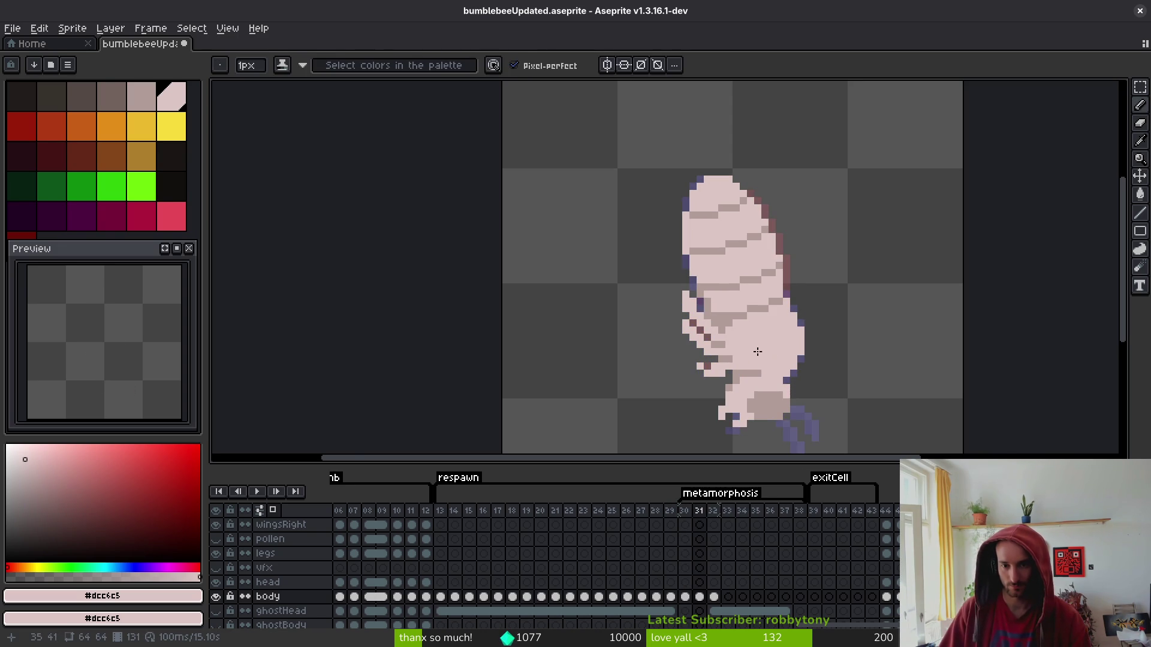
{"action": "scroll", "coordinate": [759, 353], "scroll_direction": "up", "scroll_amount": 1}
{"action": "key", "text": "e"}
{"action": "scroll", "coordinate": [740, 329], "scroll_direction": "down", "scroll_amount": 2}
{"action": "key", "text": "i"}
{"action": "key", "text": "comma"}
{"action": "key", "text": "period"}
{"action": "key", "text": "comma"}
{"action": "key", "text": "period"}
{"action": "key", "text": "comma"}
{"action": "key", "text": "period"}
{"action": "key", "text": "comma"}
{"action": "key", "text": "period"}
{"action": "key", "text": "comma"}
{"action": "key", "text": "period"}
{"action": "key", "text": "comma"}
{"action": "key", "text": "period"}
{"action": "key", "text": "comma"}
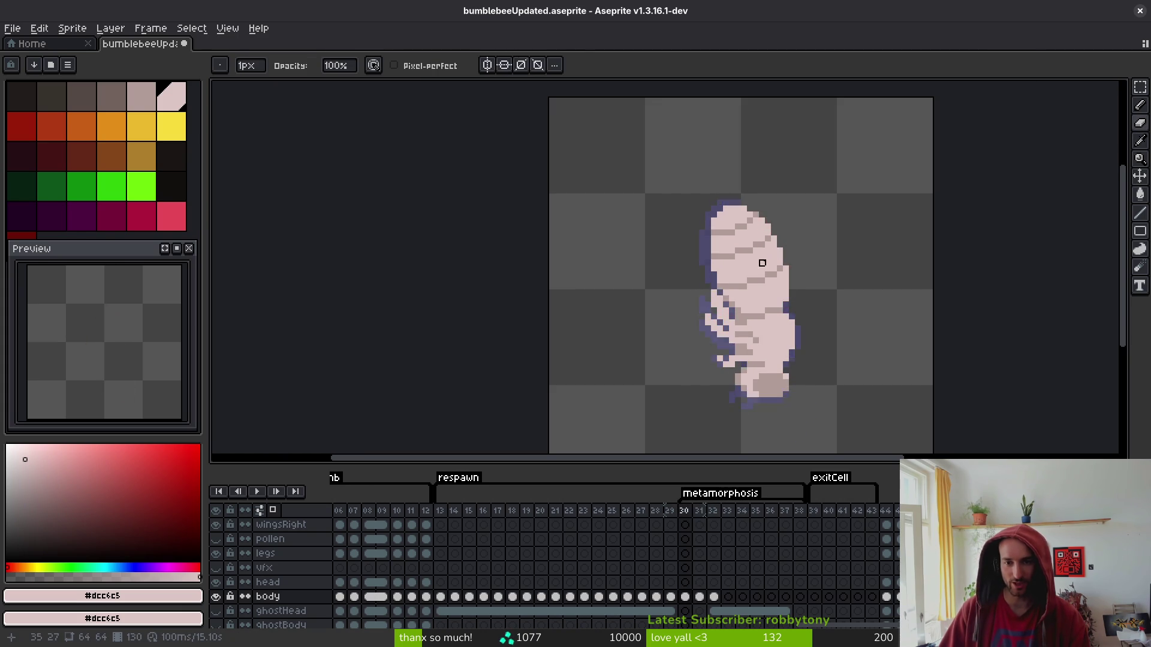
Sample the darker #b19d99 shading colour and add a dark pixel on the upper body.
{"action": "scroll", "coordinate": [765, 242], "scroll_direction": "up", "scroll_amount": 2}
{"action": "key", "text": "period"}
{"action": "key", "text": "comma"}
{"action": "left_click", "coordinate": [778, 193]}
{"action": "key", "text": "period"}
{"action": "key", "text": "comma"}
{"action": "key", "text": "b"}
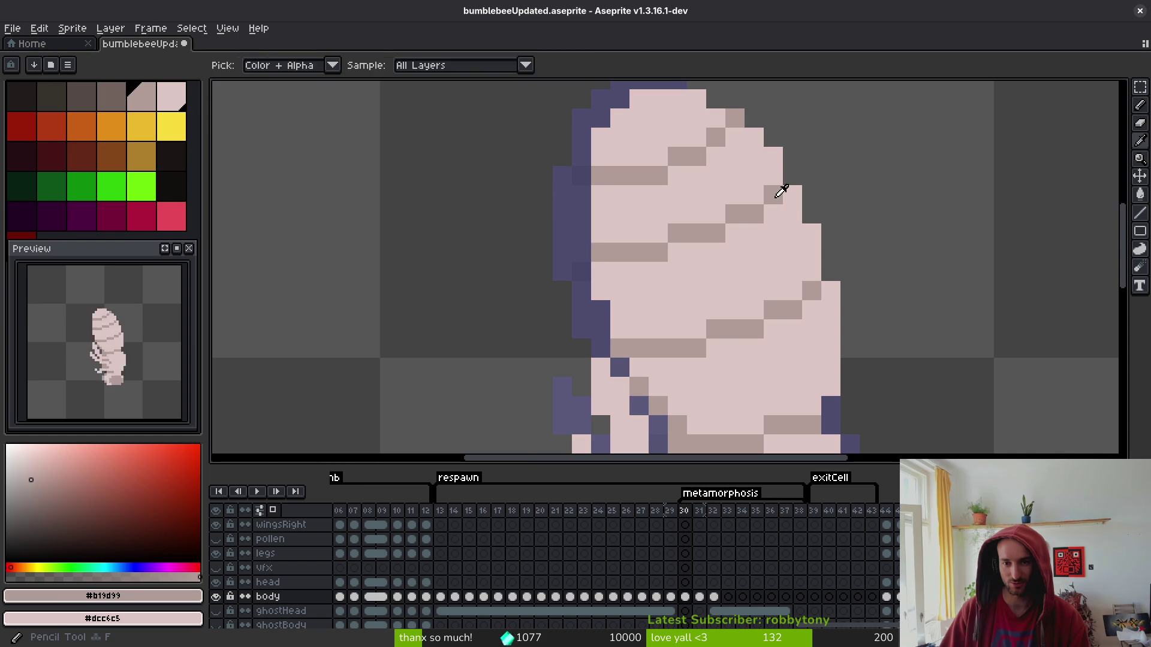
{"action": "left_click", "coordinate": [804, 246]}
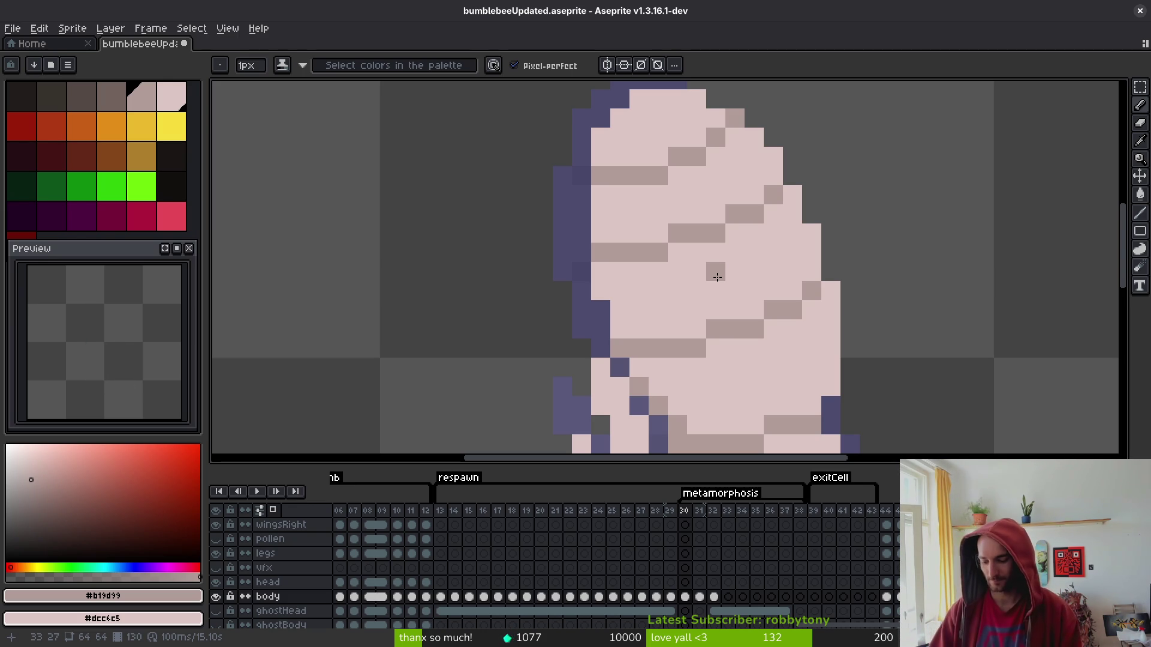
Adjust two stripe pixels, then compare frame 30 against frames 29 and 31.
{"action": "right_click", "coordinate": [717, 277]}
{"action": "left_click", "coordinate": [677, 214]}
{"action": "key", "text": "Left"}
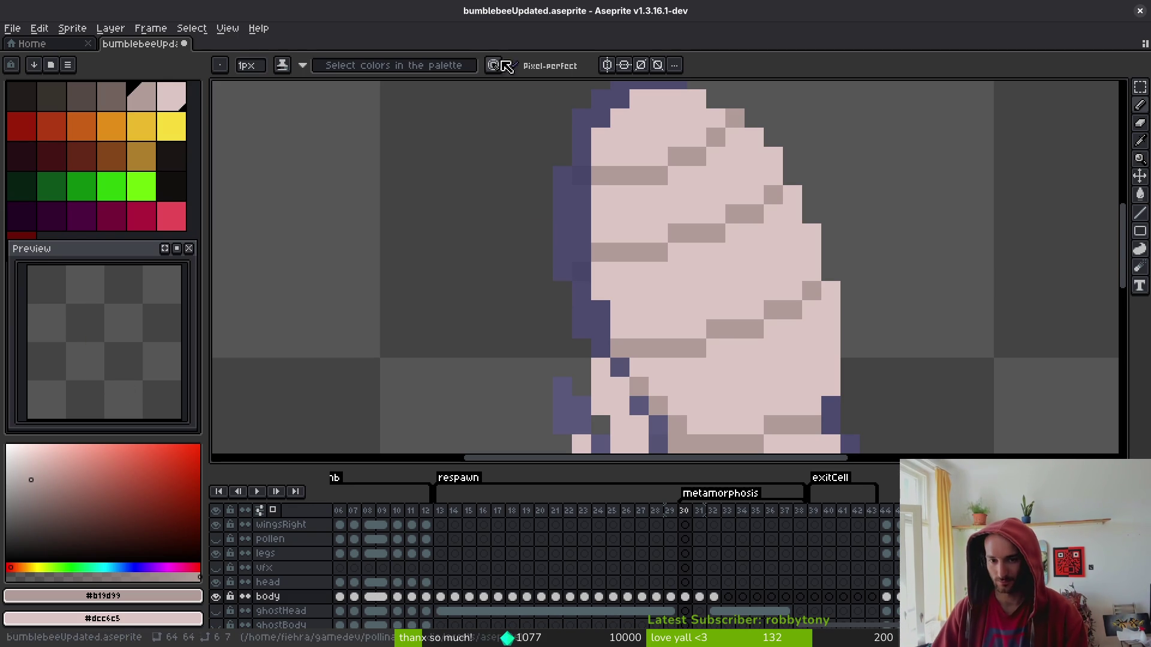
{"action": "scroll", "coordinate": [655, 159], "scroll_direction": "down", "scroll_amount": 2}
{"action": "scroll", "coordinate": [741, 273], "scroll_direction": "up", "scroll_amount": 2}
{"action": "key", "text": "i"}
{"action": "key", "text": "Right"}
{"action": "key", "text": "Right"}
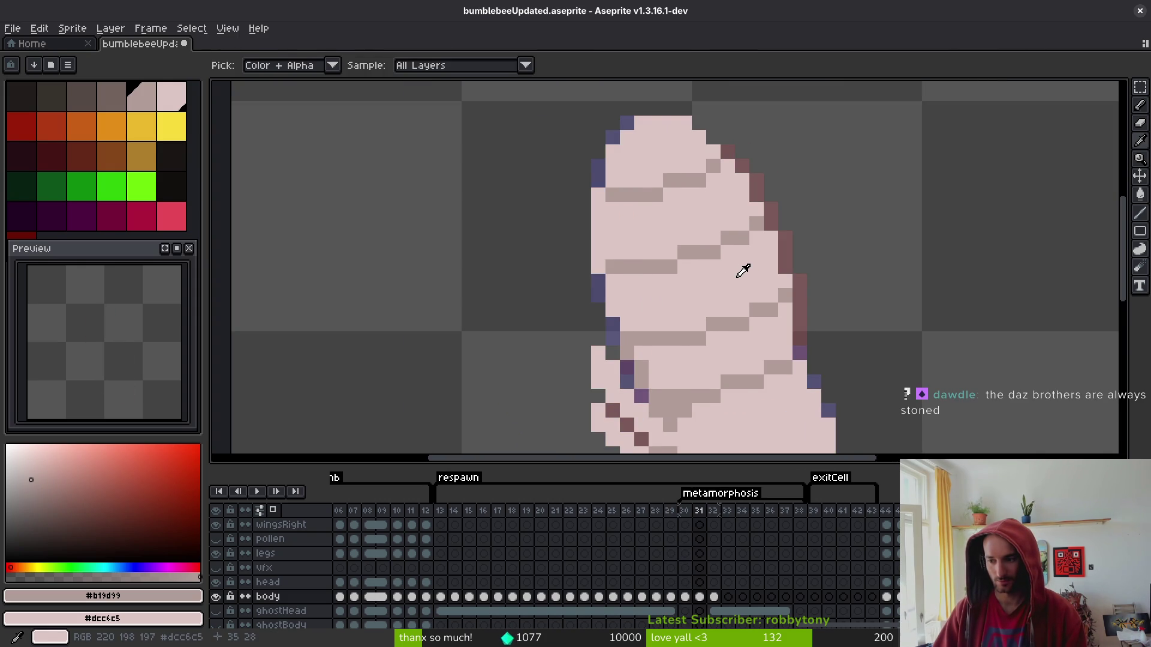
{"action": "key", "text": "b"}
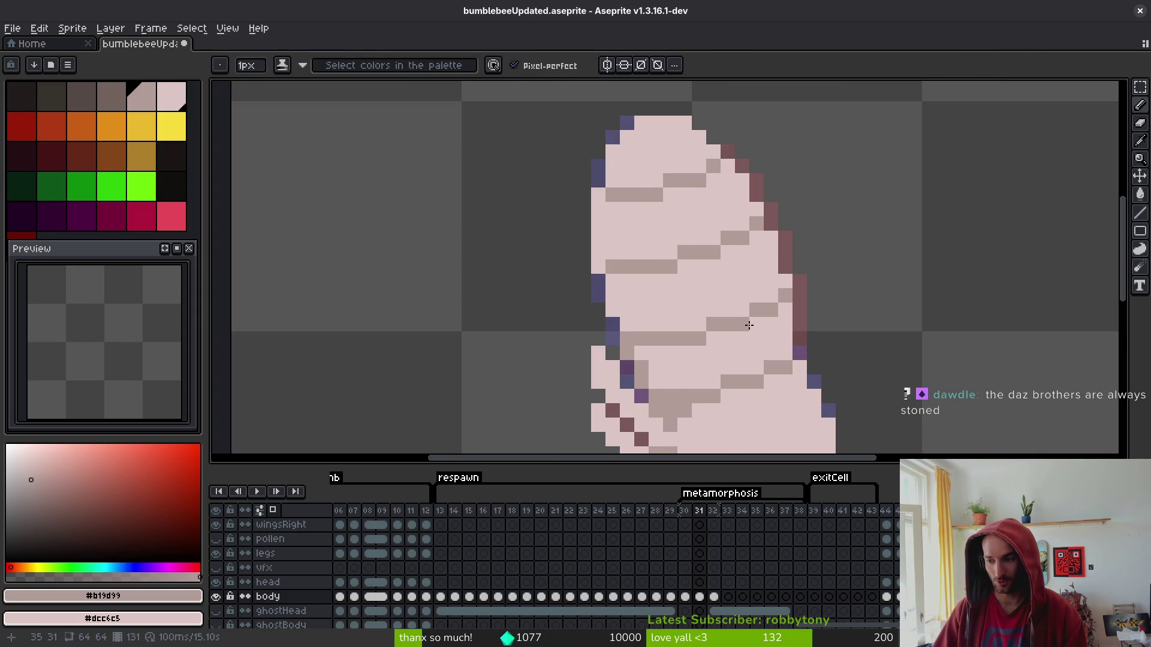
{"action": "key", "text": "Left"}
{"action": "key", "text": "Right"}
{"action": "key", "text": "Left"}
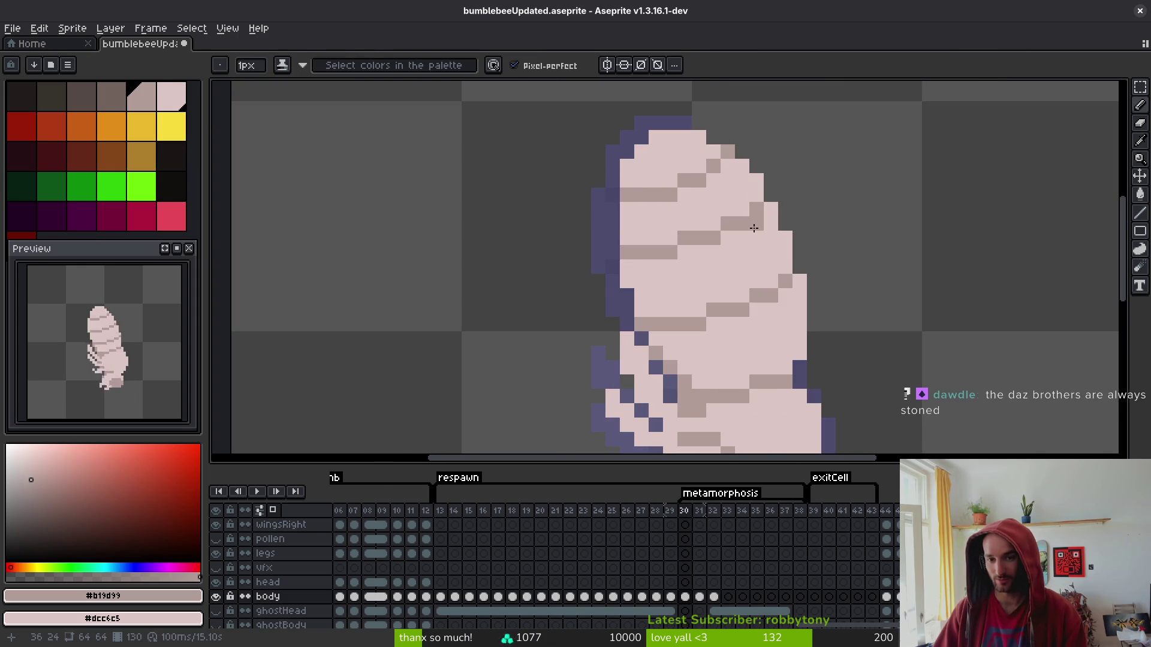
Draw a dark diagonal shading stripe down-left across the upper body, refine its pixels, and save.
{"action": "left_click", "coordinate": [772, 214]}
{"action": "mouse_move", "coordinate": [772, 214]}
{"action": "left_mouse_down"}
{"action": "mouse_move", "coordinate": [639, 268]}
{"action": "mouse_move", "coordinate": [725, 227]}
{"action": "mouse_move", "coordinate": [657, 264]}
{"action": "left_mouse_up"}
{"action": "left_click", "coordinate": [657, 265]}
{"action": "left_click", "coordinate": [742, 237]}
{"action": "left_click", "coordinate": [713, 252]}
{"action": "left_click", "coordinate": [698, 252]}
{"action": "right_click", "coordinate": [714, 252]}
{"action": "right_click", "coordinate": [742, 222]}
{"action": "right_click", "coordinate": [699, 237]}
{"action": "left_click", "coordinate": [656, 266]}
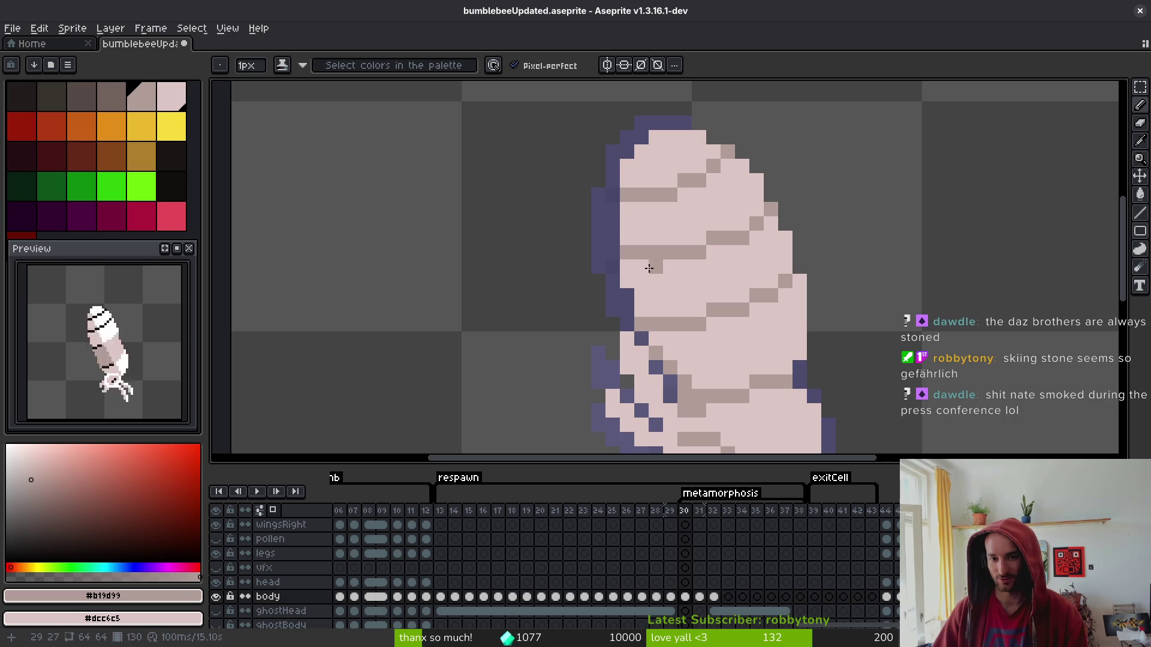
{"action": "key", "text": "ctrl+s"}
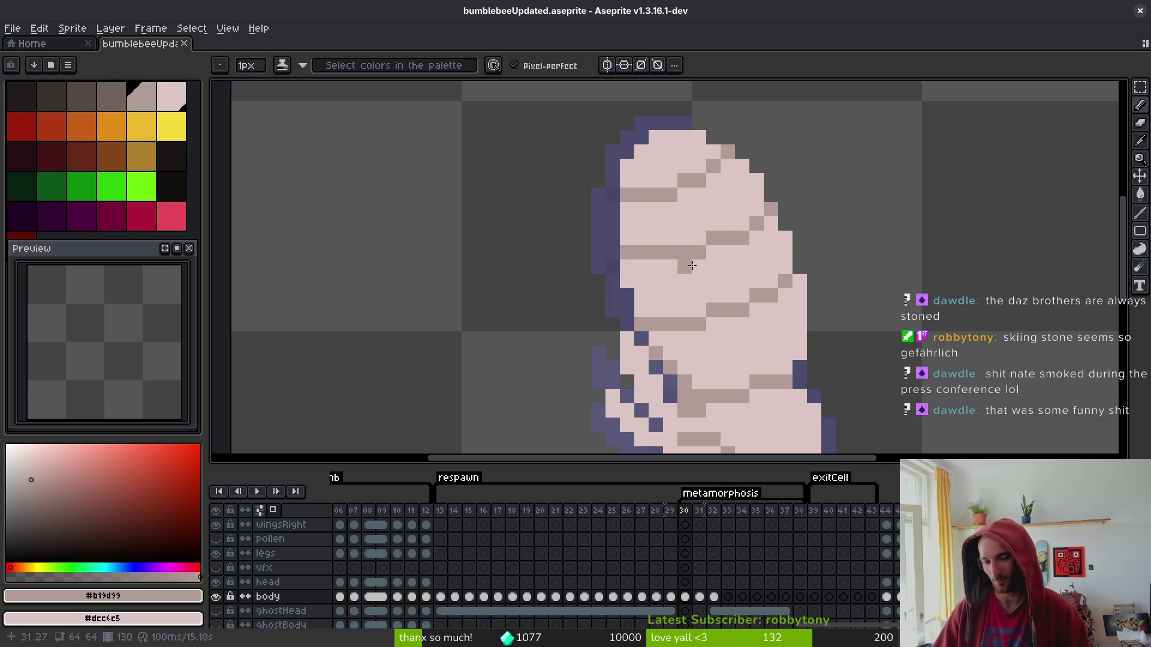
Correct stray stripe pixels, save, and add another dark diagonal stroke with pink cleanup.
{"action": "right_click", "coordinate": [726, 267]}
{"action": "left_click", "coordinate": [714, 252]}
{"action": "right_click", "coordinate": [713, 237]}
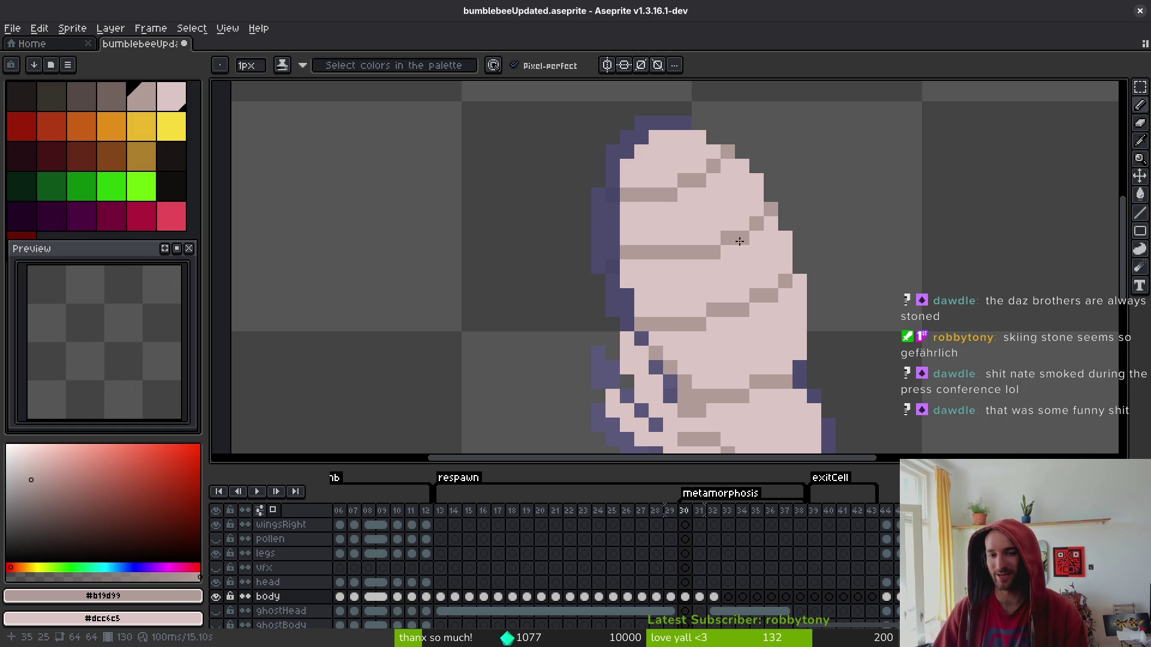
{"action": "key", "text": "ctrl+s"}
{"action": "left_click_drag", "start_coordinate": [754, 217], "coordinate": [722, 230]}
{"action": "left_click", "coordinate": [699, 238]}
{"action": "right_click", "coordinate": [706, 252]}
{"action": "right_click", "coordinate": [727, 238]}
{"action": "right_click", "coordinate": [742, 238]}
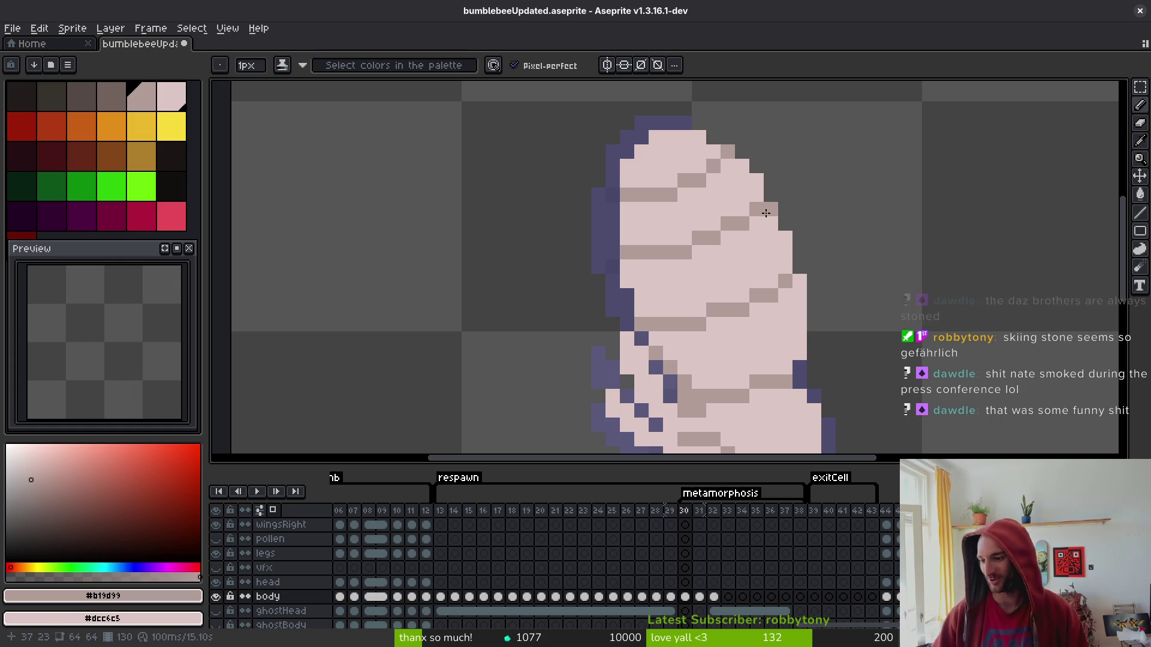
Smooth the upper end of the stripe with dark and pink pixels.
{"action": "right_click", "coordinate": [765, 213]}
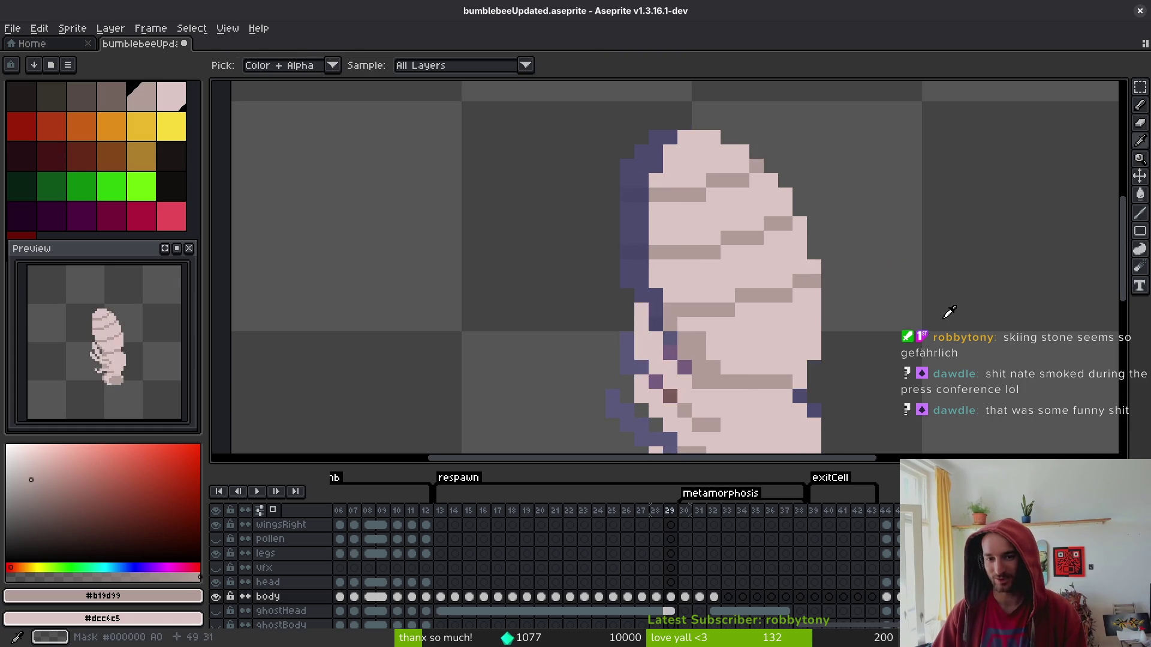
{"action": "left_click", "coordinate": [771, 209]}
{"action": "left_click", "coordinate": [756, 224]}
{"action": "left_click", "coordinate": [727, 239]}
{"action": "right_click", "coordinate": [757, 209]}
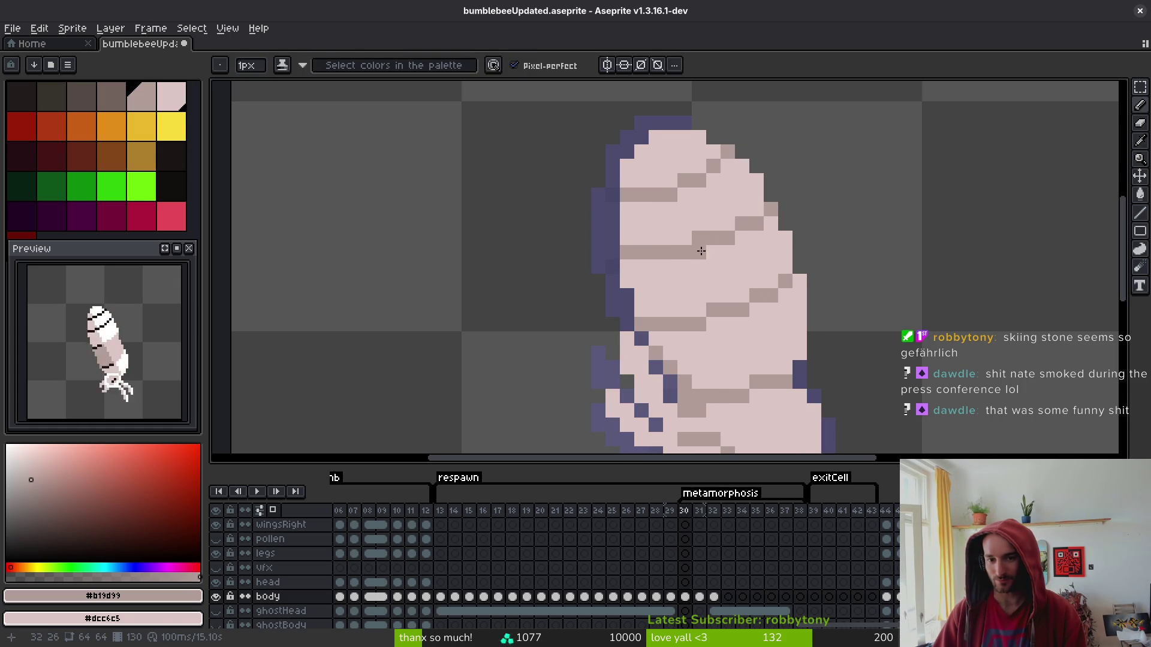
{"action": "scroll", "coordinate": [803, 253], "scroll_direction": "down", "scroll_amount": 3}
{"action": "key", "text": "alt"}
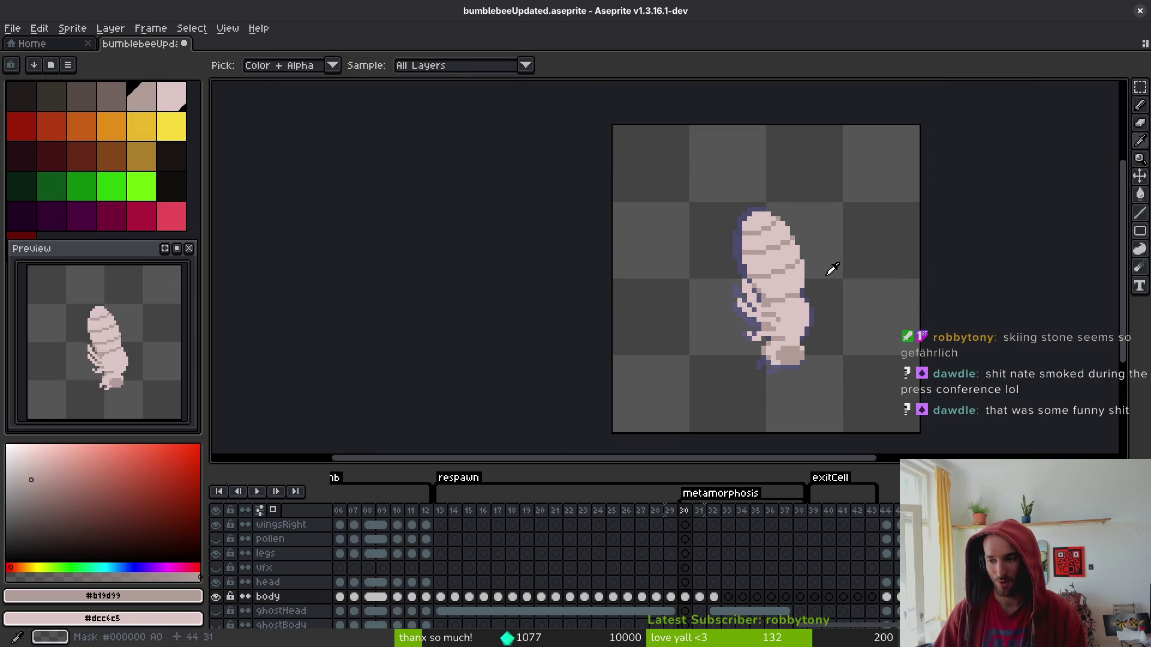
{"action": "mouse_move", "coordinate": [819, 311]}
{"action": "left_mouse_down"}
{"action": "mouse_move", "coordinate": [810, 261]}
{"action": "mouse_move", "coordinate": [826, 253]}
{"action": "left_mouse_up"}
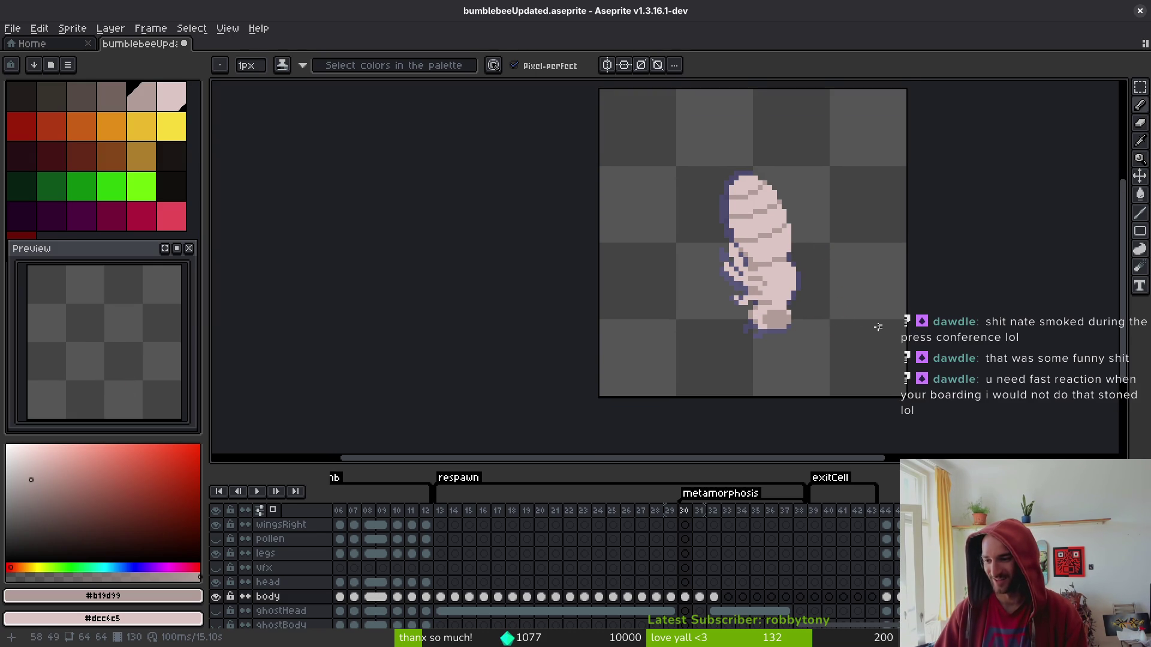
{"action": "scroll", "coordinate": [827, 318], "scroll_direction": "right", "scroll_amount": 2}
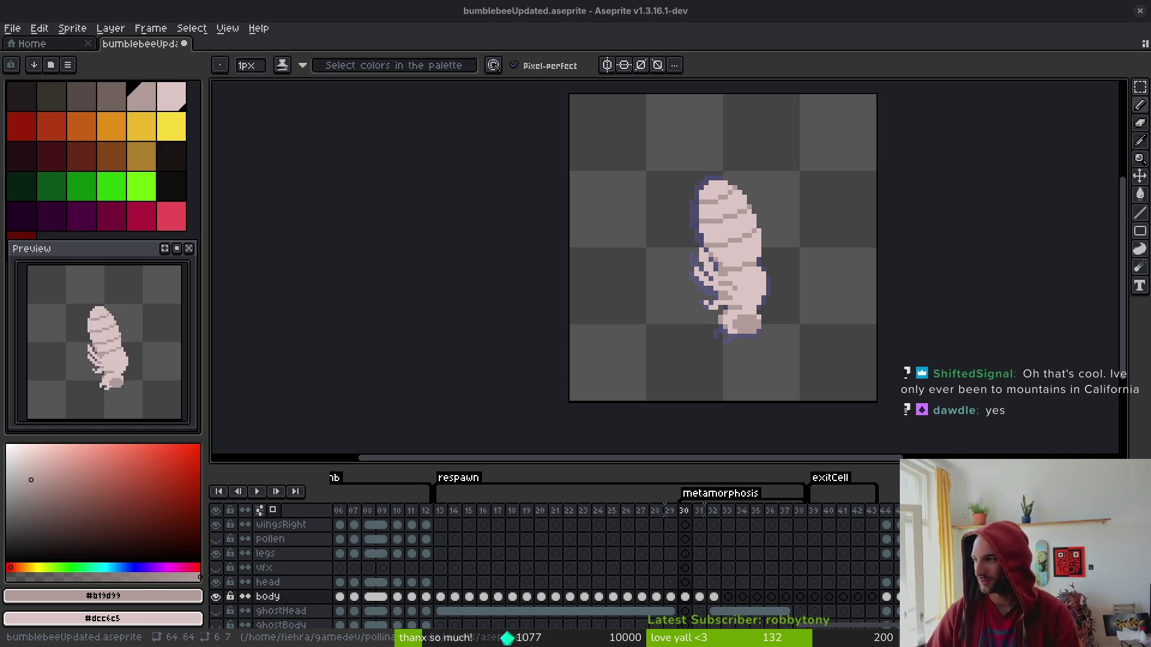
{"action": "key", "text": "alt+Tab"}
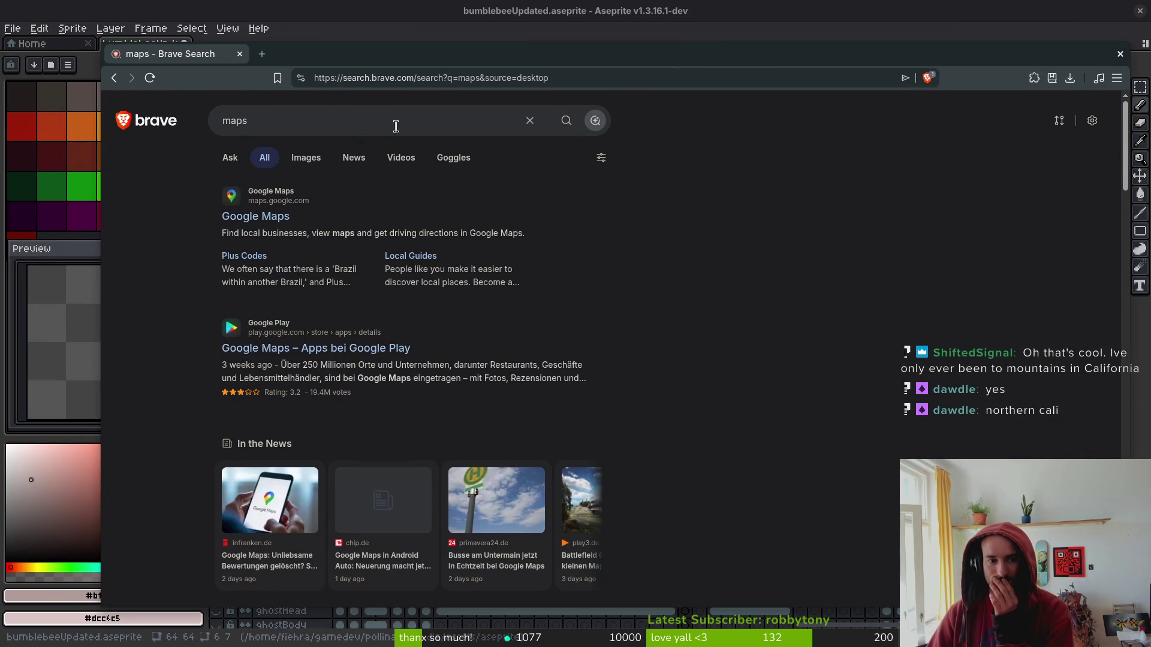
Glance at Aseprite, then zoom out and pan the map north to Washington and Oregon.
{"action": "key", "text": "alt+Tab"}
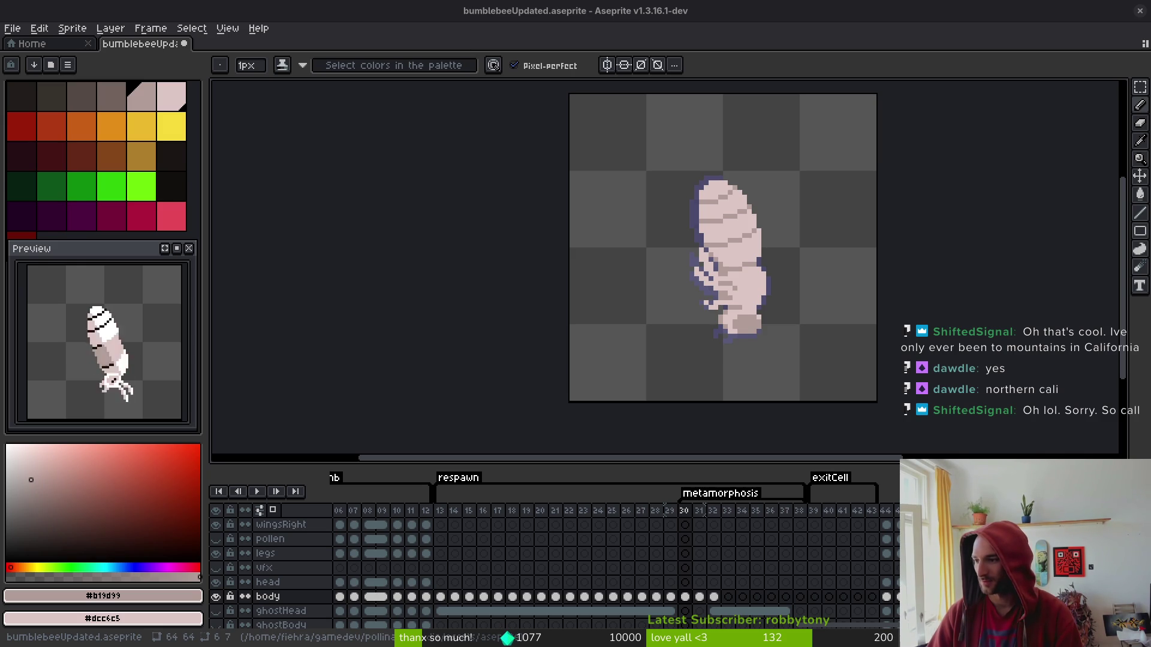
{"action": "key", "text": "alt+Tab"}
{"action": "scroll", "coordinate": [516, 423], "scroll_direction": "up", "scroll_amount": 5}
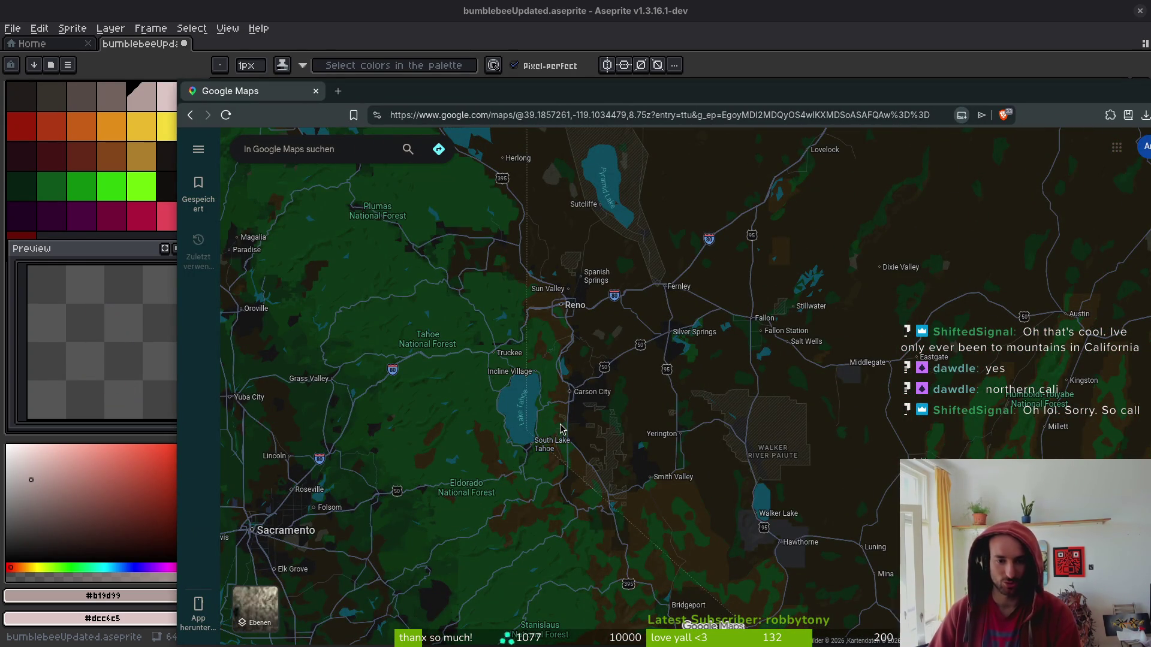
{"action": "scroll", "coordinate": [602, 424], "scroll_direction": "down", "scroll_amount": 5}
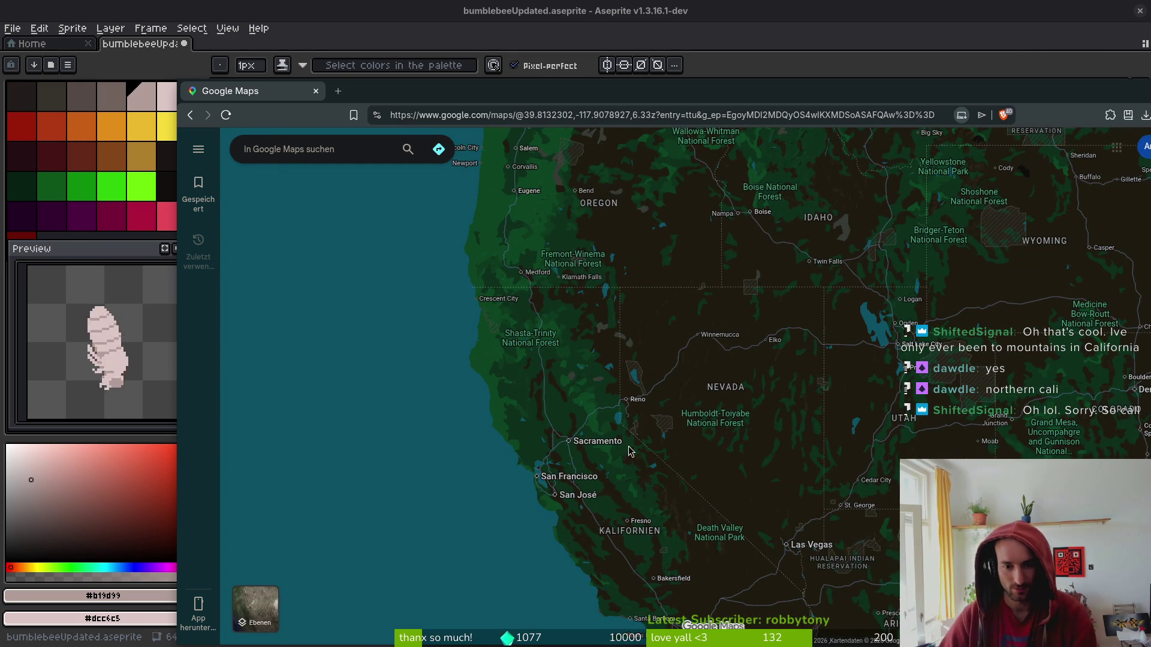
{"action": "scroll", "coordinate": [622, 412], "scroll_direction": "up", "scroll_amount": 1}
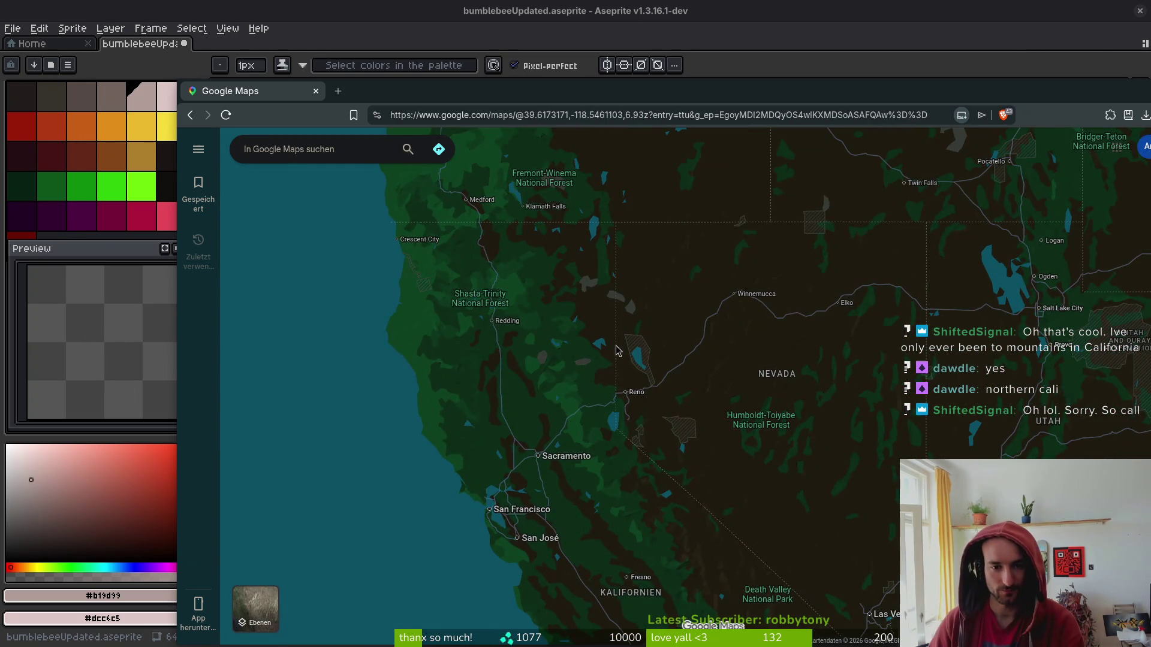
{"action": "left_click_drag", "start_coordinate": [597, 280], "coordinate": [642, 491]}
{"action": "left_click_drag", "start_coordinate": [670, 369], "coordinate": [674, 472]}
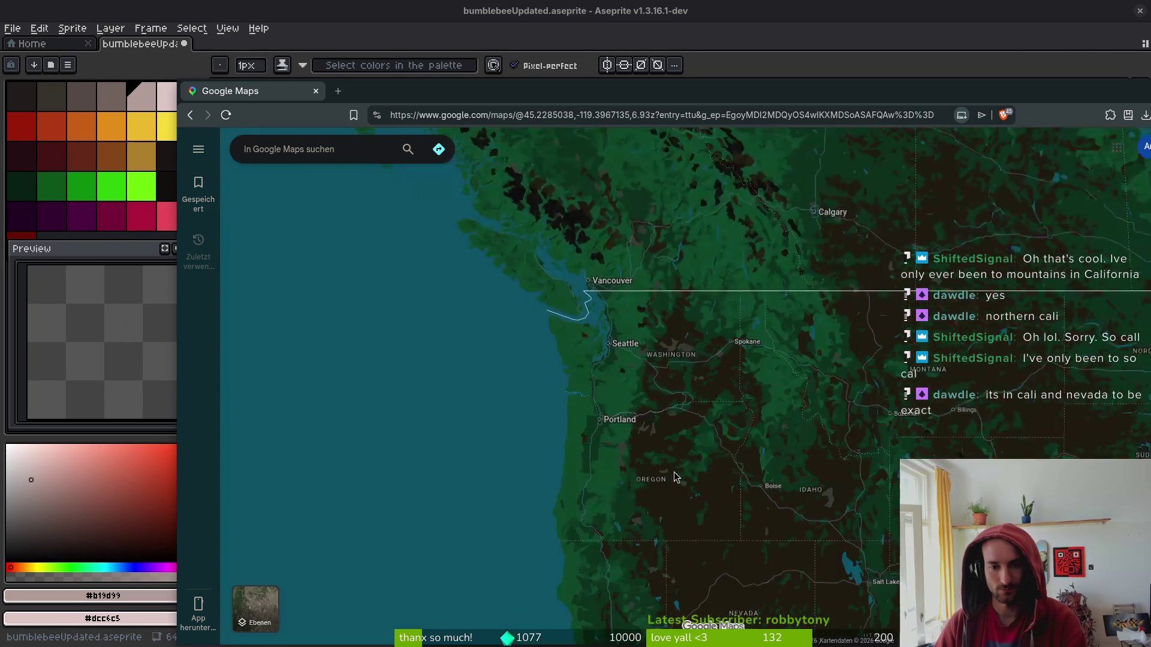
Zoom in and centre on Portland and Mt Hood, maximize the browser, and briefly check Aseprite.
{"action": "scroll", "coordinate": [539, 429], "scroll_direction": "up", "scroll_amount": 1}
{"action": "mouse_move", "coordinate": [674, 390]}
{"action": "left_mouse_down"}
{"action": "mouse_move", "coordinate": [690, 467]}
{"action": "mouse_move", "coordinate": [670, 417]}
{"action": "left_mouse_up"}
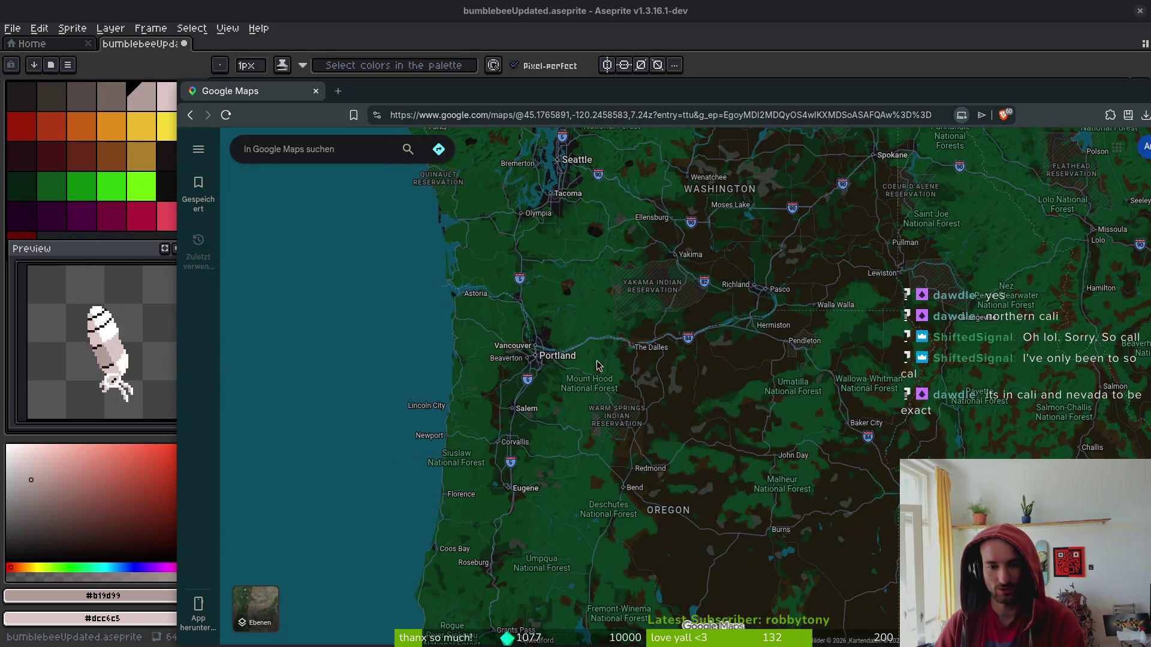
{"action": "scroll", "coordinate": [587, 391], "scroll_direction": "up", "scroll_amount": 3}
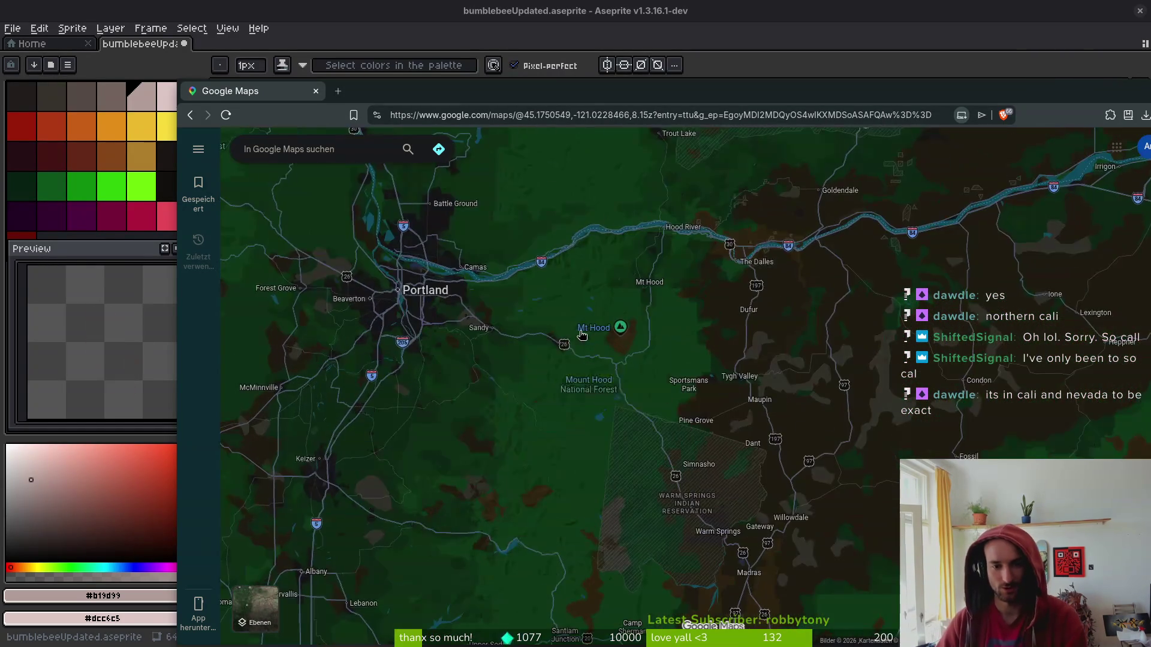
{"action": "scroll", "coordinate": [521, 360], "scroll_direction": "up", "scroll_amount": 3}
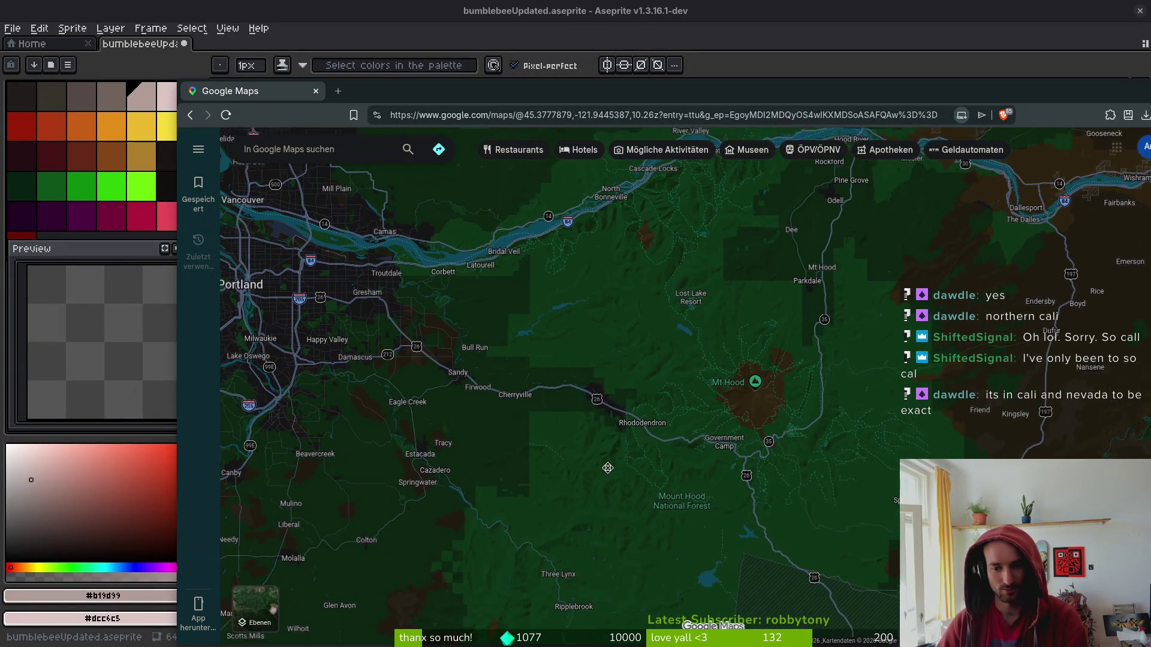
{"action": "left_click_drag", "start_coordinate": [539, 335], "coordinate": [481, 356]}
{"action": "double_click", "coordinate": [389, 90]}
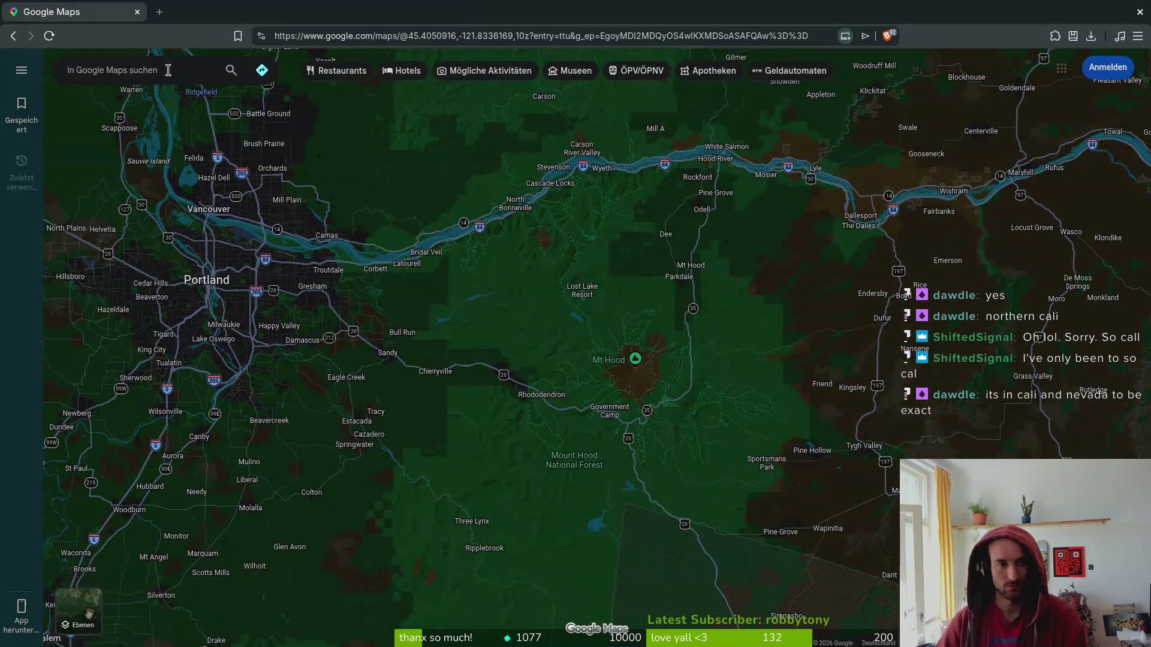
{"action": "key", "text": "alt+Tab"}
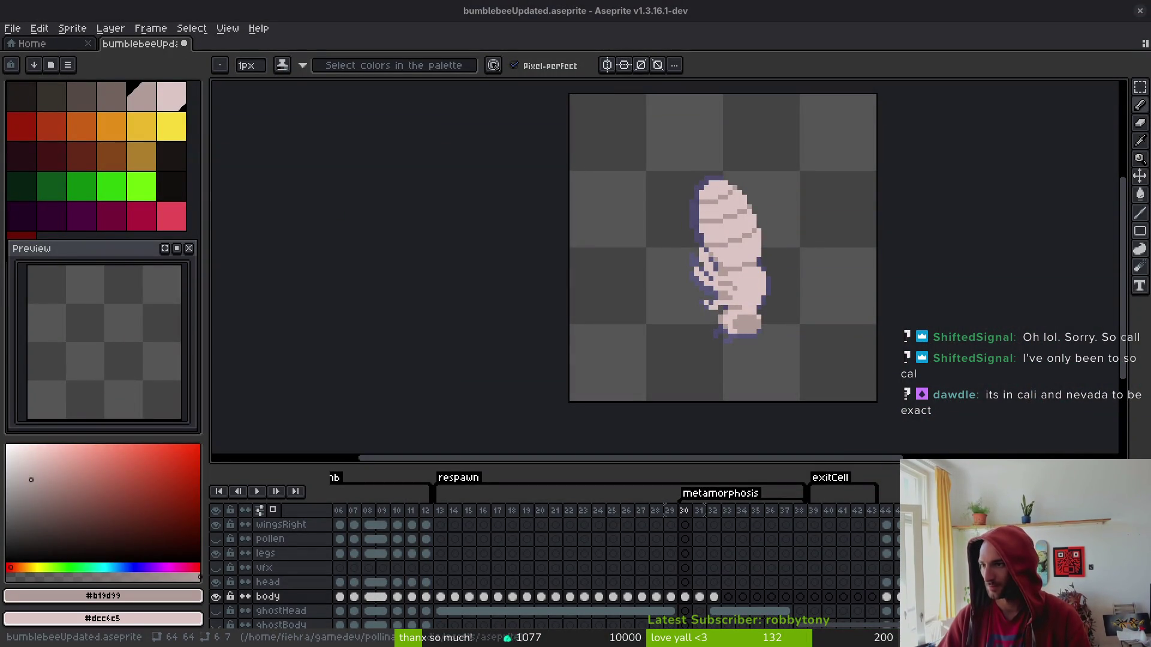
{"action": "key", "text": "alt+Tab"}
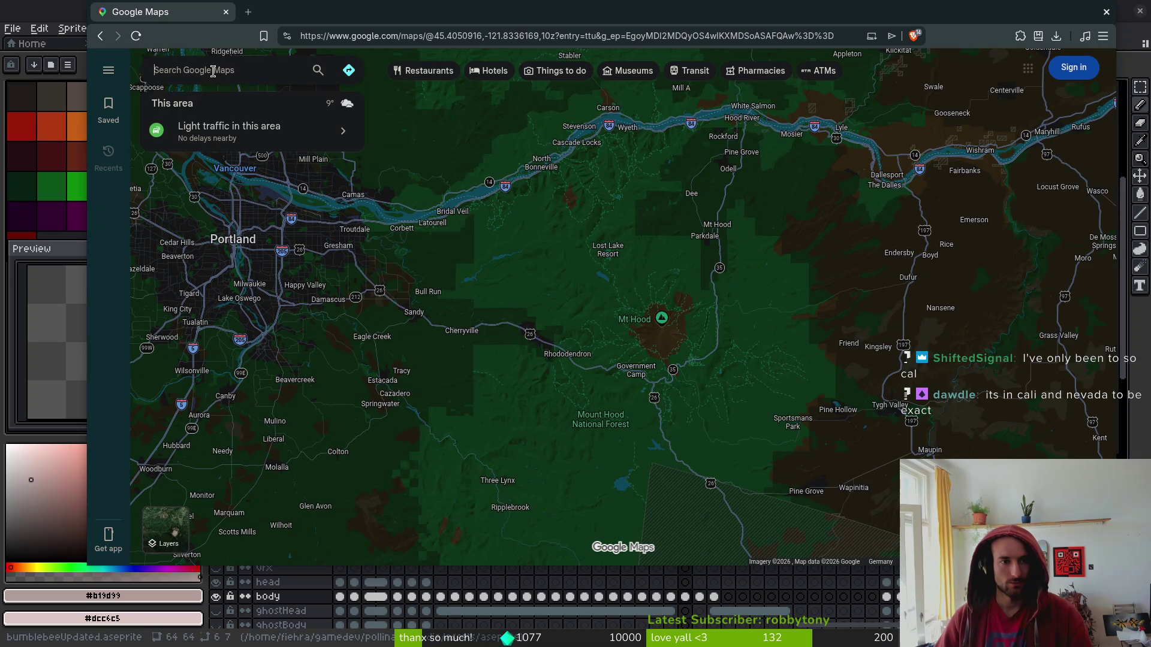
Get driving directions from Portland to Mt Hood, showing the 1 hr 34 min US-26 E route.
{"action": "left_click", "coordinate": [348, 71]}
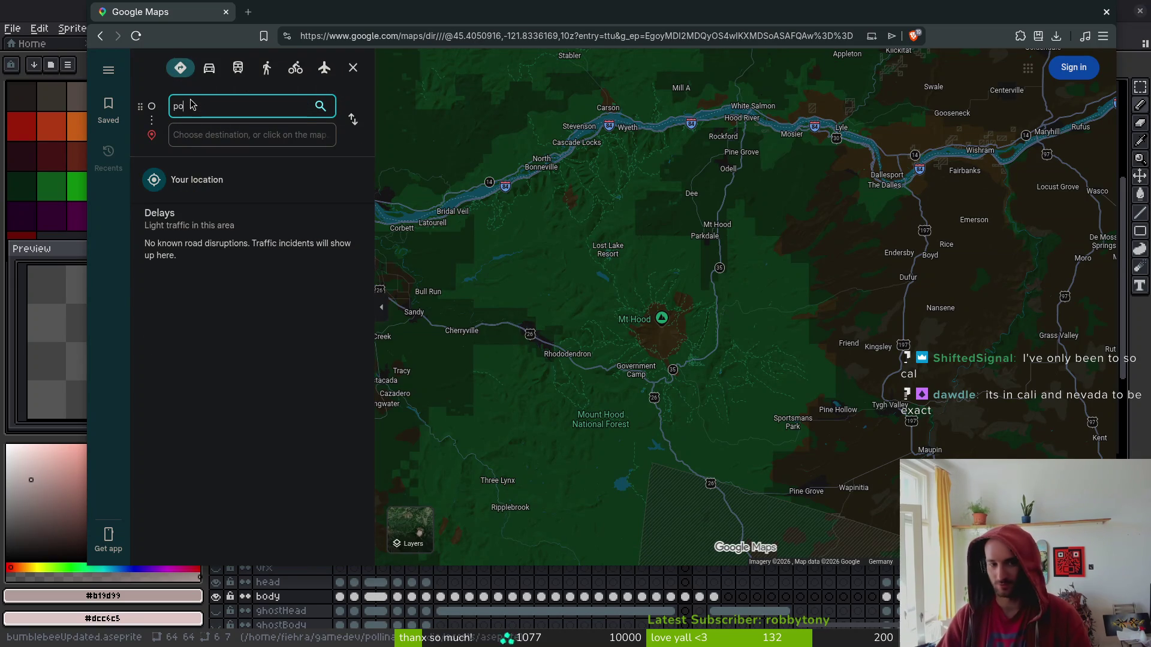
{"action": "type", "text": "rtland"}
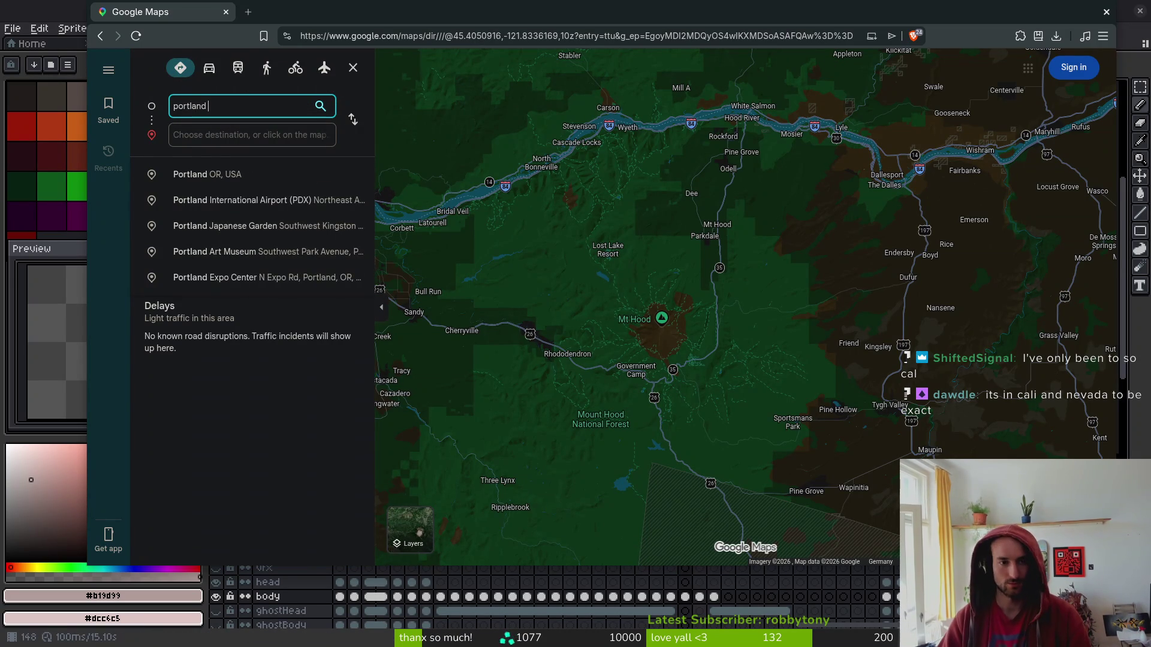
{"action": "left_click", "coordinate": [180, 136]}
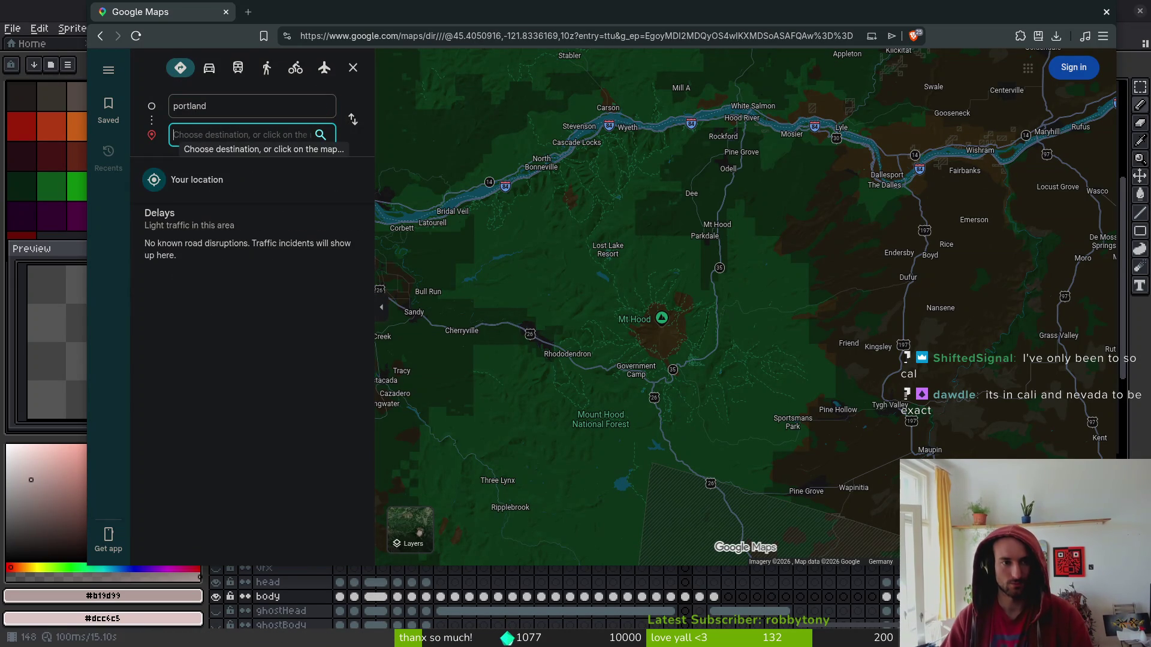
{"action": "type", "text": "mt hood"}
{"action": "key", "text": "Return"}
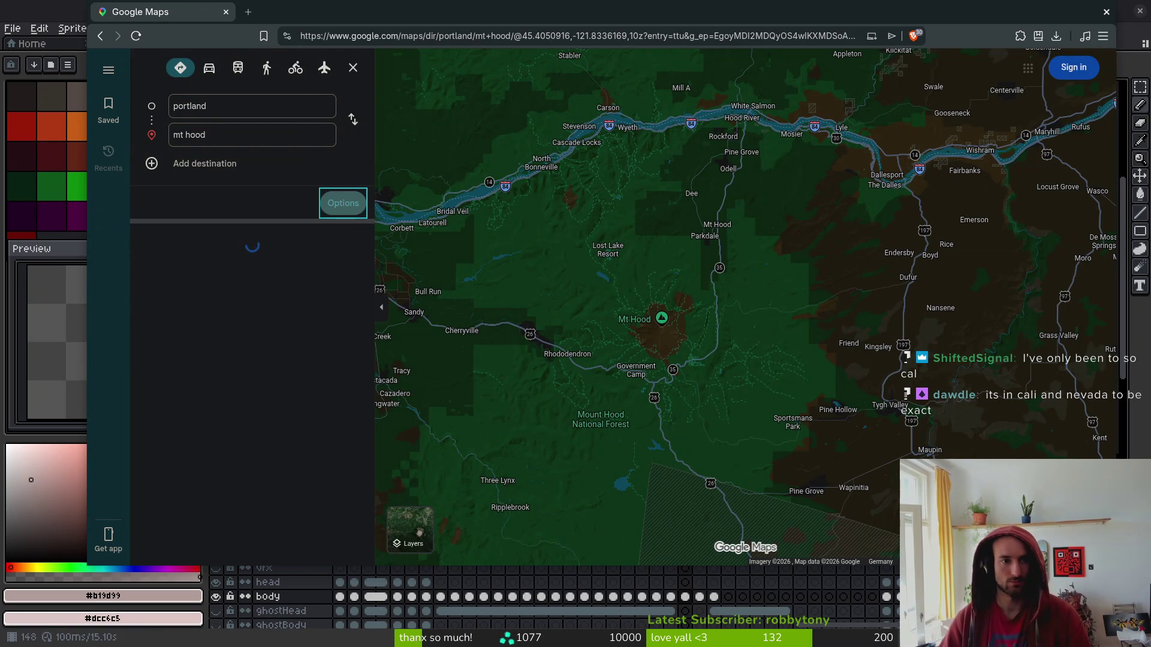
{"action": "left_click", "coordinate": [210, 69]}
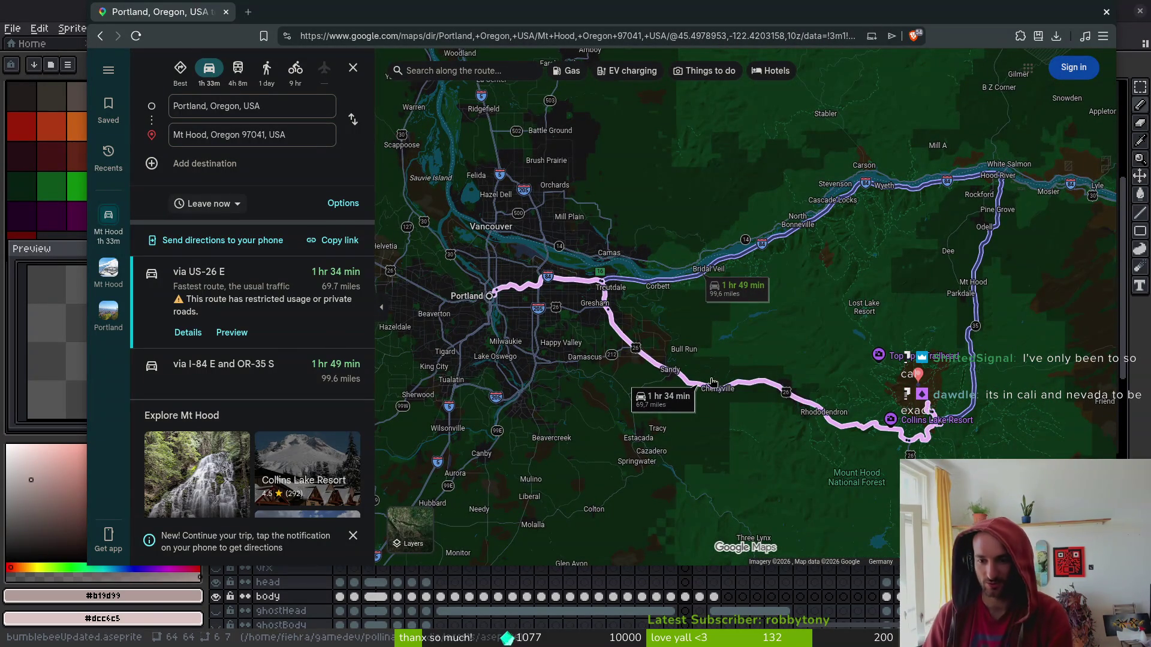
Move the map north into Washington and open the Mt. Baker-Snoqualmie National Forest place card.
{"action": "scroll", "coordinate": [787, 384], "scroll_direction": "up", "scroll_amount": 5}
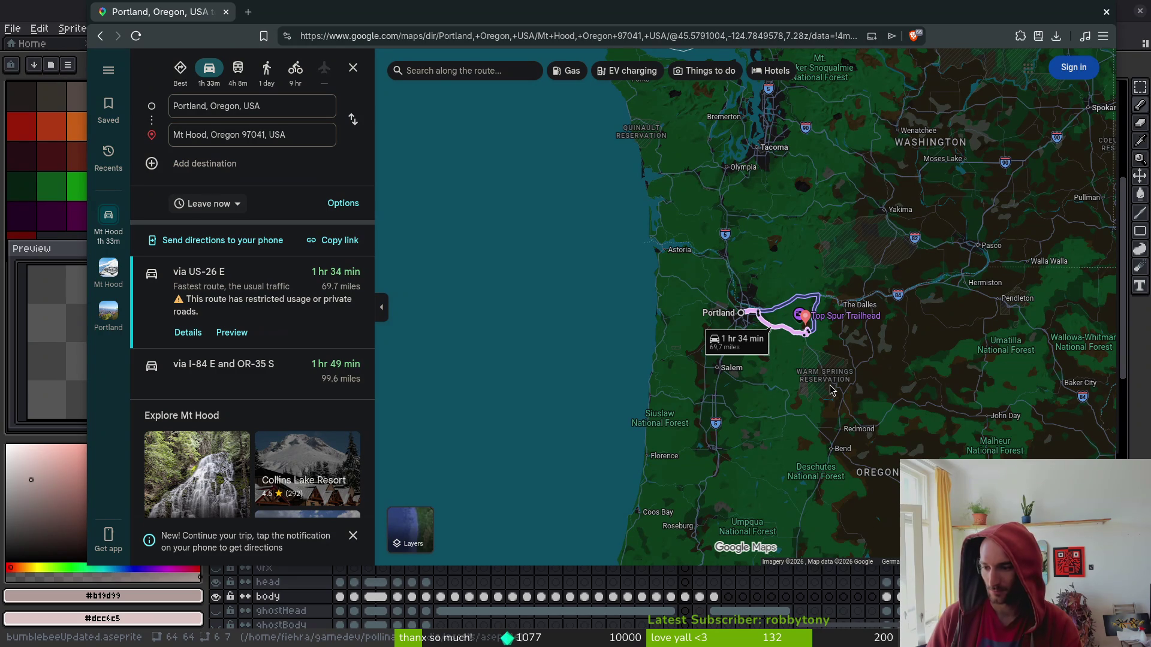
{"action": "mouse_move", "coordinate": [830, 390]}
{"action": "left_mouse_down"}
{"action": "mouse_move", "coordinate": [835, 343]}
{"action": "mouse_move", "coordinate": [820, 346]}
{"action": "left_mouse_up"}
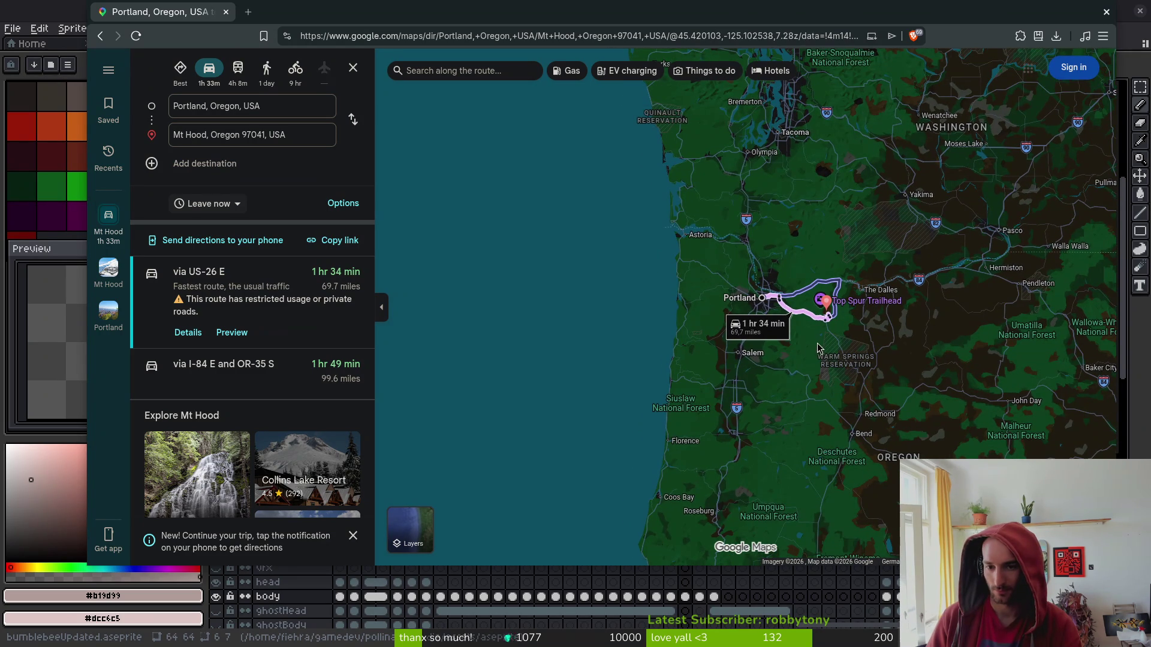
{"action": "mouse_move", "coordinate": [826, 208]}
{"action": "left_mouse_down"}
{"action": "mouse_move", "coordinate": [775, 284]}
{"action": "mouse_move", "coordinate": [726, 244]}
{"action": "mouse_move", "coordinate": [784, 398]}
{"action": "left_mouse_up"}
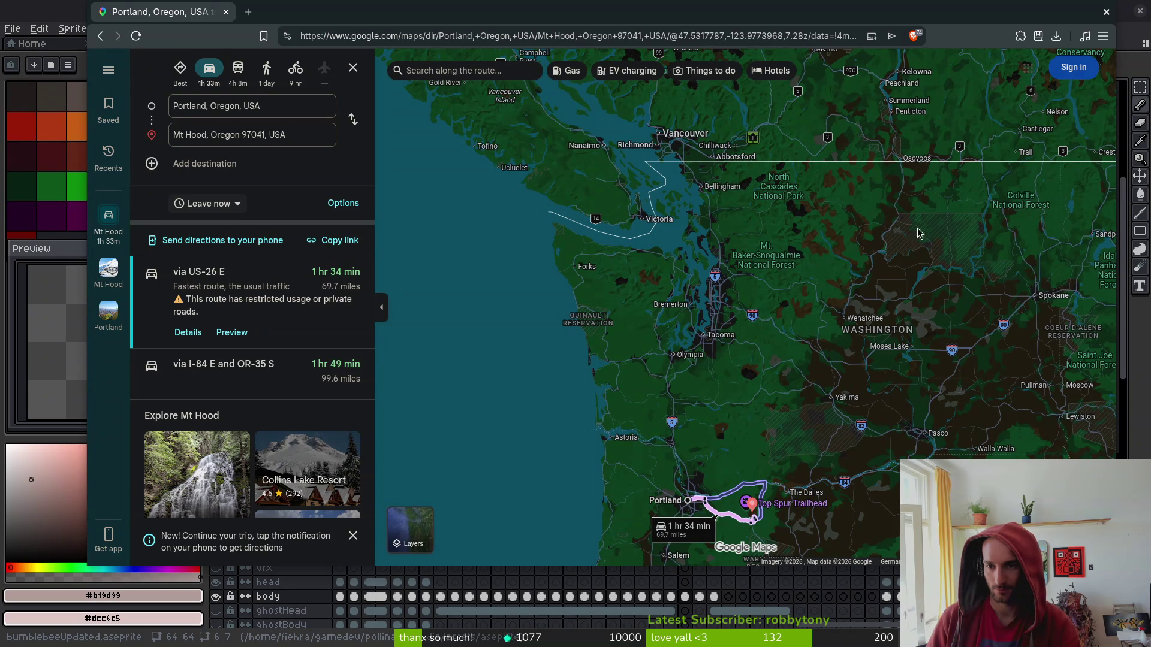
{"action": "scroll", "coordinate": [760, 178], "scroll_direction": "up", "scroll_amount": 2}
{"action": "scroll", "coordinate": [759, 178], "scroll_direction": "up", "scroll_amount": 2}
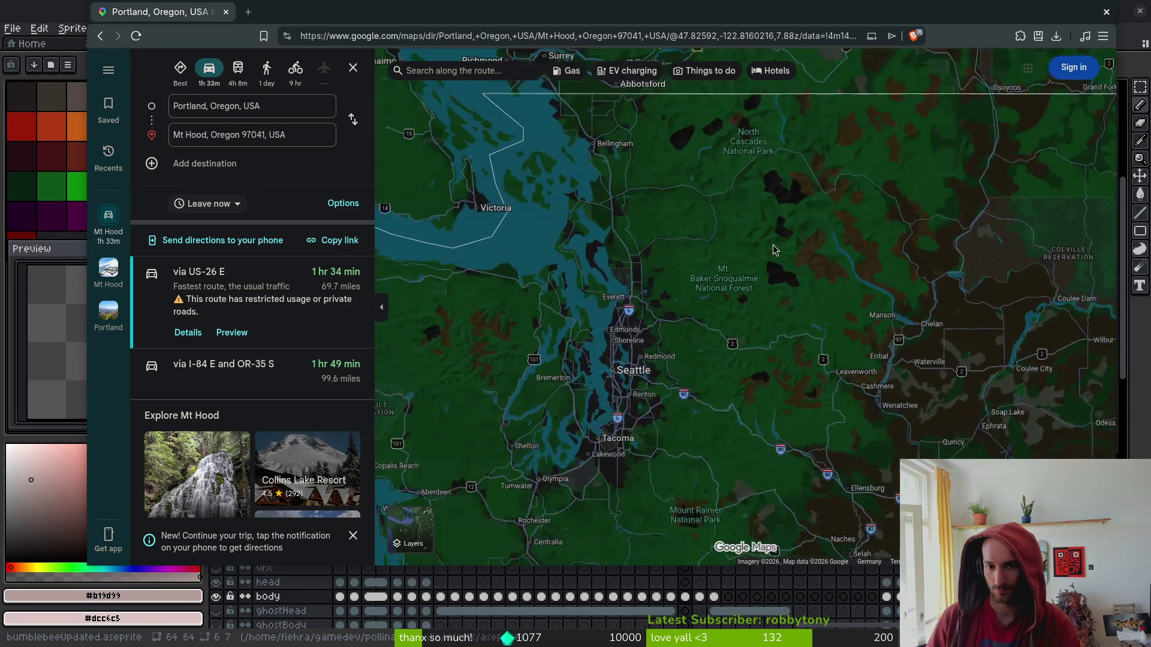
{"action": "scroll", "coordinate": [726, 356], "scroll_direction": "up", "scroll_amount": 3}
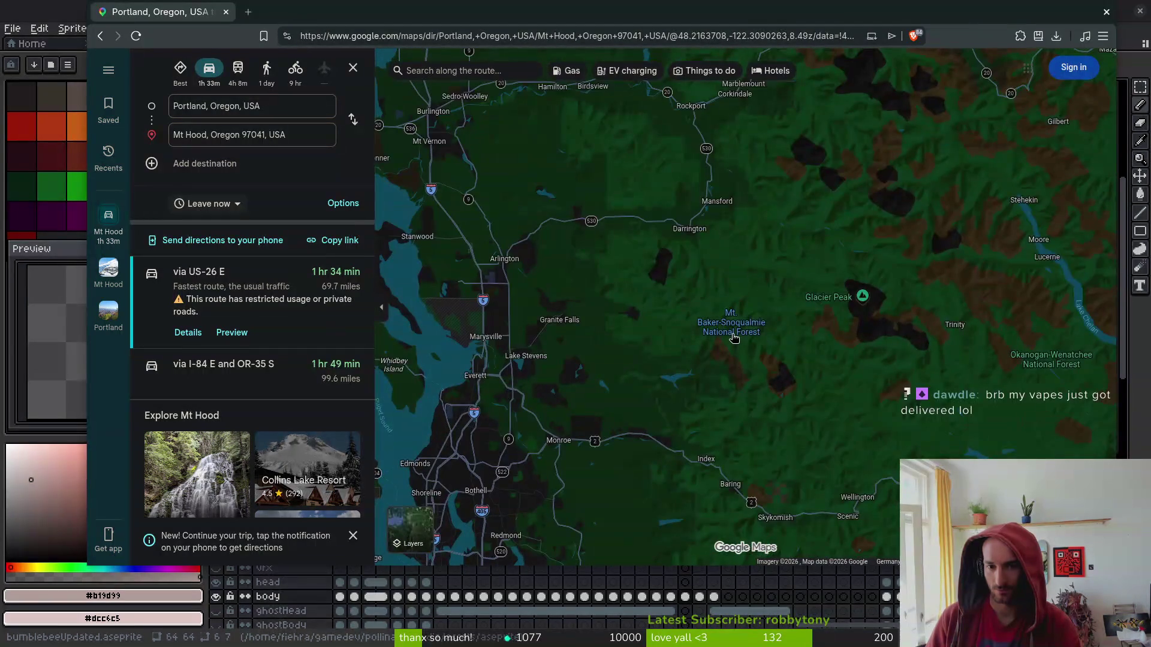
{"action": "mouse_move", "coordinate": [734, 336]}
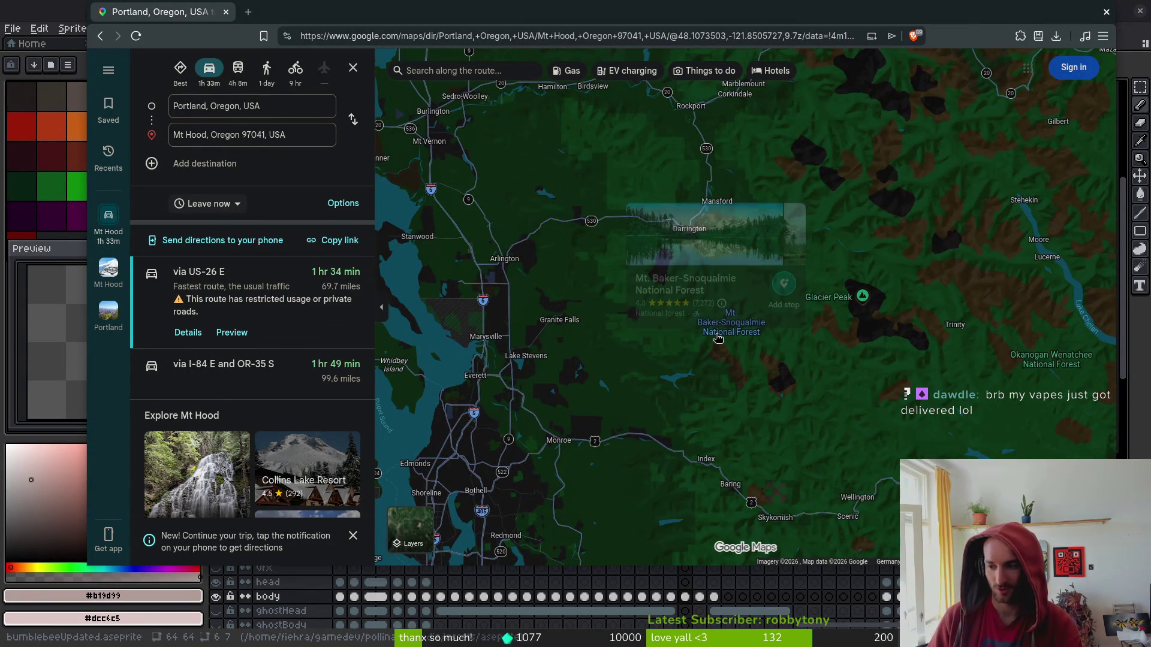
{"action": "left_click", "coordinate": [741, 327]}
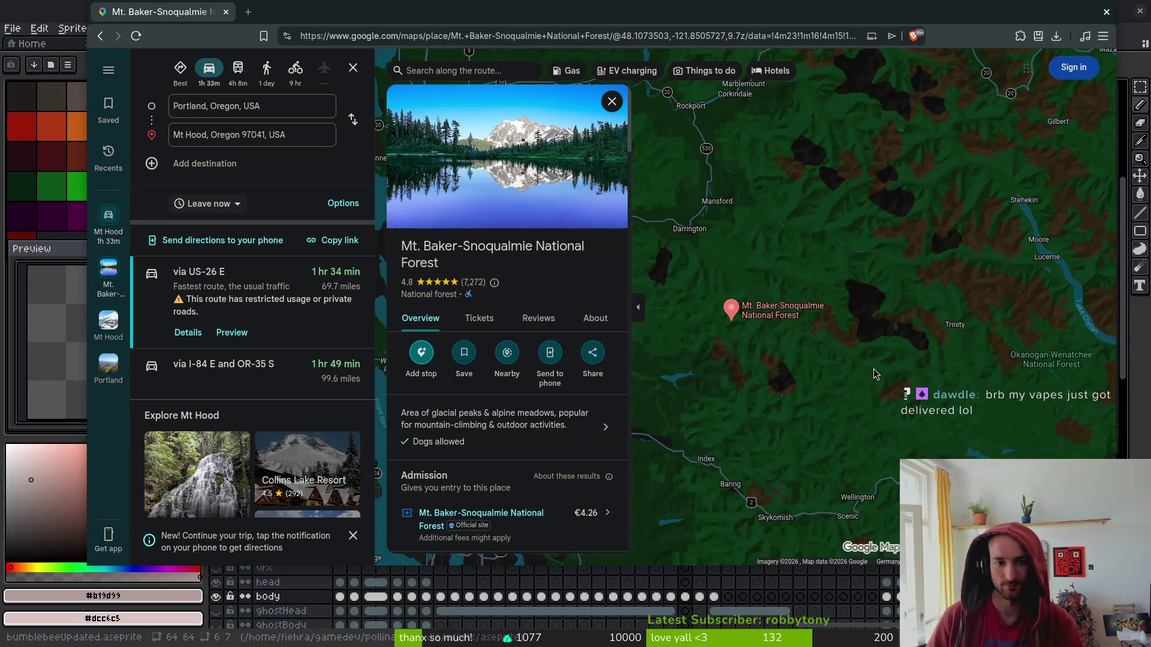
View the Glacier Peak details, close them, and move the map north toward Kamloops.
{"action": "scroll", "coordinate": [869, 353], "scroll_direction": "up", "scroll_amount": 2}
{"action": "left_click", "coordinate": [830, 262]}
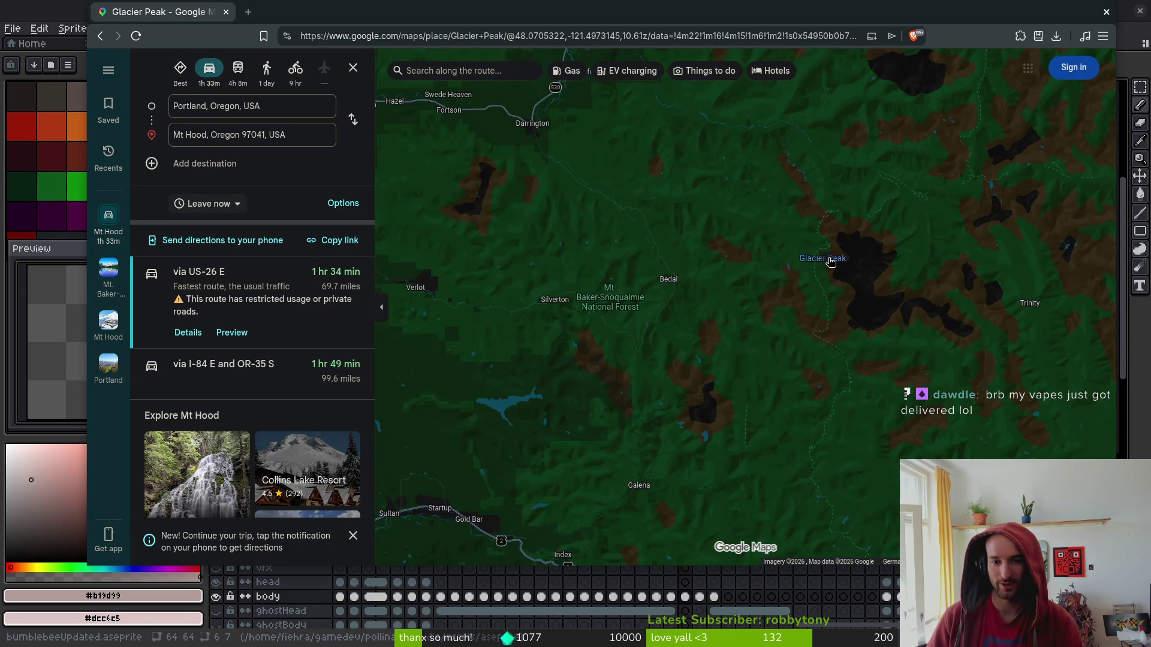
{"action": "scroll", "coordinate": [871, 413], "scroll_direction": "down", "scroll_amount": 2}
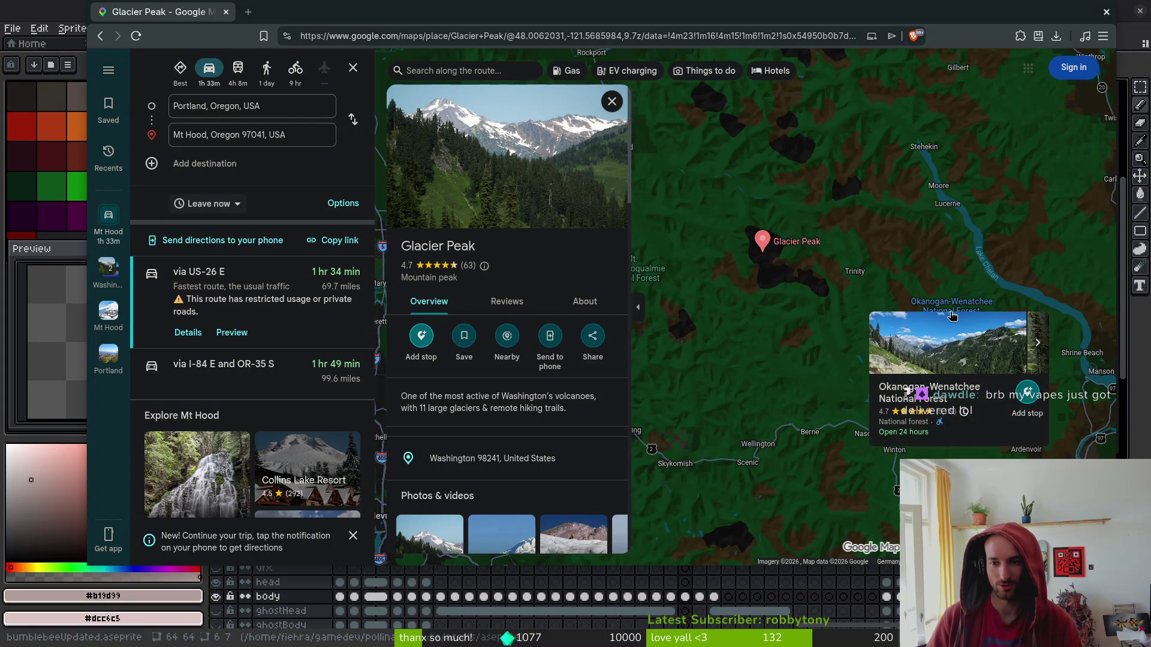
{"action": "scroll", "coordinate": [912, 347], "scroll_direction": "down", "scroll_amount": 3}
{"action": "left_click", "coordinate": [911, 347]}
{"action": "mouse_move", "coordinate": [911, 347]}
{"action": "left_mouse_down"}
{"action": "mouse_move", "coordinate": [861, 268]}
{"action": "mouse_move", "coordinate": [798, 333]}
{"action": "left_mouse_up"}
{"action": "scroll", "coordinate": [881, 300], "scroll_direction": "up", "scroll_amount": 3}
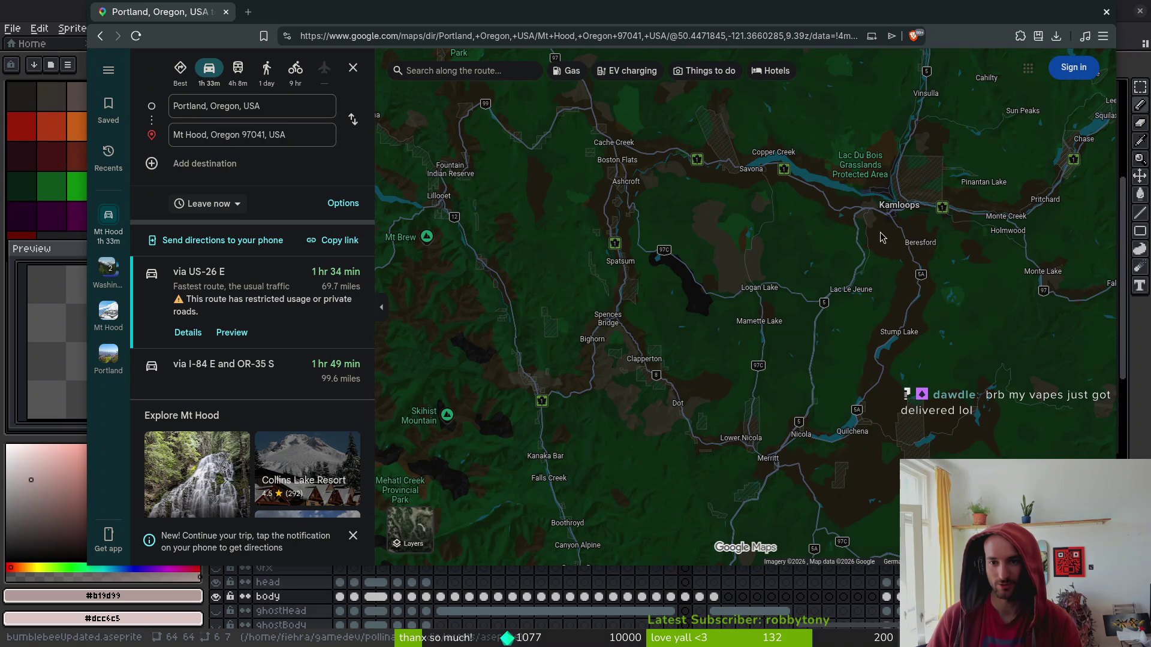
{"action": "scroll", "coordinate": [818, 313], "scroll_direction": "down", "scroll_amount": 3}
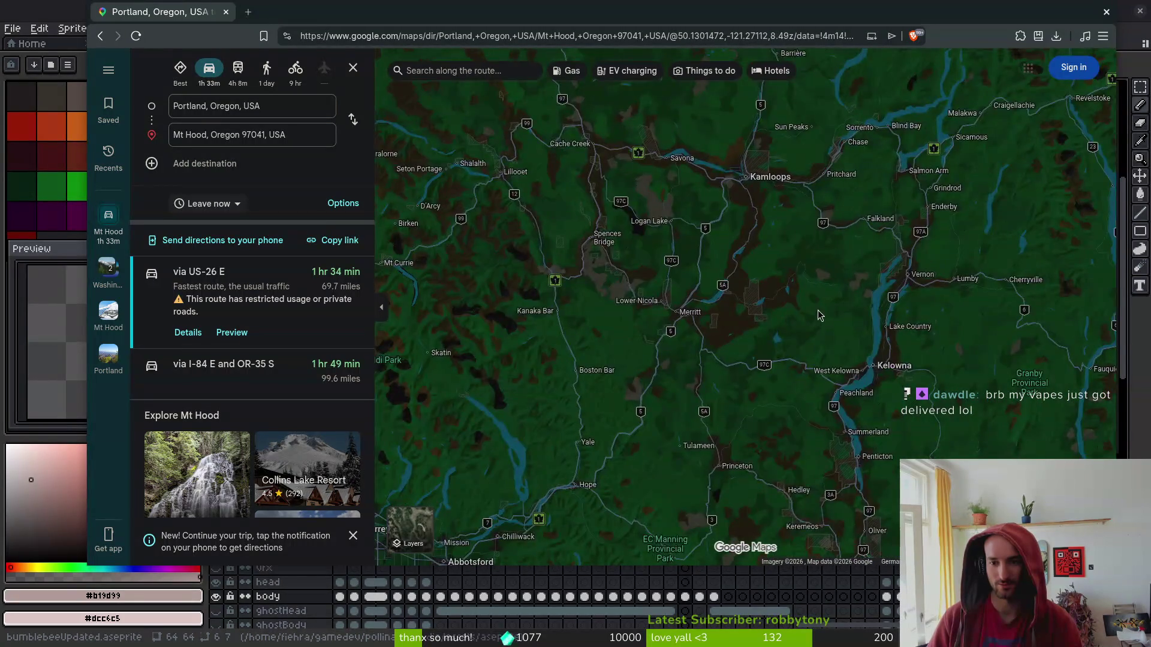
{"action": "scroll", "coordinate": [857, 347], "scroll_direction": "up", "scroll_amount": 3}
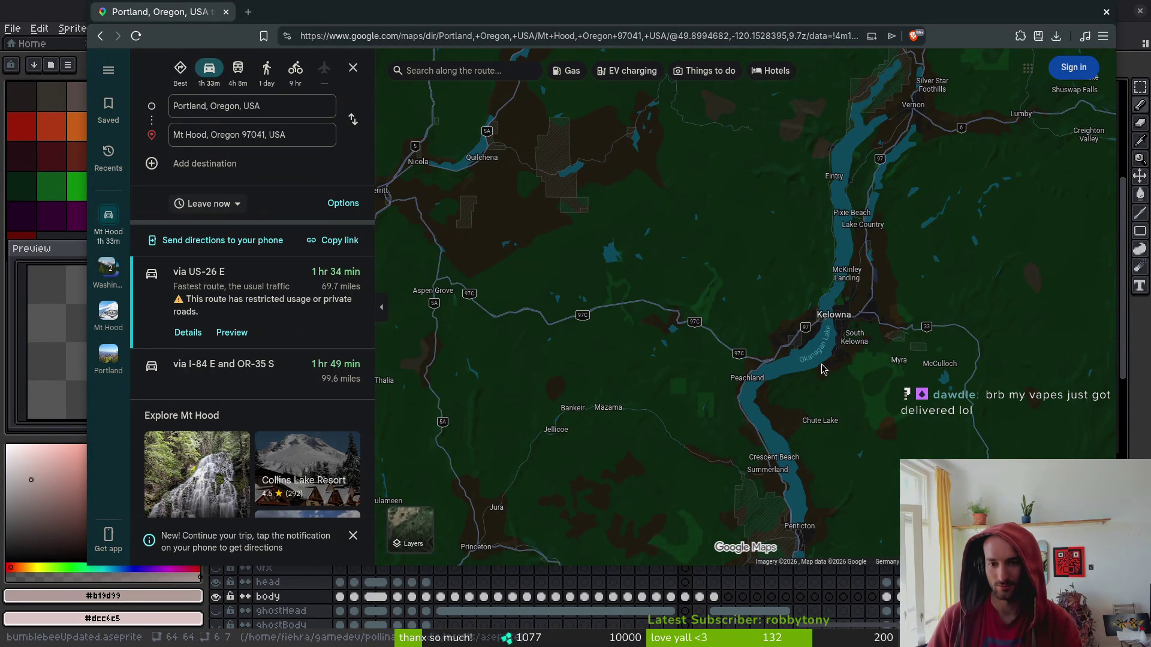
Explore the Okanogan, Penticton, Kelowna and Kamloops area of British Columbia.
{"action": "left_click_drag", "start_coordinate": [819, 363], "coordinate": [859, 184]}
{"action": "scroll", "coordinate": [858, 185], "scroll_direction": "down", "scroll_amount": 2}
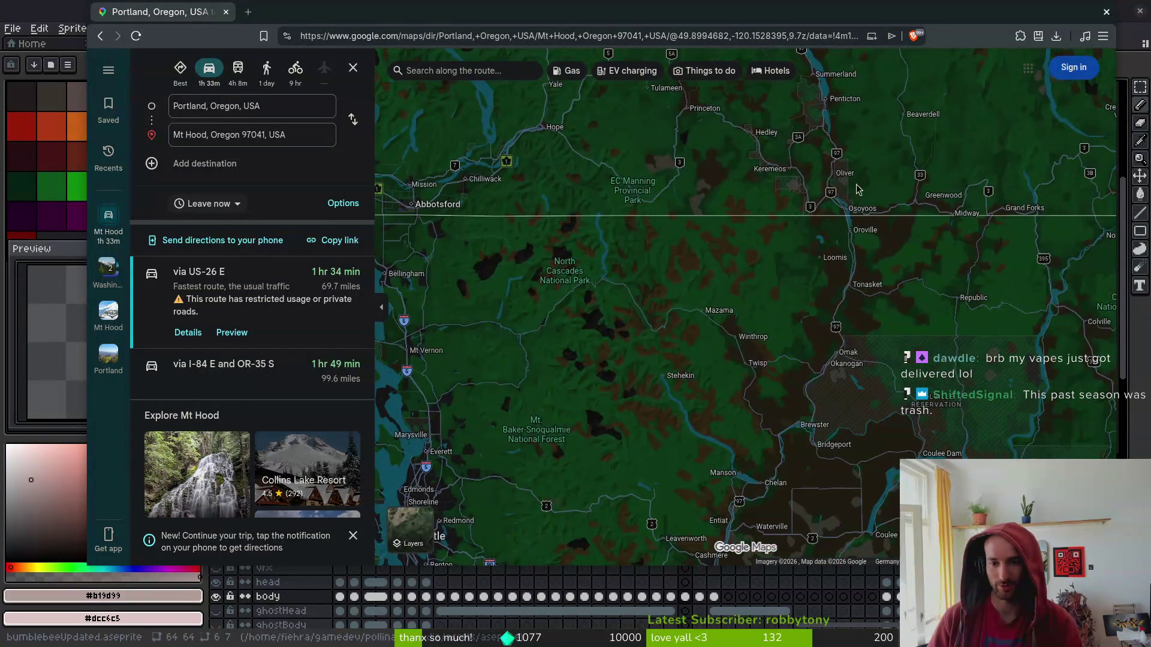
{"action": "scroll", "coordinate": [841, 377], "scroll_direction": "up", "scroll_amount": 5}
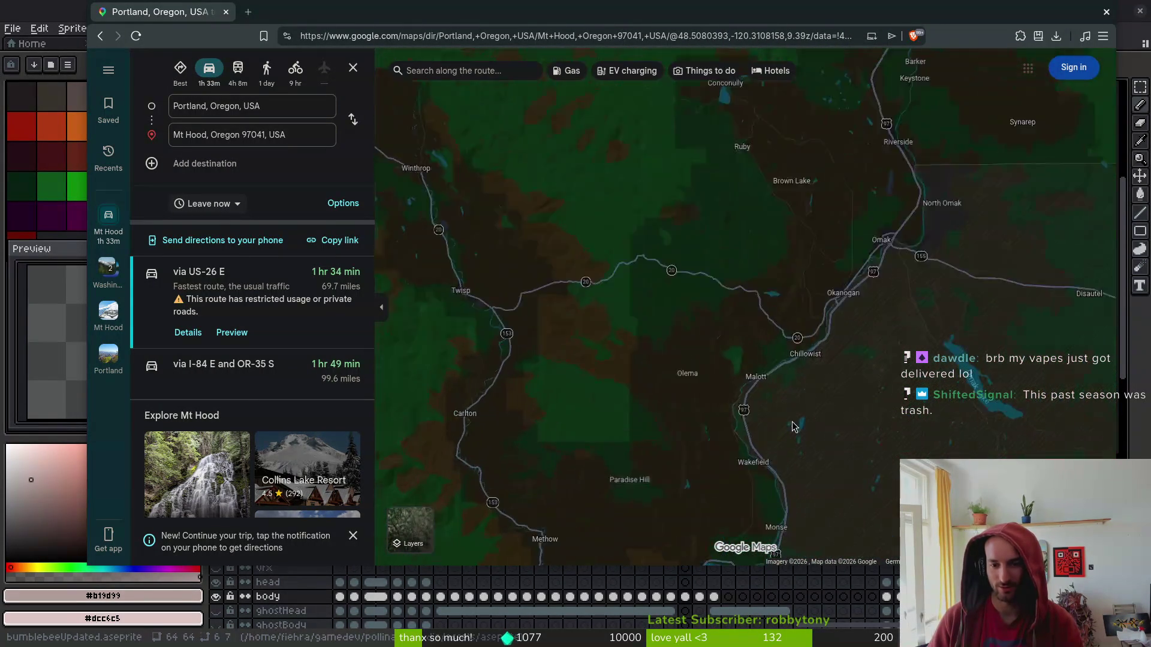
{"action": "scroll", "coordinate": [773, 244], "scroll_direction": "up", "scroll_amount": 4}
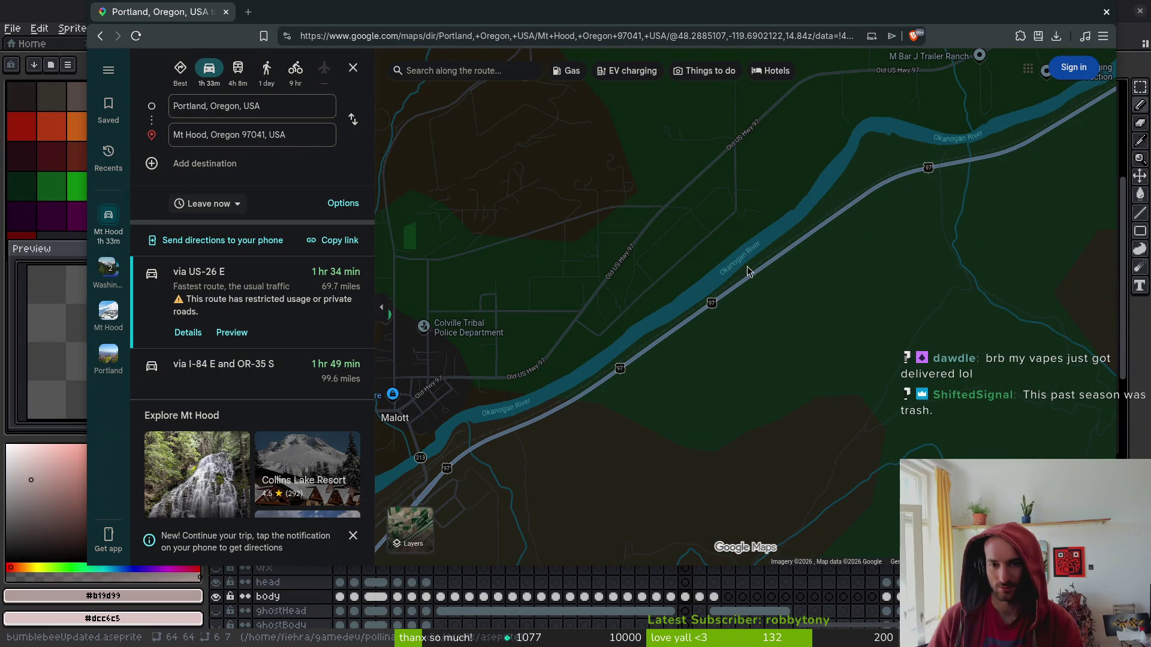
{"action": "scroll", "coordinate": [747, 271], "scroll_direction": "down", "scroll_amount": 7}
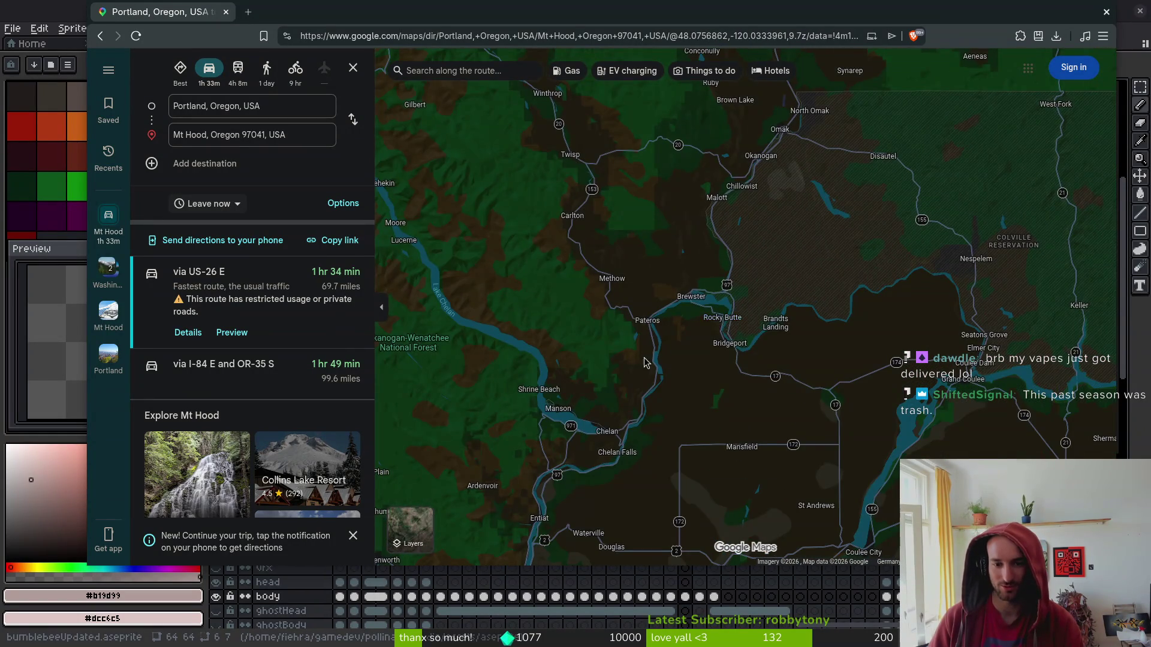
{"action": "left_click_drag", "start_coordinate": [640, 363], "coordinate": [814, 326]}
{"action": "scroll", "coordinate": [806, 165], "scroll_direction": "down", "scroll_amount": 2}
{"action": "left_click_drag", "start_coordinate": [806, 165], "coordinate": [784, 403]}
{"action": "left_click_drag", "start_coordinate": [785, 281], "coordinate": [797, 402]}
{"action": "left_click_drag", "start_coordinate": [833, 276], "coordinate": [825, 400]}
{"action": "scroll", "coordinate": [823, 403], "scroll_direction": "down", "scroll_amount": 2}
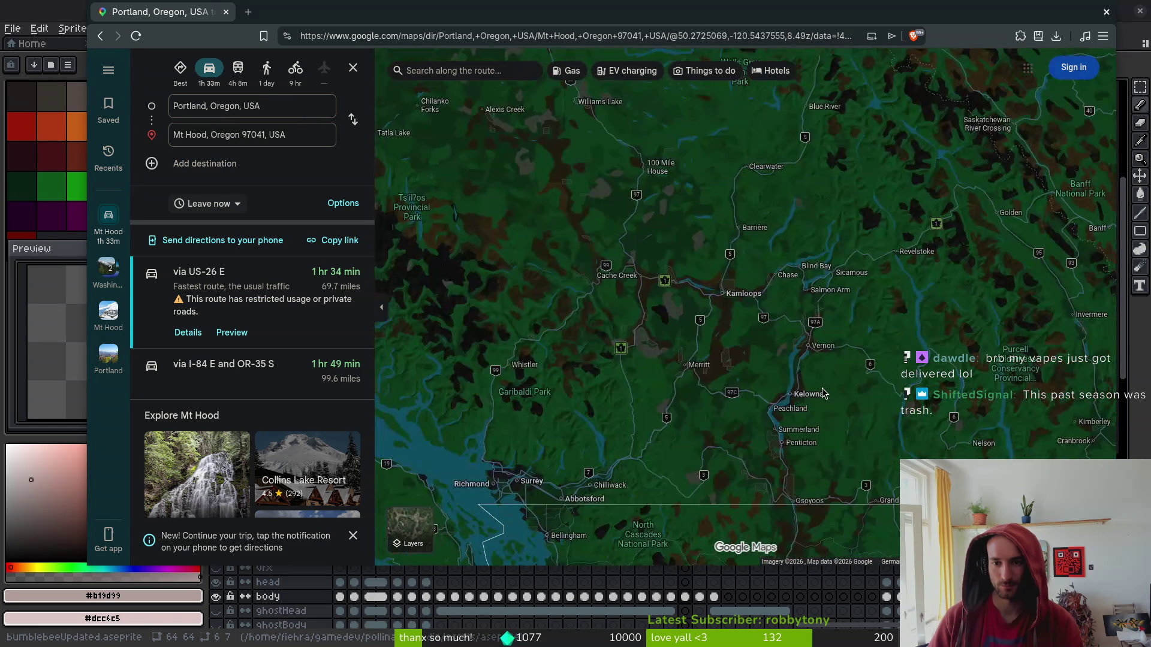
{"action": "scroll", "coordinate": [791, 321], "scroll_direction": "down", "scroll_amount": 2}
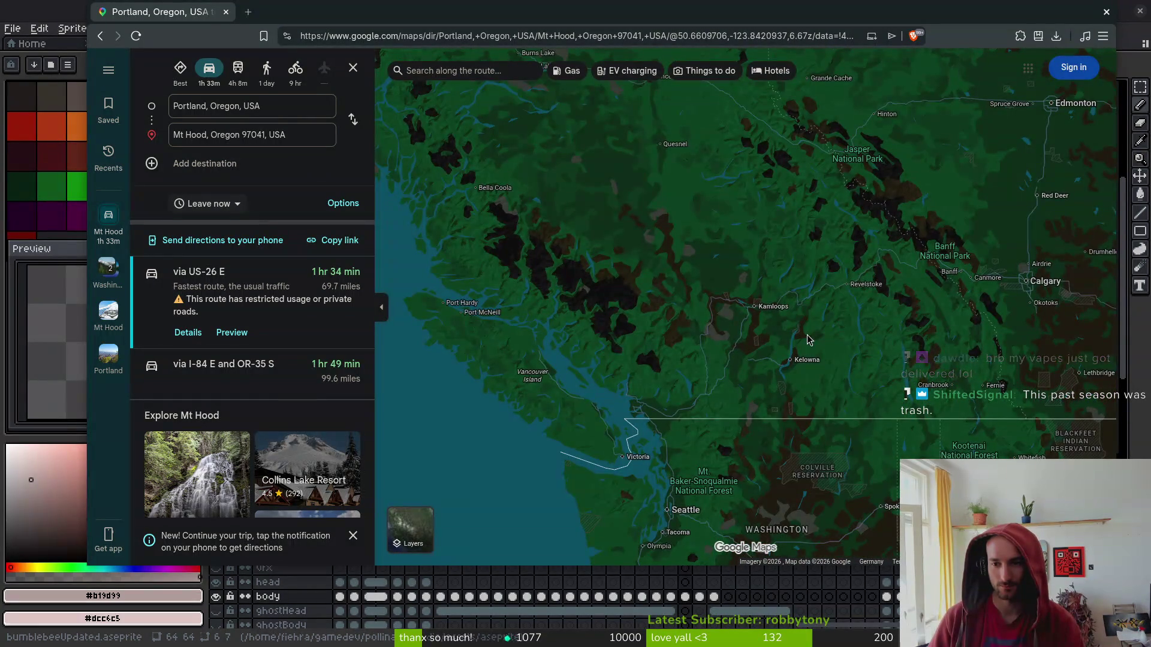
{"action": "scroll", "coordinate": [856, 286], "scroll_direction": "up", "scroll_amount": 4}
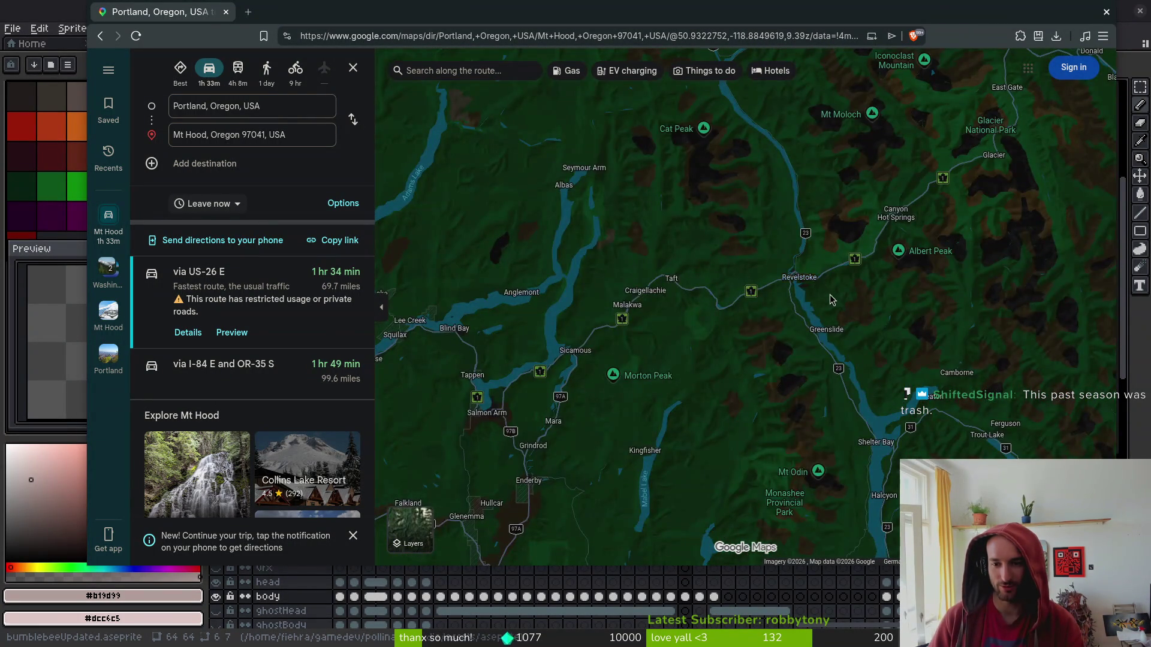
Move southeast to Kootenay Lake, then zoom out to show Vancouver Island, Washington and Portland's route.
{"action": "left_click_drag", "start_coordinate": [831, 299], "coordinate": [713, 191]}
{"action": "left_click_drag", "start_coordinate": [863, 336], "coordinate": [743, 227]}
{"action": "mouse_move", "coordinate": [982, 447]}
{"action": "left_mouse_down"}
{"action": "mouse_move", "coordinate": [866, 339]}
{"action": "mouse_move", "coordinate": [686, 279]}
{"action": "mouse_move", "coordinate": [647, 241]}
{"action": "left_mouse_up"}
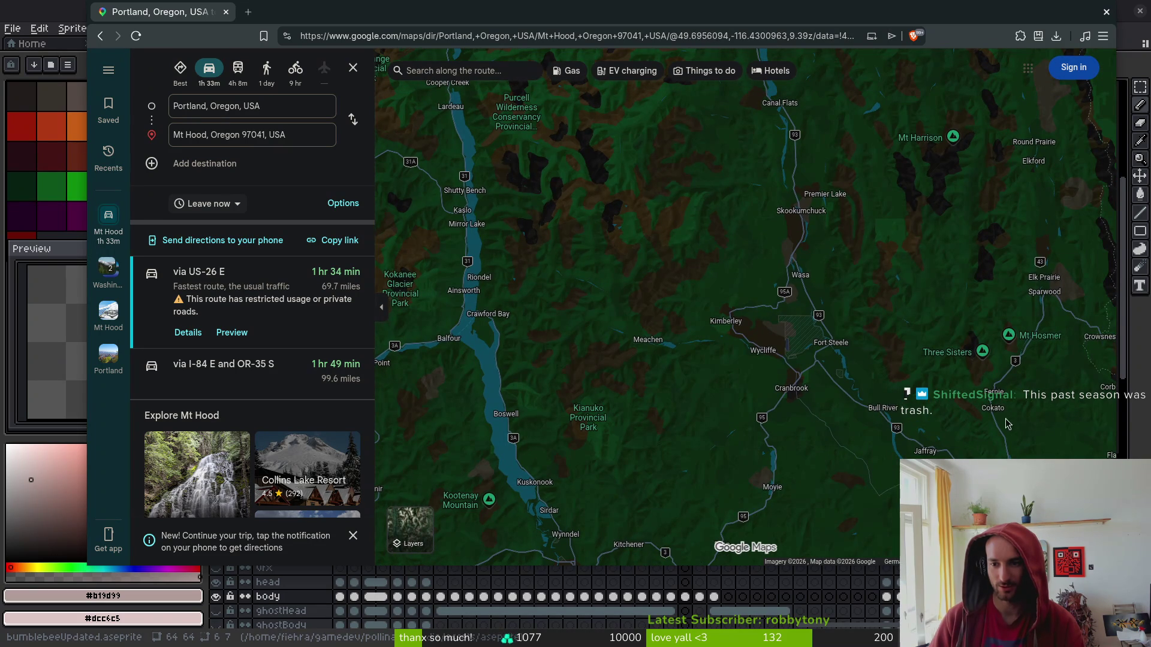
{"action": "mouse_move", "coordinate": [995, 399]}
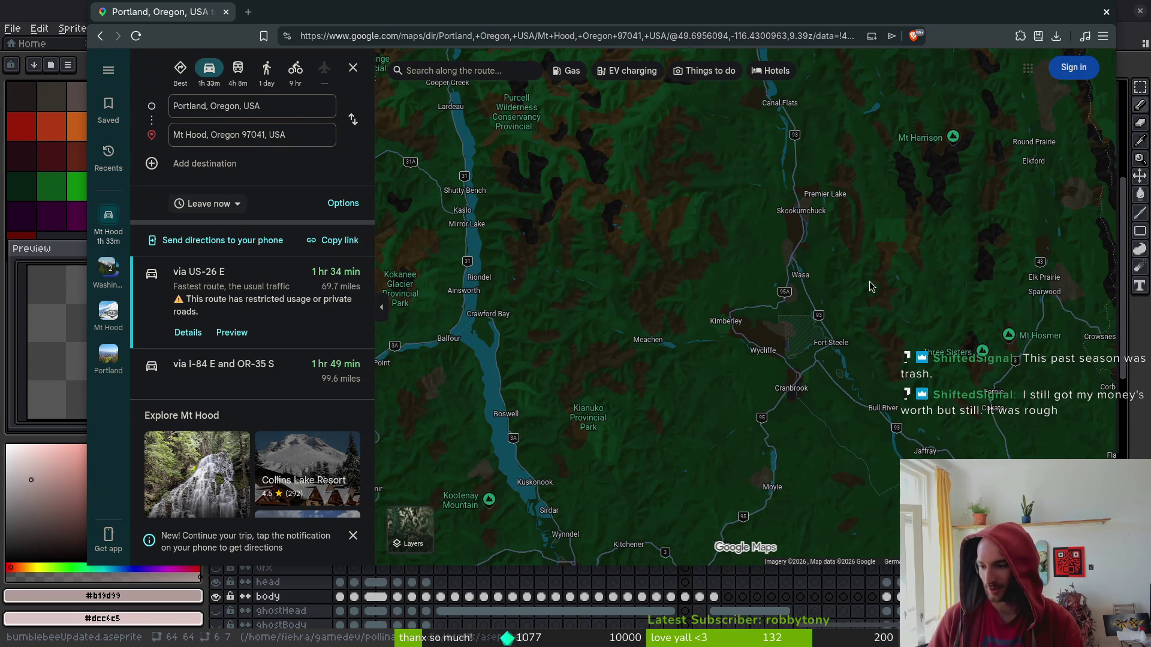
{"action": "scroll", "coordinate": [868, 326], "scroll_direction": "down", "scroll_amount": 3}
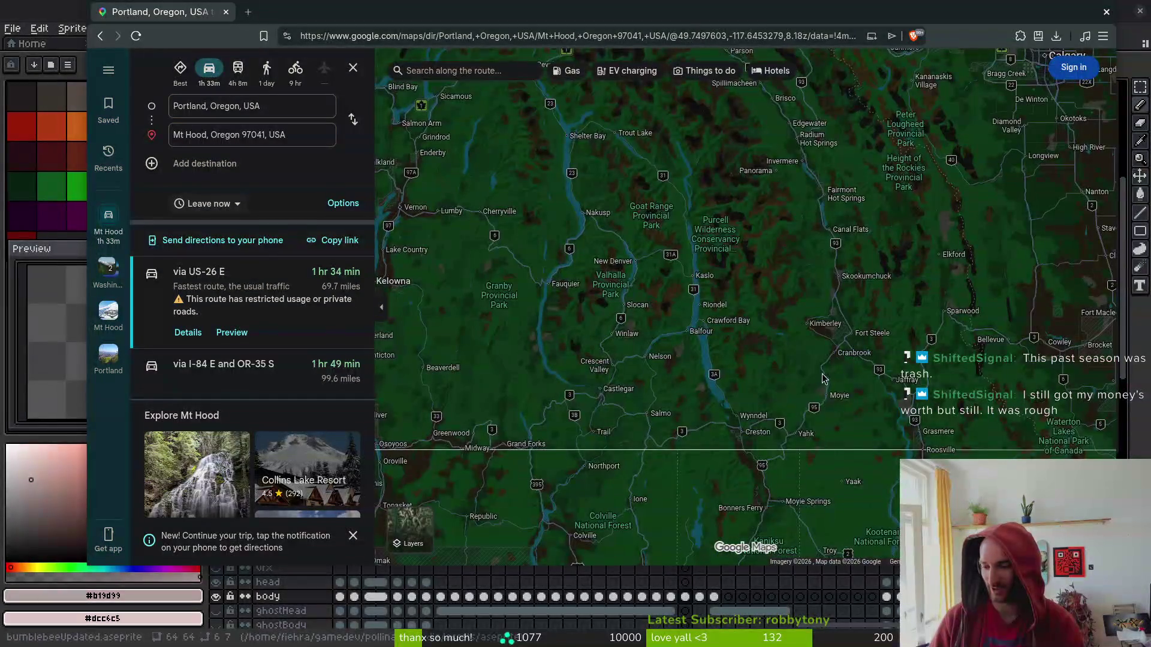
{"action": "left_click_drag", "start_coordinate": [831, 372], "coordinate": [849, 326]}
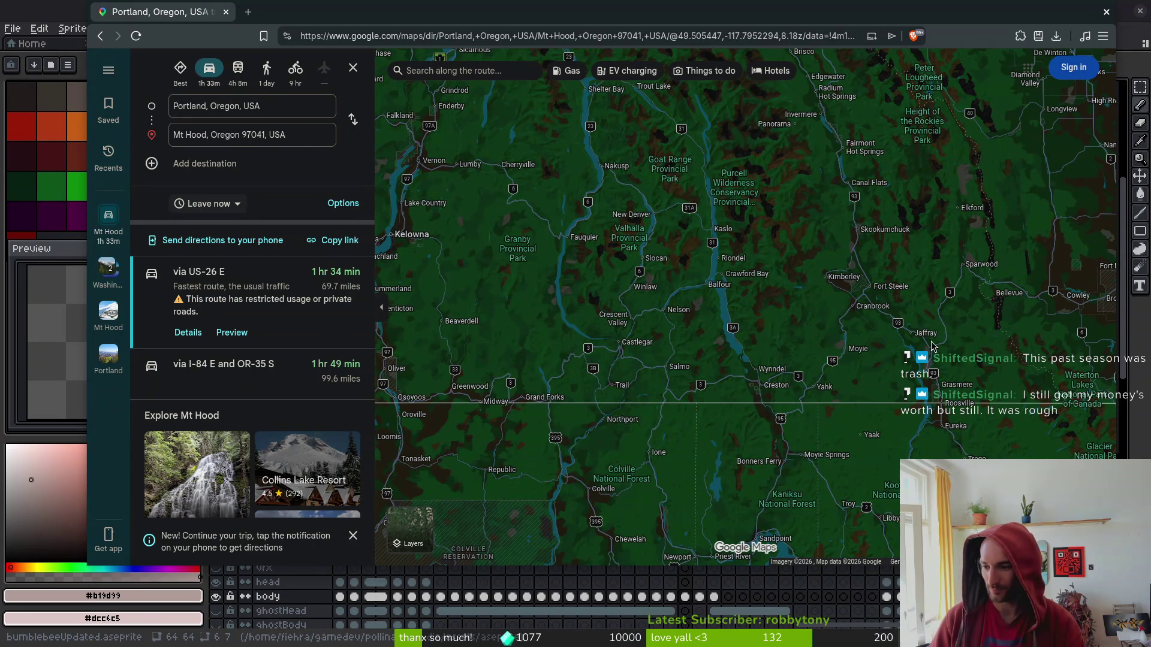
{"action": "scroll", "coordinate": [837, 366], "scroll_direction": "down", "scroll_amount": 2}
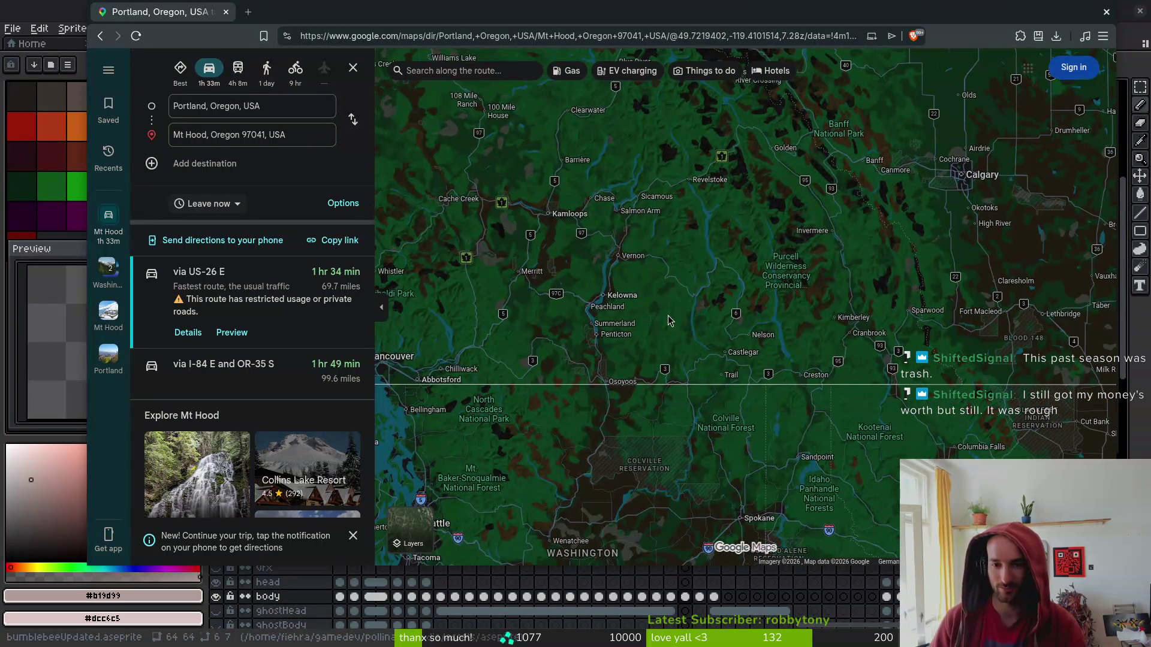
{"action": "scroll", "coordinate": [679, 323], "scroll_direction": "down", "scroll_amount": 2}
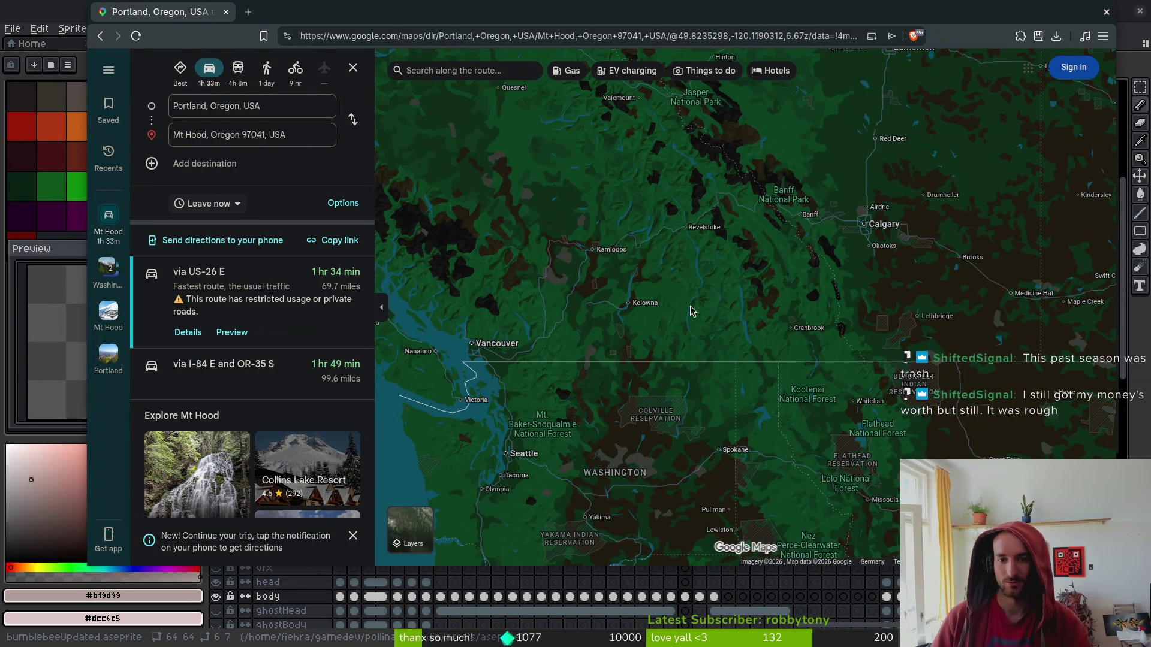
{"action": "left_click_drag", "start_coordinate": [704, 285], "coordinate": [820, 301]}
{"action": "scroll", "coordinate": [798, 317], "scroll_direction": "down", "scroll_amount": 2}
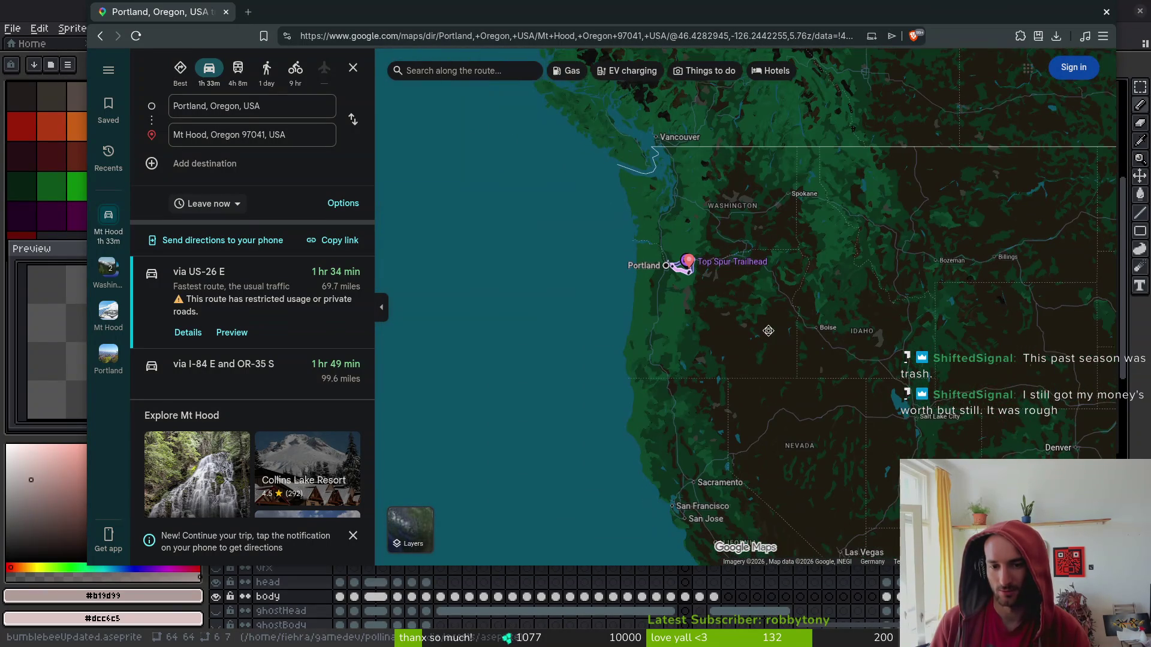
Move the map east over Idaho and Montana around Kootenai, Whitefish and Havre.
{"action": "mouse_move", "coordinate": [771, 386]}
{"action": "left_mouse_down"}
{"action": "mouse_move", "coordinate": [725, 244]}
{"action": "mouse_move", "coordinate": [532, 360]}
{"action": "mouse_move", "coordinate": [532, 403]}
{"action": "left_mouse_up"}
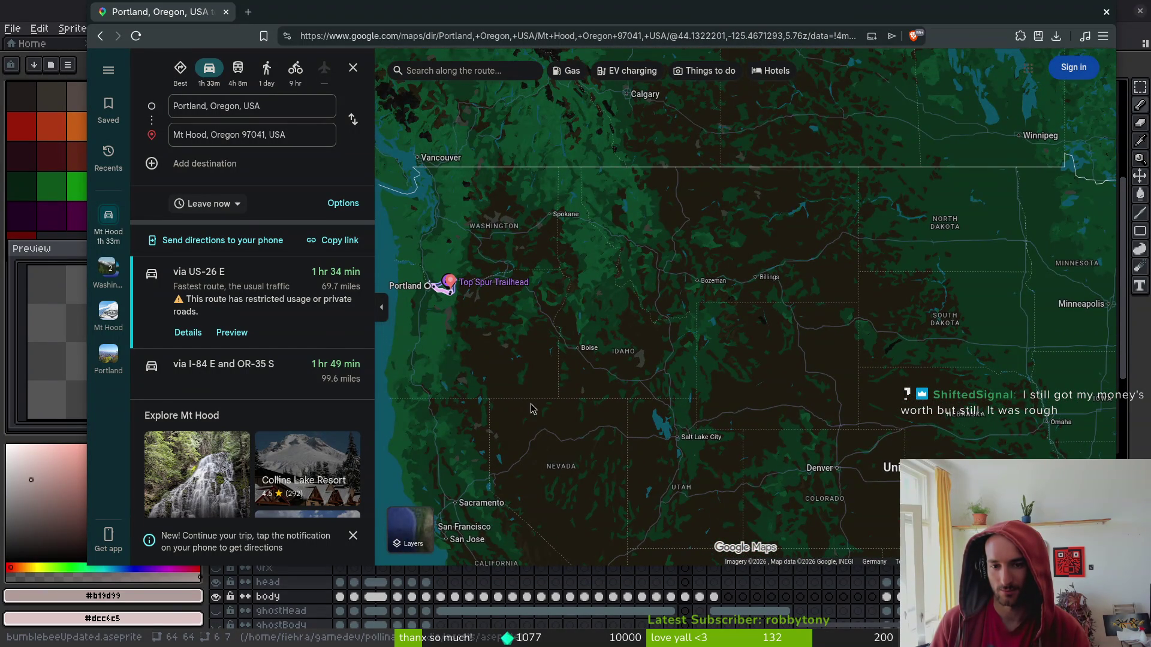
{"action": "scroll", "coordinate": [626, 357], "scroll_direction": "up", "scroll_amount": 2}
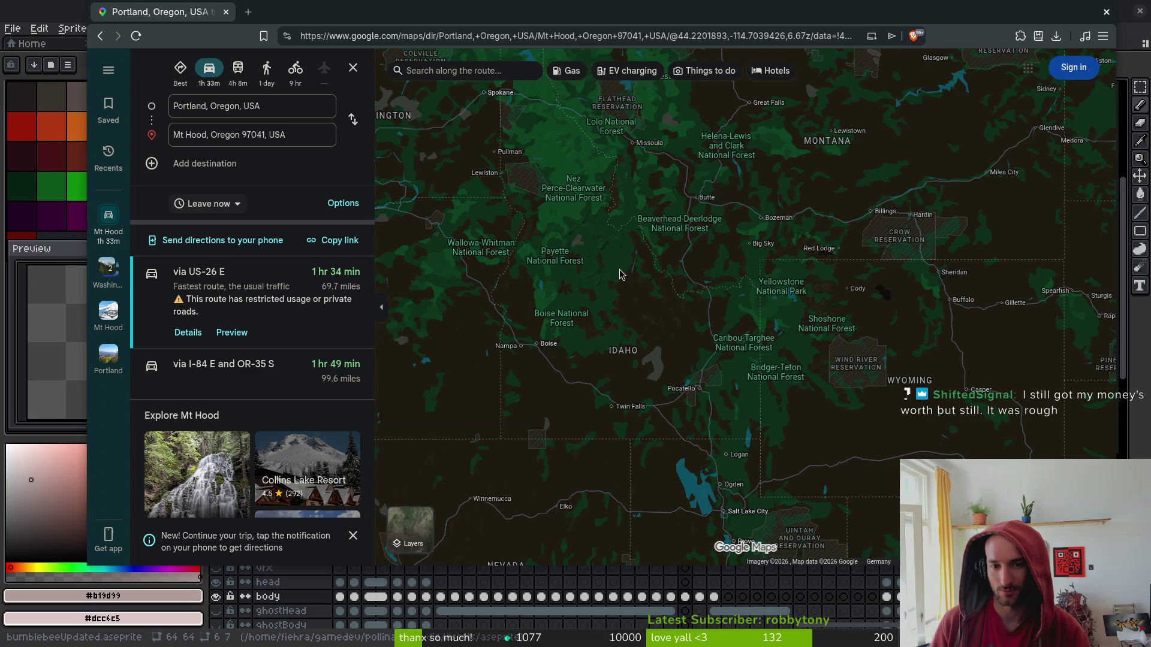
{"action": "left_click_drag", "start_coordinate": [613, 273], "coordinate": [642, 336]}
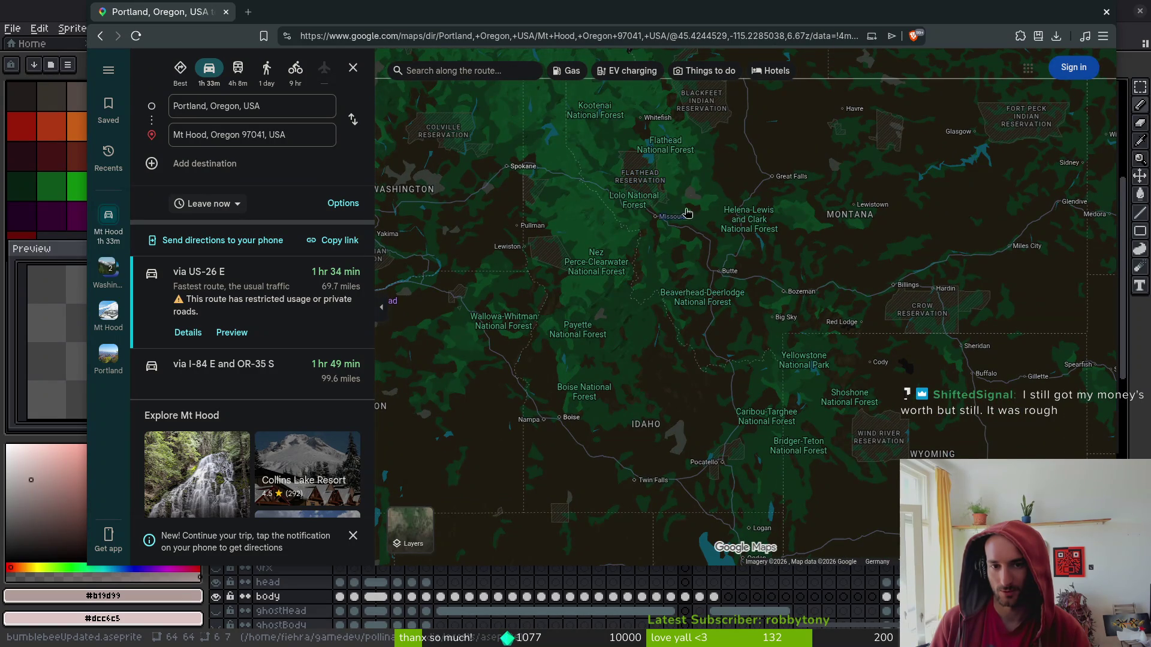
{"action": "scroll", "coordinate": [672, 372], "scroll_direction": "down", "scroll_amount": 2}
{"action": "scroll", "coordinate": [662, 314], "scroll_direction": "up", "scroll_amount": 2}
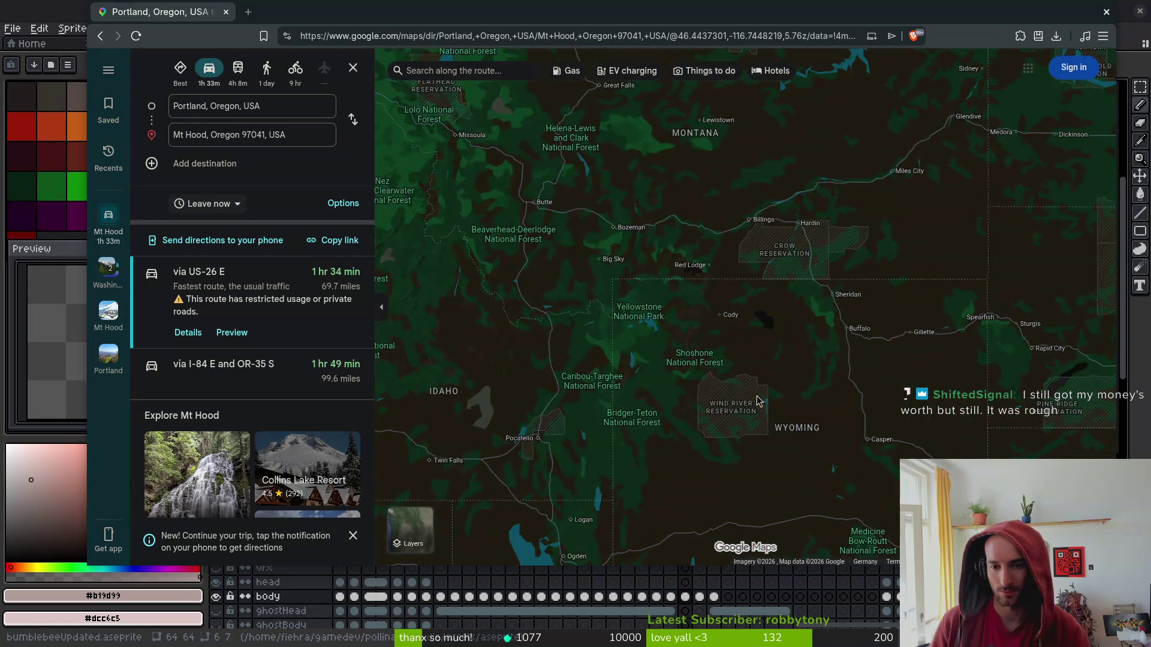
{"action": "scroll", "coordinate": [677, 444], "scroll_direction": "up", "scroll_amount": 3}
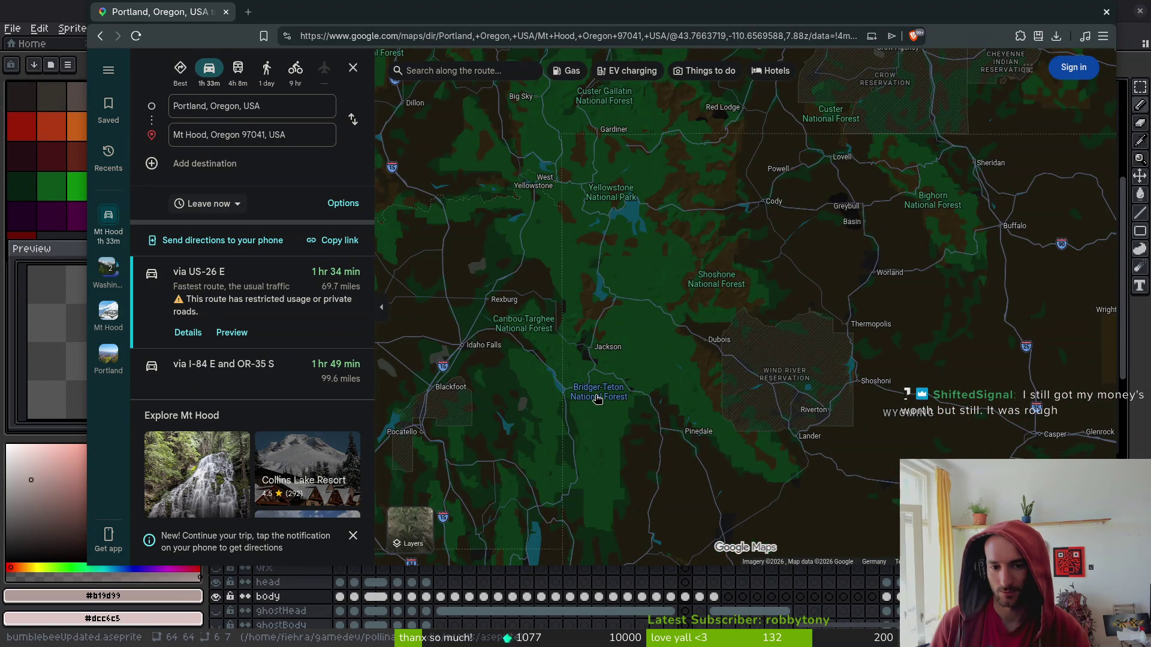
Check the Bridger-Teton National Forest and Grand Teton National Park cards, then zoom near Hoback.
{"action": "left_click", "coordinate": [598, 398]}
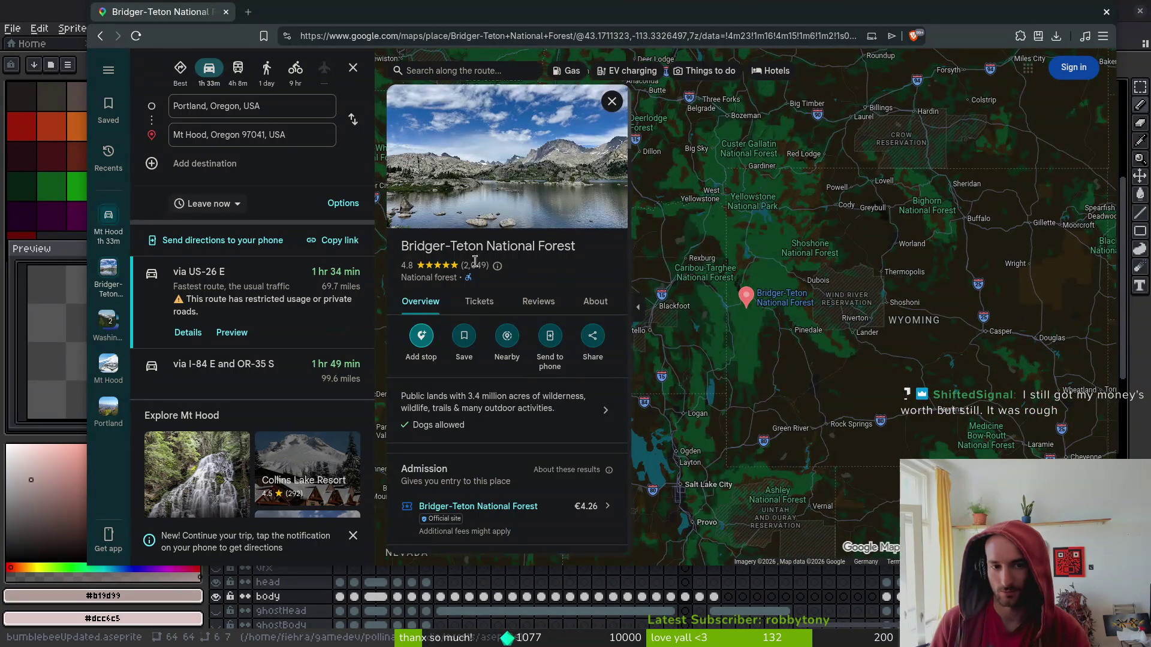
{"action": "scroll", "coordinate": [809, 309], "scroll_direction": "up", "scroll_amount": 2}
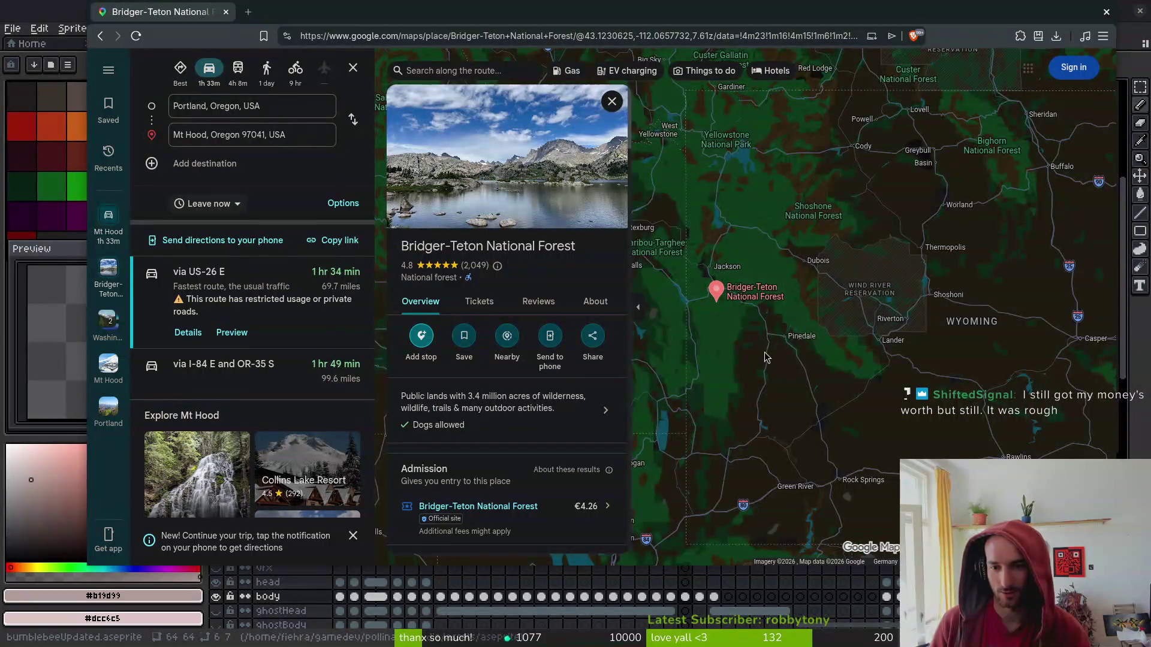
{"action": "left_click", "coordinate": [719, 311]}
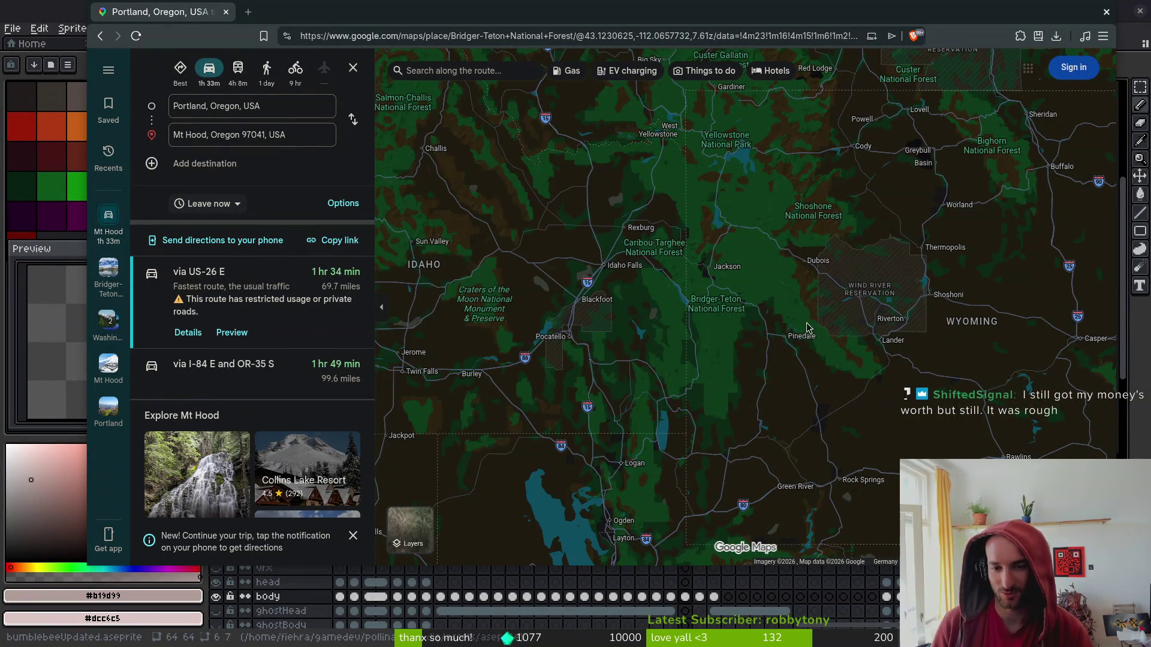
{"action": "scroll", "coordinate": [722, 267], "scroll_direction": "up", "scroll_amount": 4}
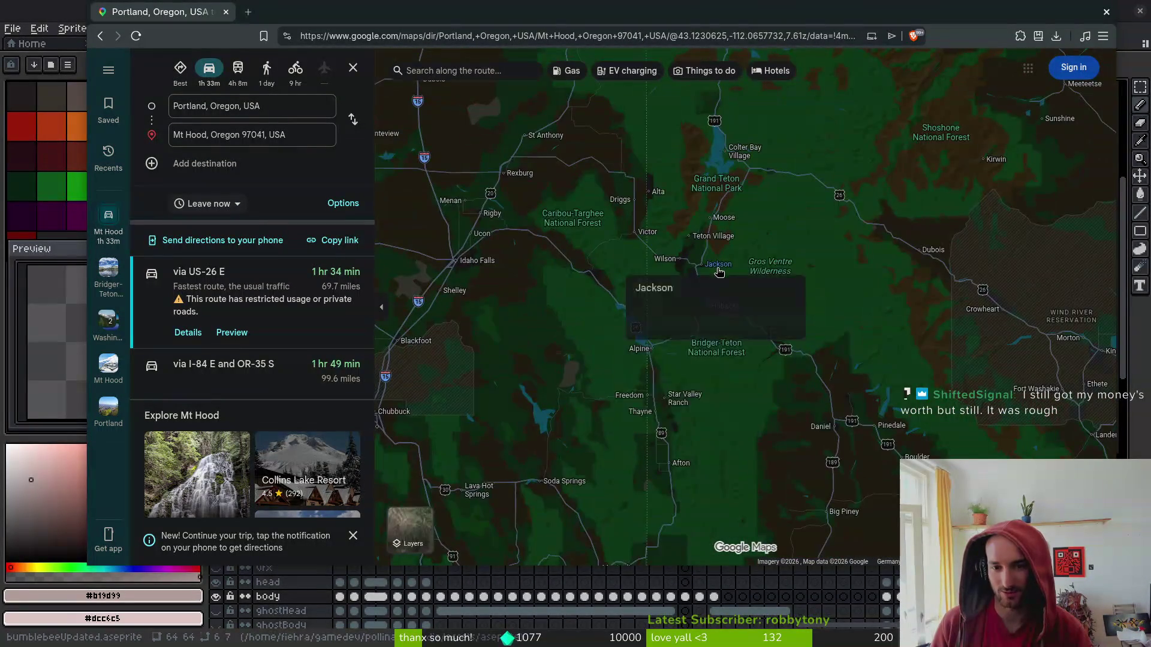
{"action": "left_click", "coordinate": [707, 186]}
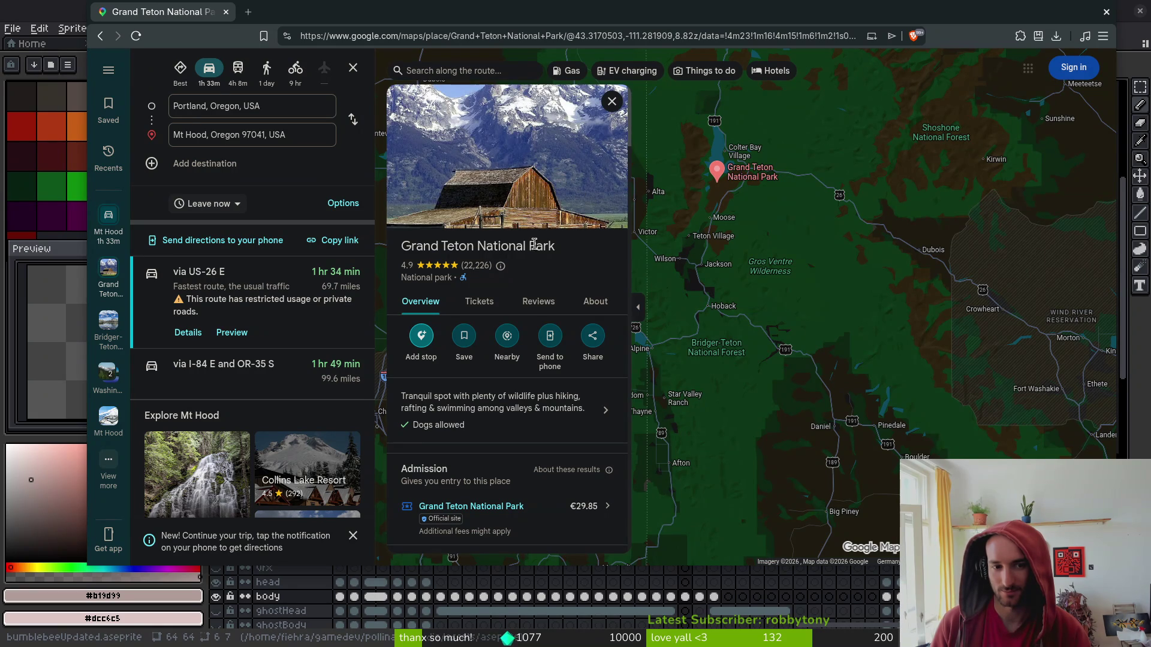
{"action": "left_click", "coordinate": [862, 213]}
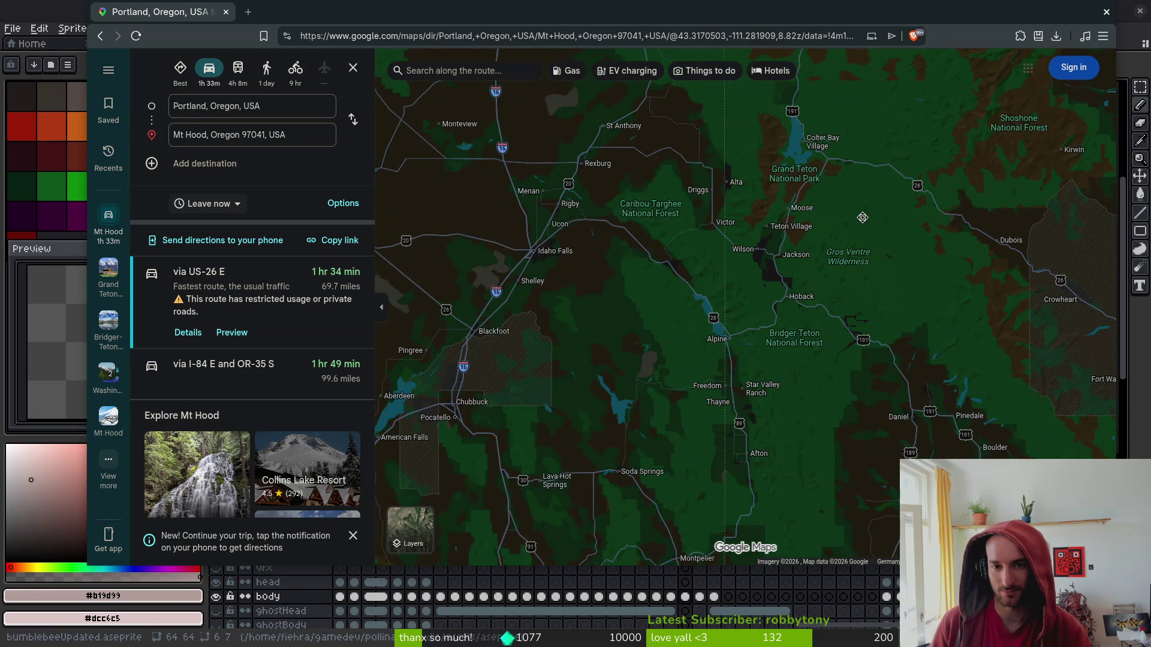
{"action": "scroll", "coordinate": [834, 272], "scroll_direction": "up", "scroll_amount": 3}
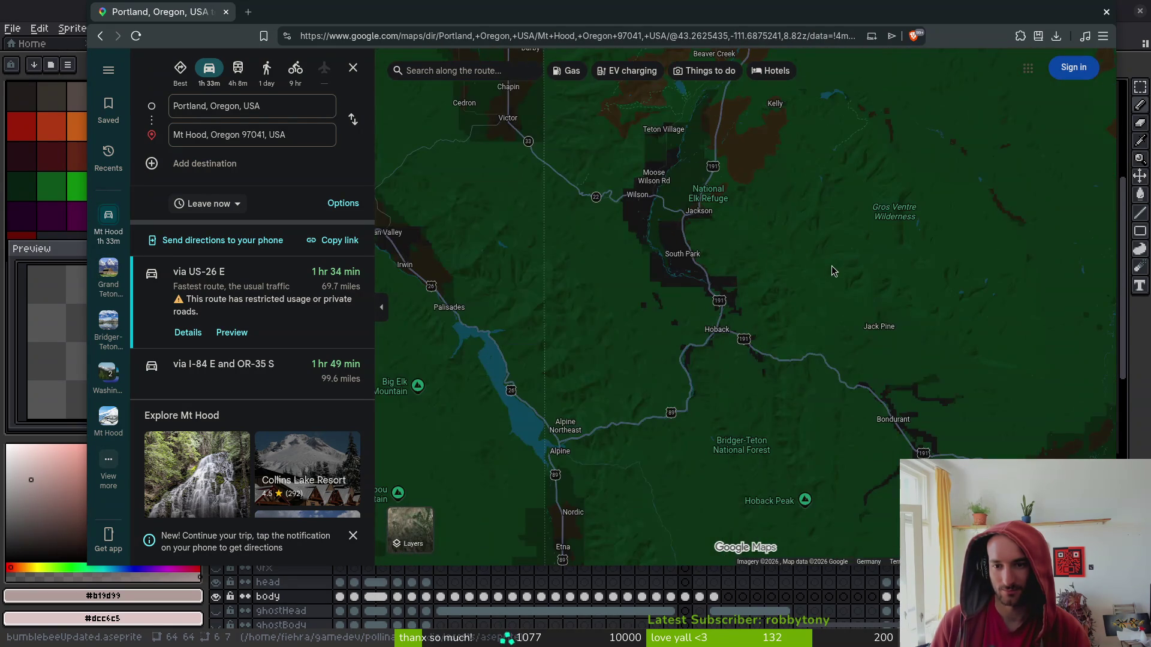
Move the map from Hoback south over Utah to northern Arizona.
{"action": "left_click_drag", "start_coordinate": [770, 242], "coordinate": [790, 258]}
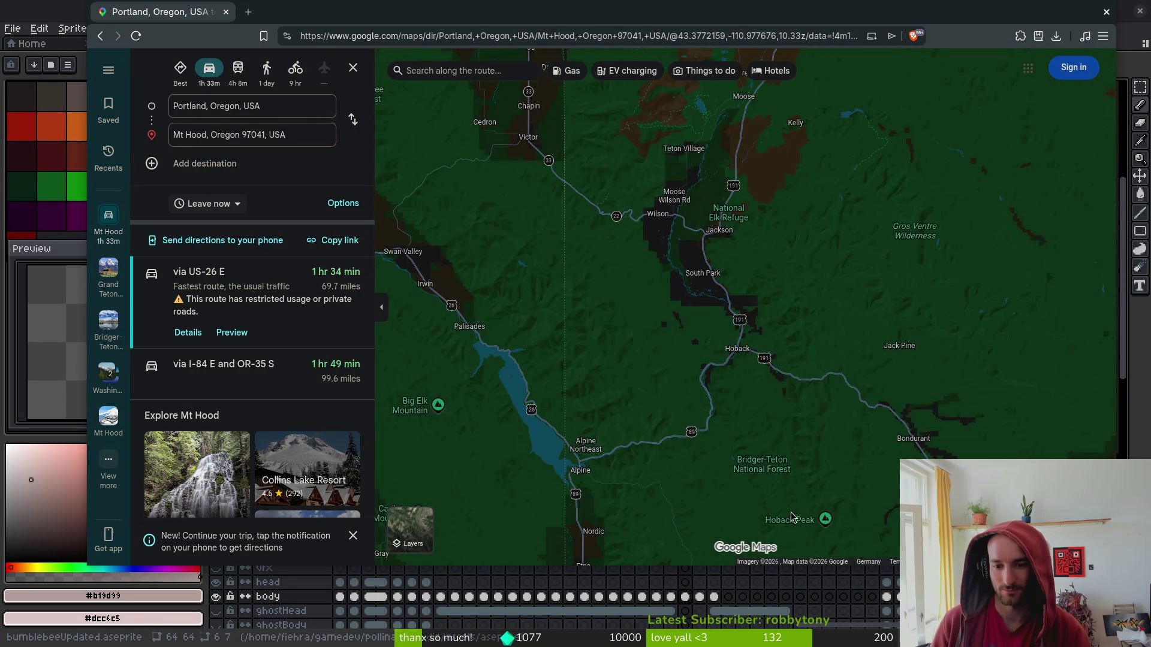
{"action": "left_click_drag", "start_coordinate": [791, 514], "coordinate": [838, 346]}
{"action": "scroll", "coordinate": [839, 346], "scroll_direction": "down", "scroll_amount": 5}
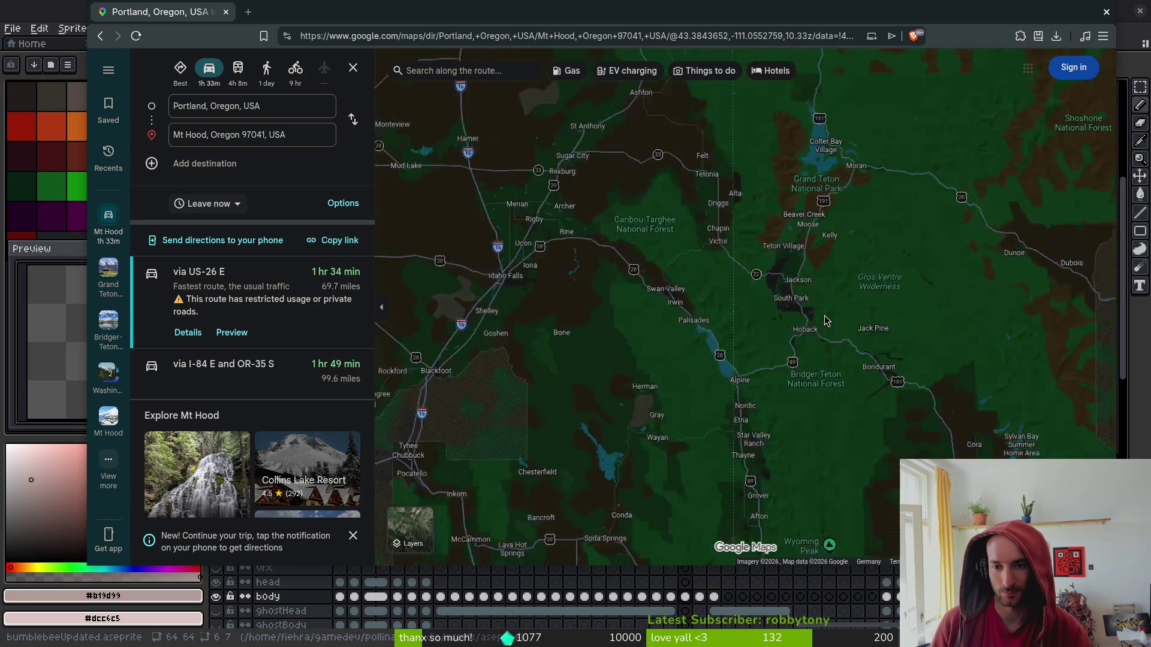
{"action": "left_click_drag", "start_coordinate": [826, 325], "coordinate": [731, 242]}
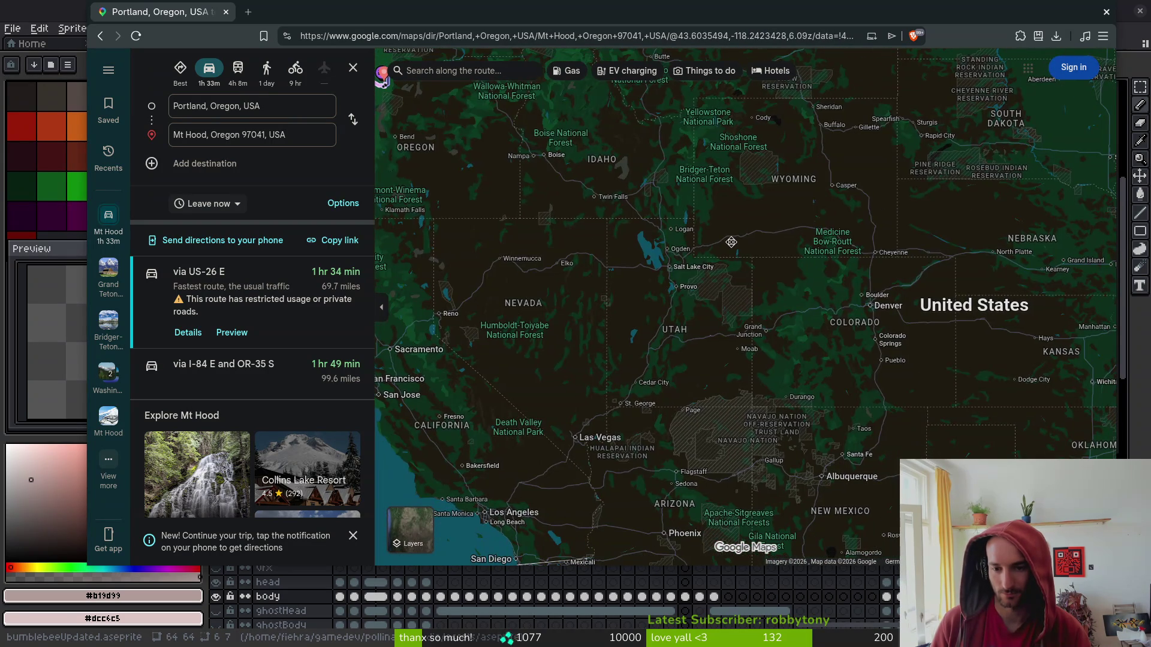
{"action": "scroll", "coordinate": [726, 347], "scroll_direction": "up", "scroll_amount": 2}
{"action": "scroll", "coordinate": [677, 386], "scroll_direction": "up", "scroll_amount": 2}
{"action": "left_click_drag", "start_coordinate": [675, 383], "coordinate": [702, 333]}
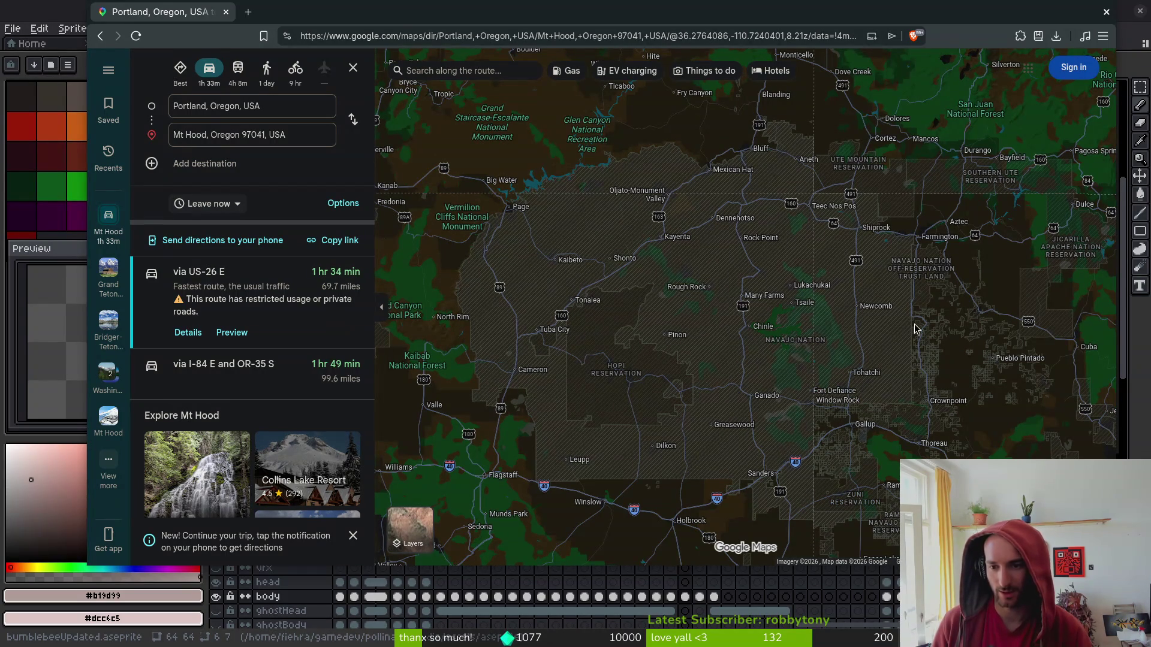
Zoom into Chi Chil Tah near Gallup, move northeast past Wingate, and zoom back out.
{"action": "scroll", "coordinate": [695, 489], "scroll_direction": "up", "scroll_amount": 5}
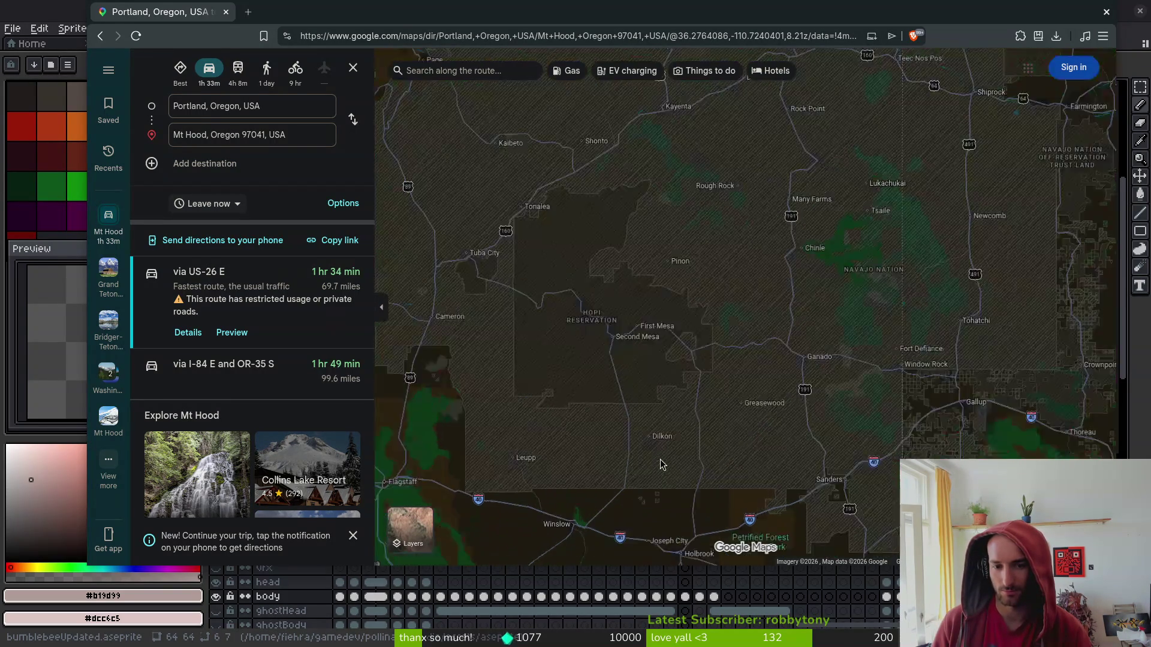
{"action": "scroll", "coordinate": [719, 413], "scroll_direction": "down", "scroll_amount": 5}
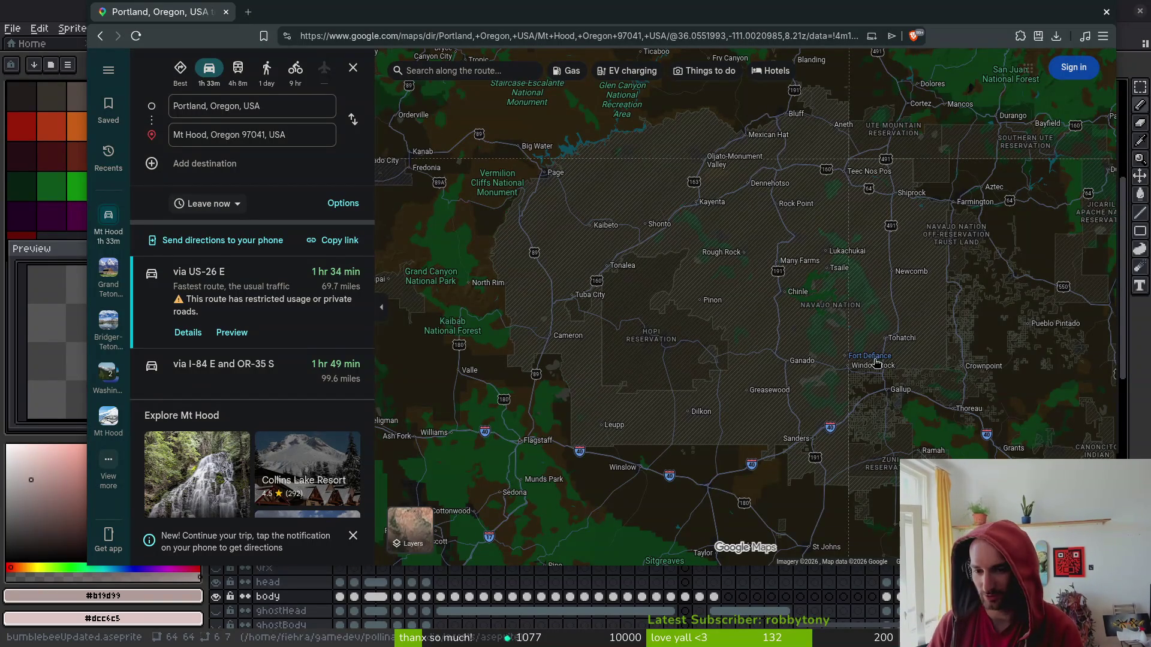
{"action": "scroll", "coordinate": [845, 361], "scroll_direction": "up", "scroll_amount": 3}
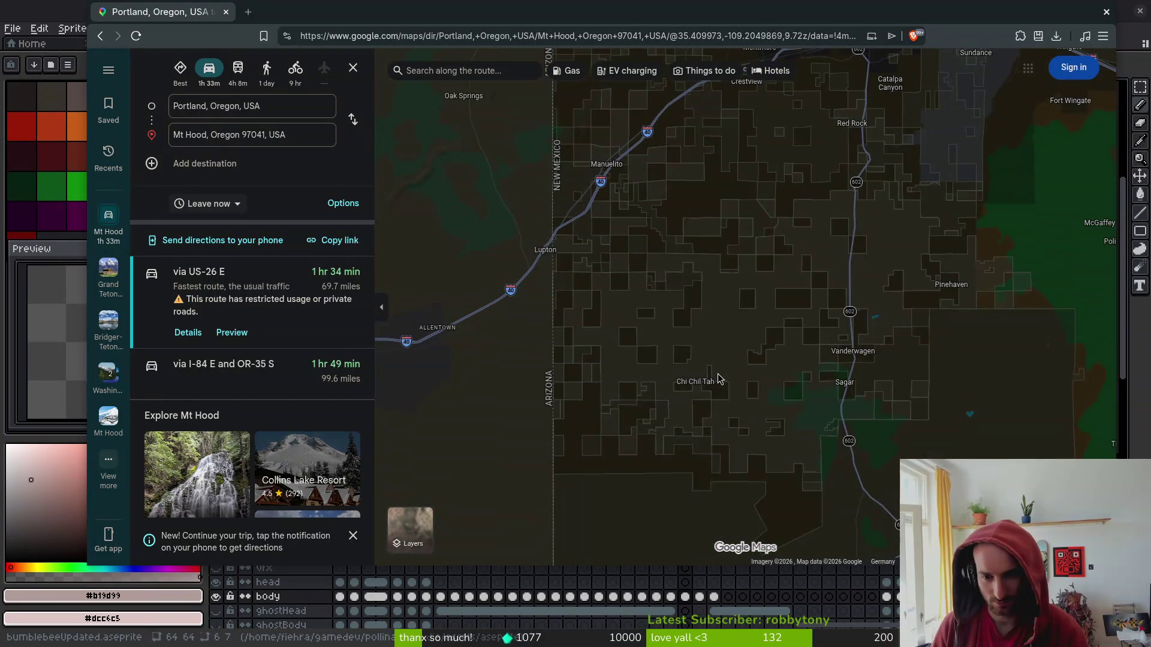
{"action": "scroll", "coordinate": [726, 366], "scroll_direction": "up", "scroll_amount": 7}
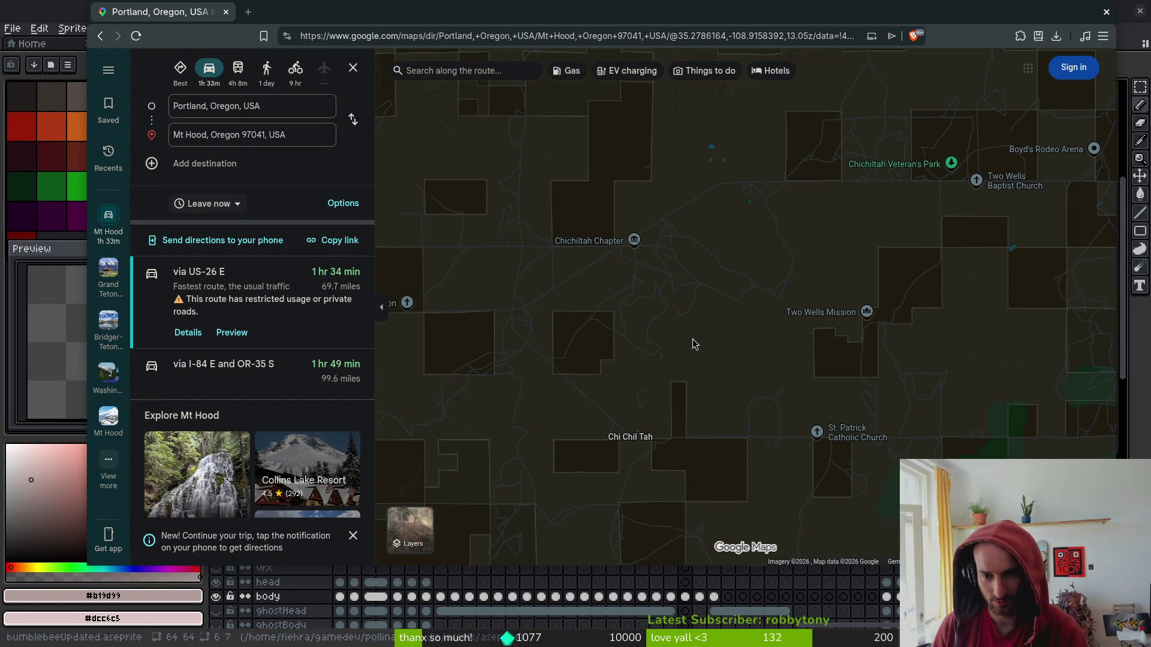
{"action": "scroll", "coordinate": [695, 342], "scroll_direction": "down", "scroll_amount": 2}
{"action": "left_click_drag", "start_coordinate": [741, 298], "coordinate": [582, 404]}
{"action": "left_click_drag", "start_coordinate": [881, 252], "coordinate": [722, 378]}
{"action": "left_click_drag", "start_coordinate": [935, 270], "coordinate": [774, 376]}
{"action": "scroll", "coordinate": [773, 376], "scroll_direction": "down", "scroll_amount": 2}
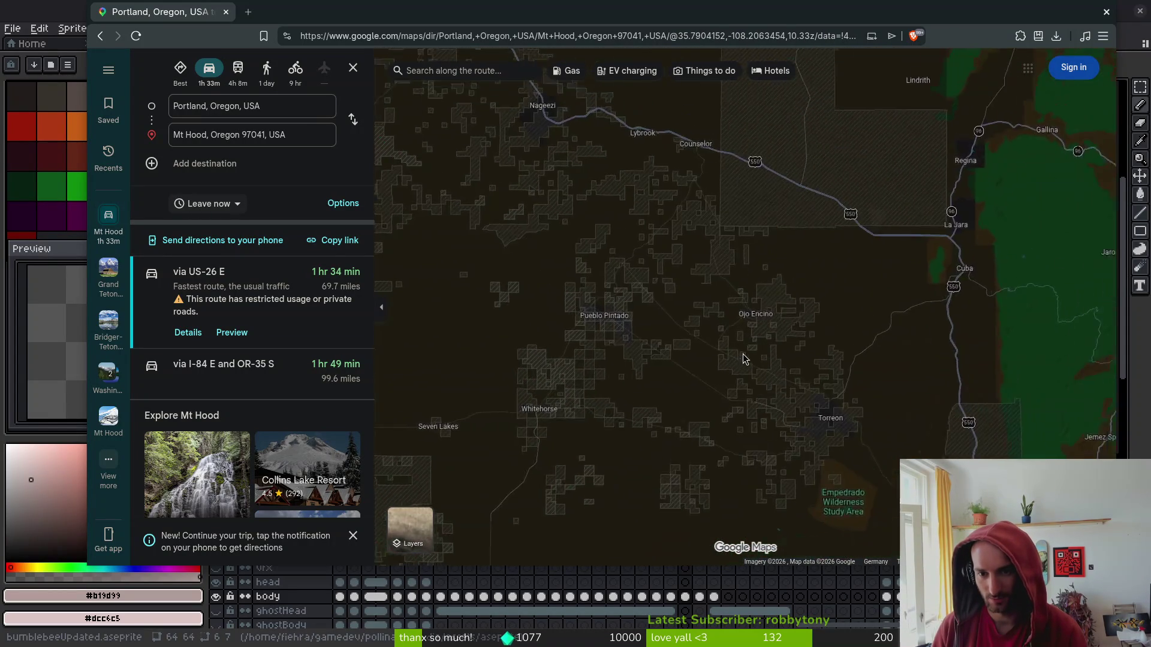
{"action": "scroll", "coordinate": [751, 406], "scroll_direction": "up", "scroll_amount": 5}
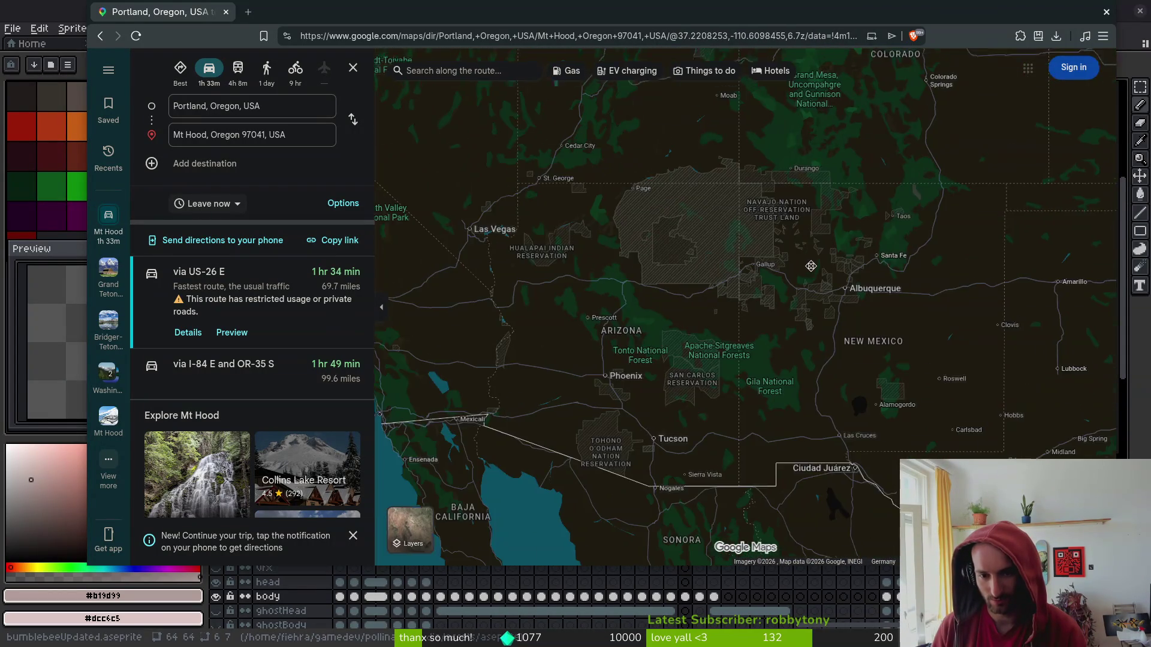
Bring Southern California and Arizona into view, centred on the Hualapai Reservation.
{"action": "scroll", "coordinate": [730, 345], "scroll_direction": "up", "scroll_amount": 5}
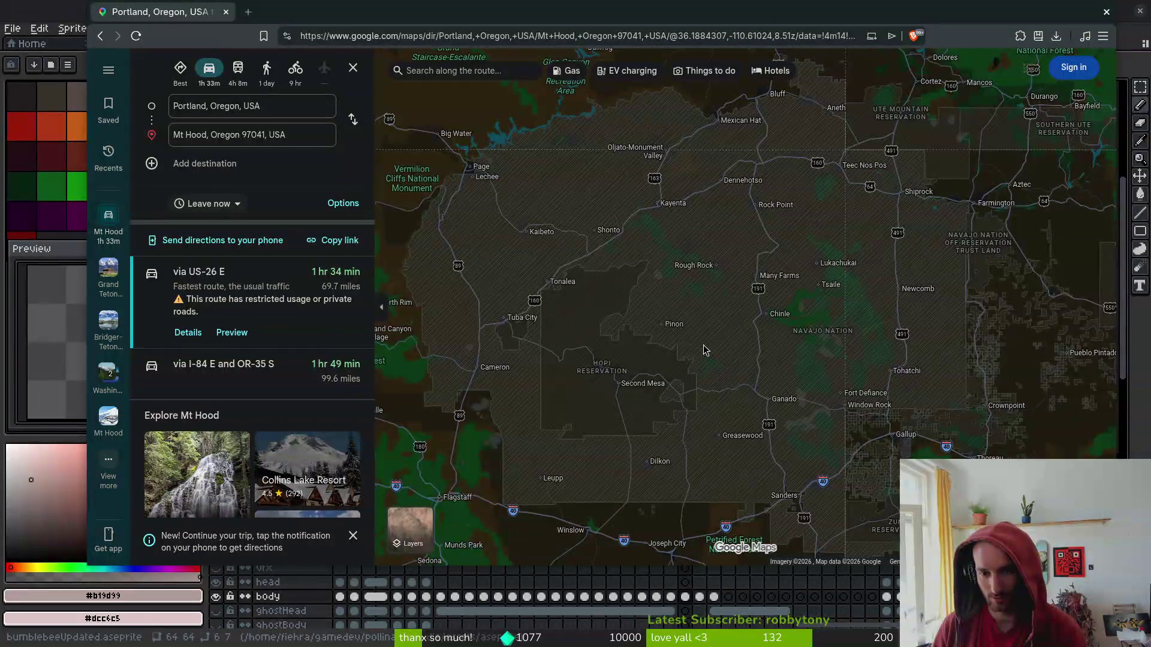
{"action": "scroll", "coordinate": [703, 345], "scroll_direction": "up", "scroll_amount": 5}
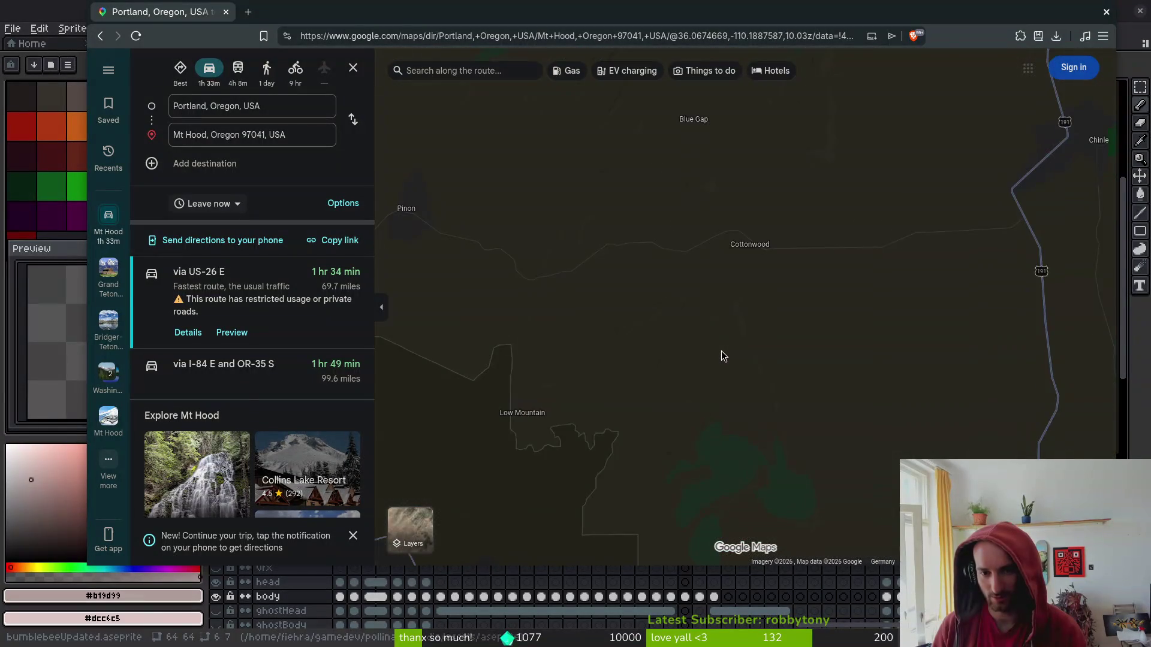
{"action": "scroll", "coordinate": [721, 352], "scroll_direction": "down", "scroll_amount": 5}
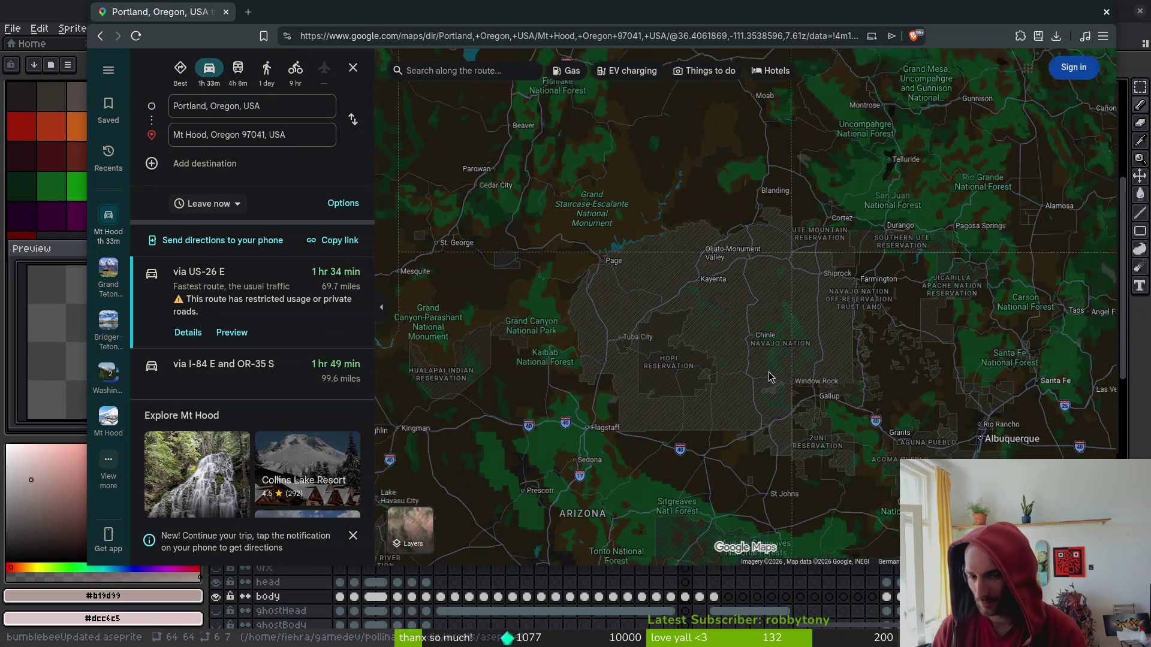
{"action": "scroll", "coordinate": [770, 375], "scroll_direction": "down", "scroll_amount": 4}
{"action": "scroll", "coordinate": [757, 380], "scroll_direction": "up", "scroll_amount": 2}
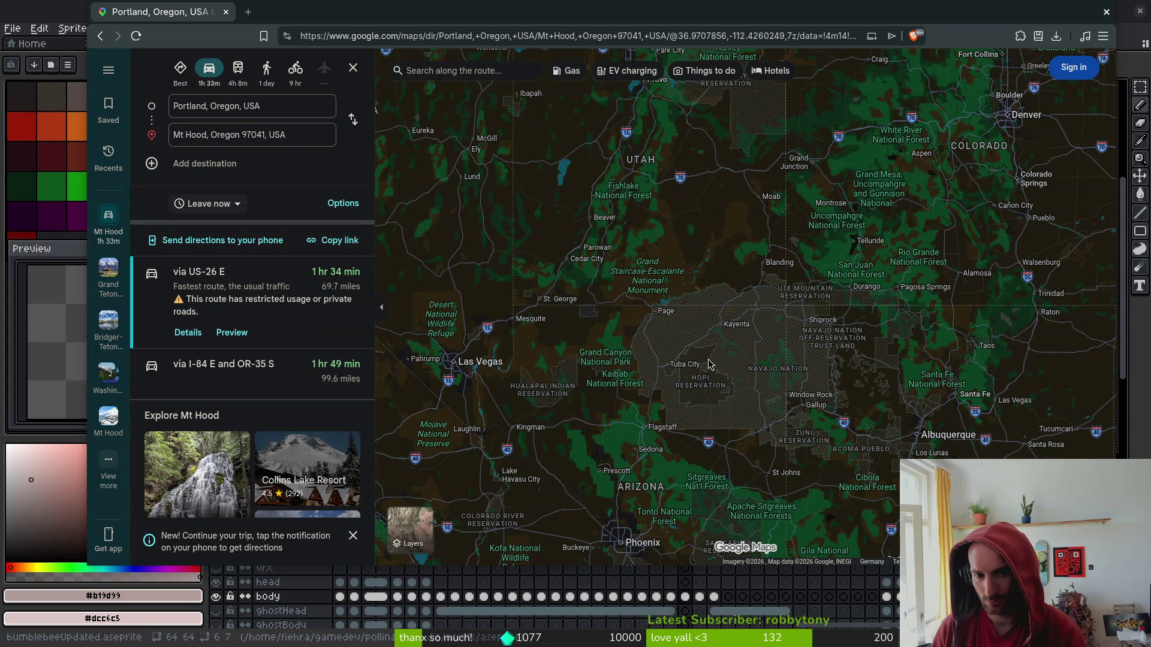
{"action": "left_click_drag", "start_coordinate": [687, 338], "coordinate": [832, 199]}
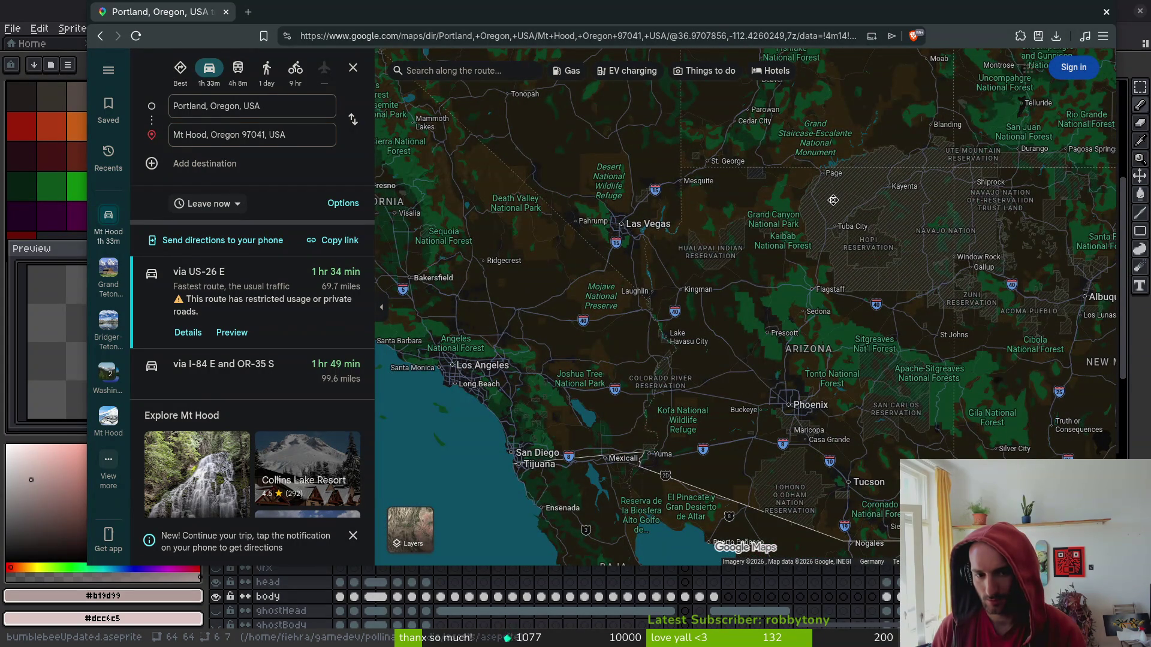
{"action": "scroll", "coordinate": [832, 199], "scroll_direction": "up", "scroll_amount": 3}
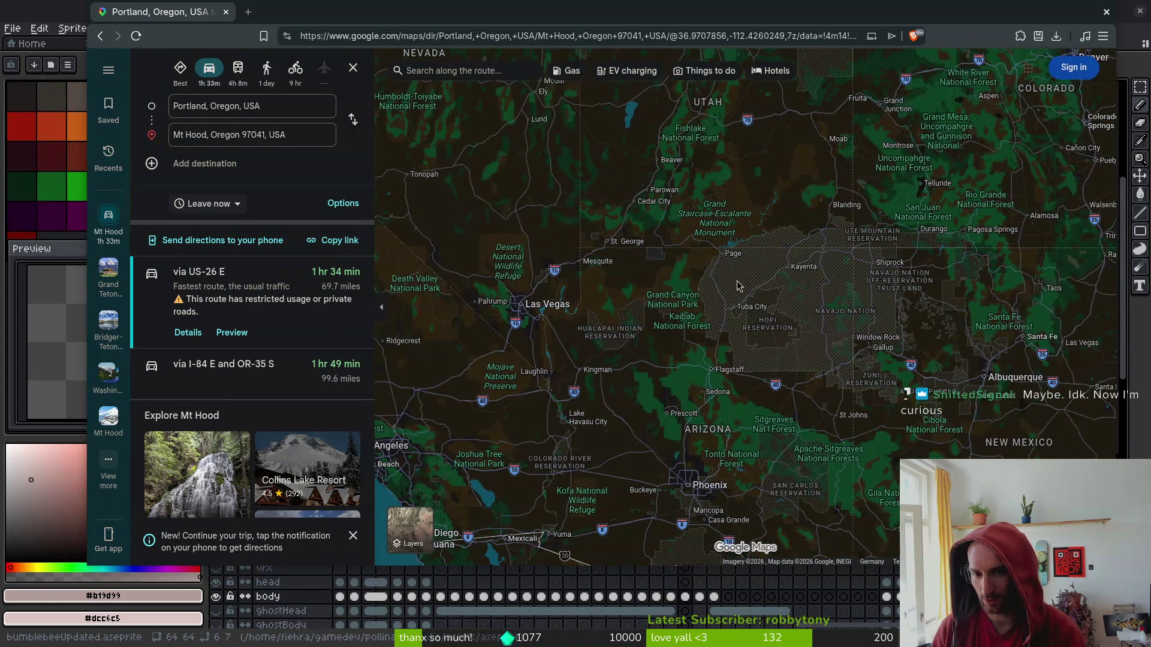
{"action": "left_click_drag", "start_coordinate": [707, 295], "coordinate": [797, 305]}
{"action": "scroll", "coordinate": [709, 337], "scroll_direction": "up", "scroll_amount": 2}
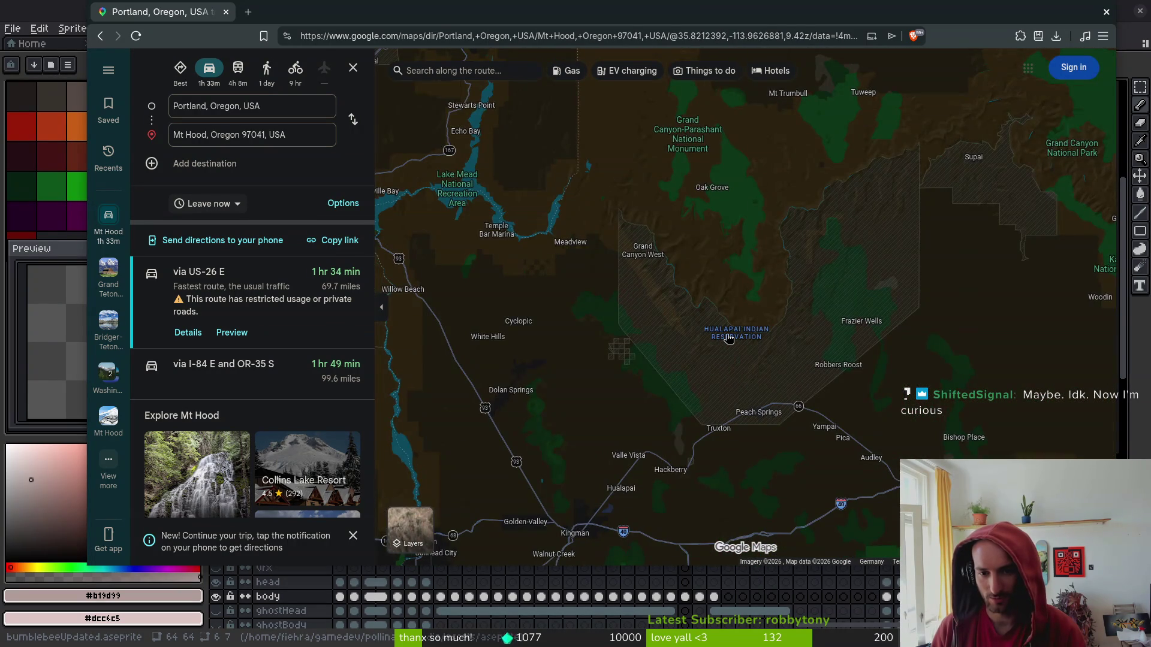
Look up the Hualapai, Hopi and Navajo Nation reservations and expand Navajo Nation's quick facts.
{"action": "left_click", "coordinate": [722, 336]}
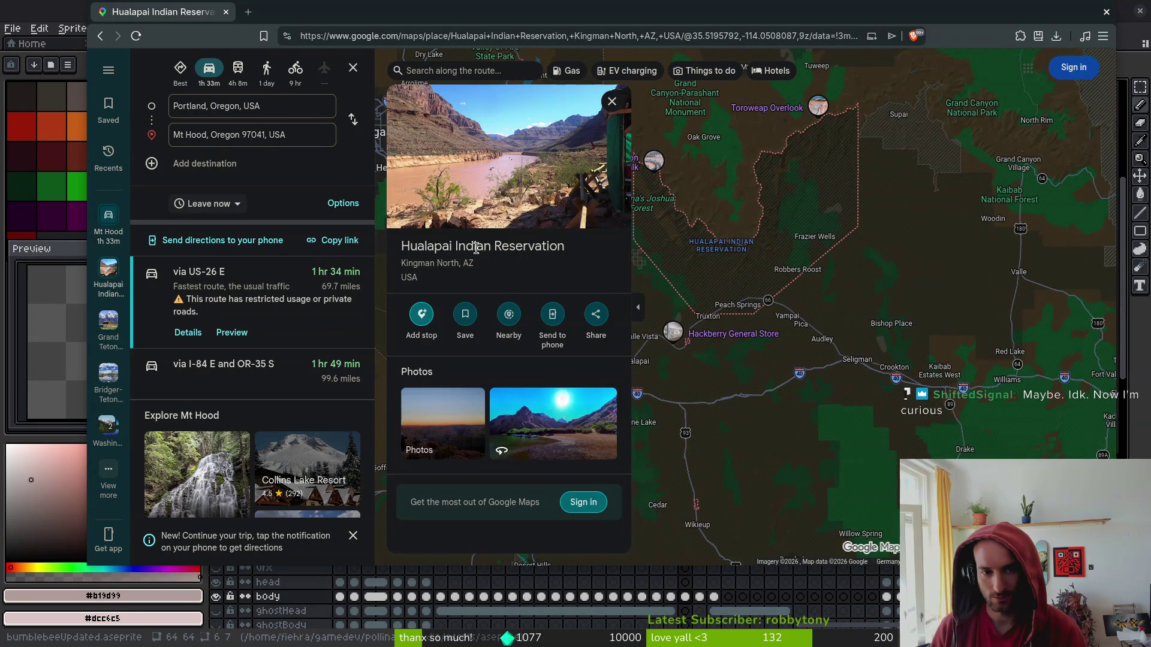
{"action": "scroll", "coordinate": [858, 274], "scroll_direction": "down", "scroll_amount": 3}
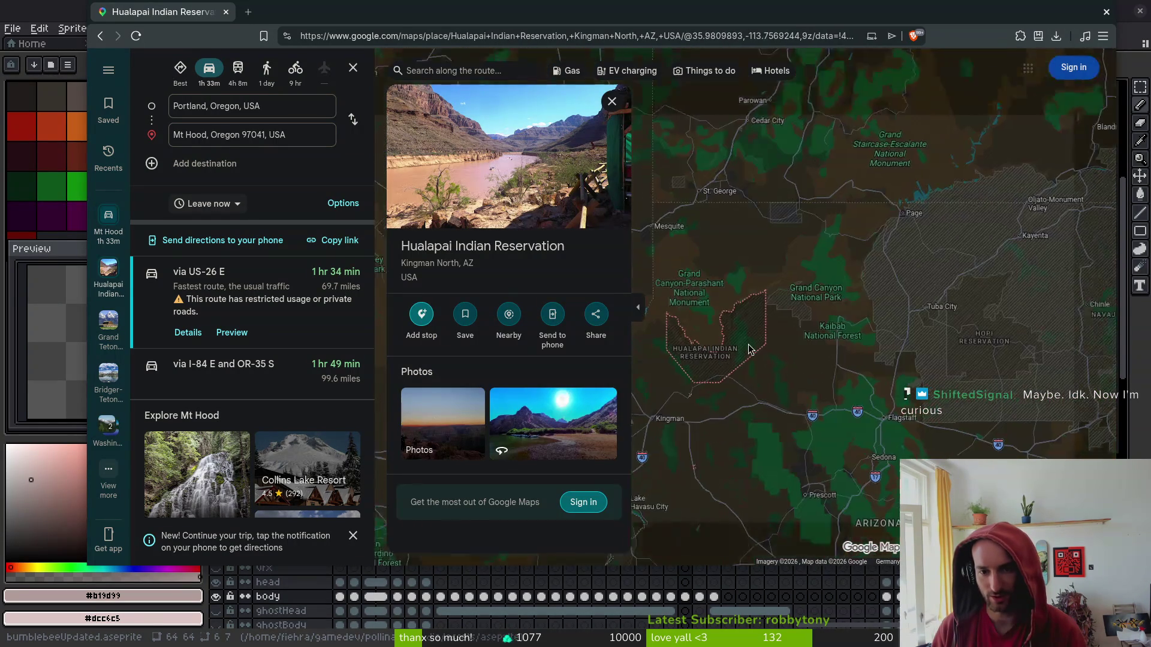
{"action": "left_click", "coordinate": [978, 340]}
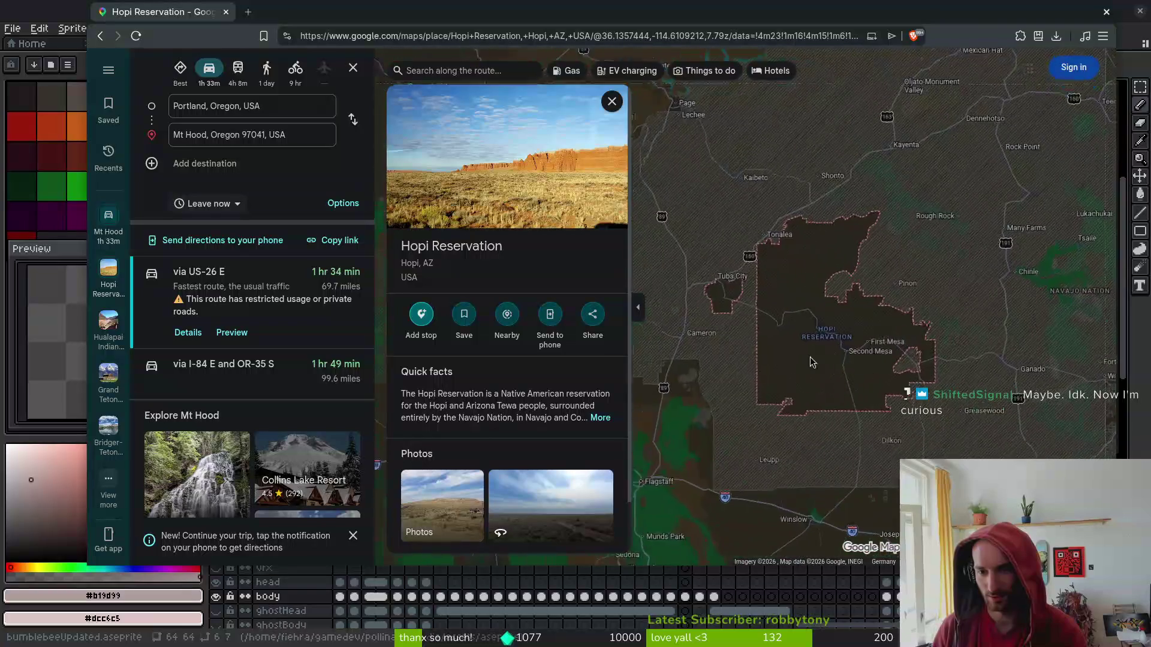
{"action": "left_click", "coordinate": [840, 262]}
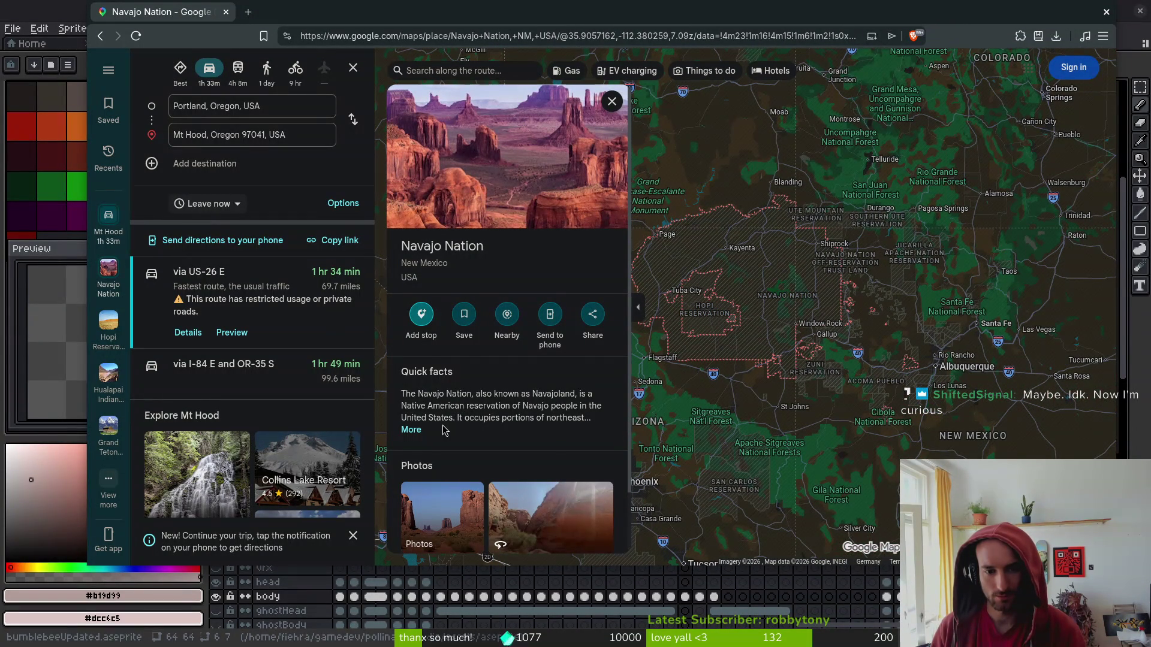
{"action": "left_click", "coordinate": [411, 430]}
{"action": "scroll", "coordinate": [806, 346], "scroll_direction": "down", "scroll_amount": 5}
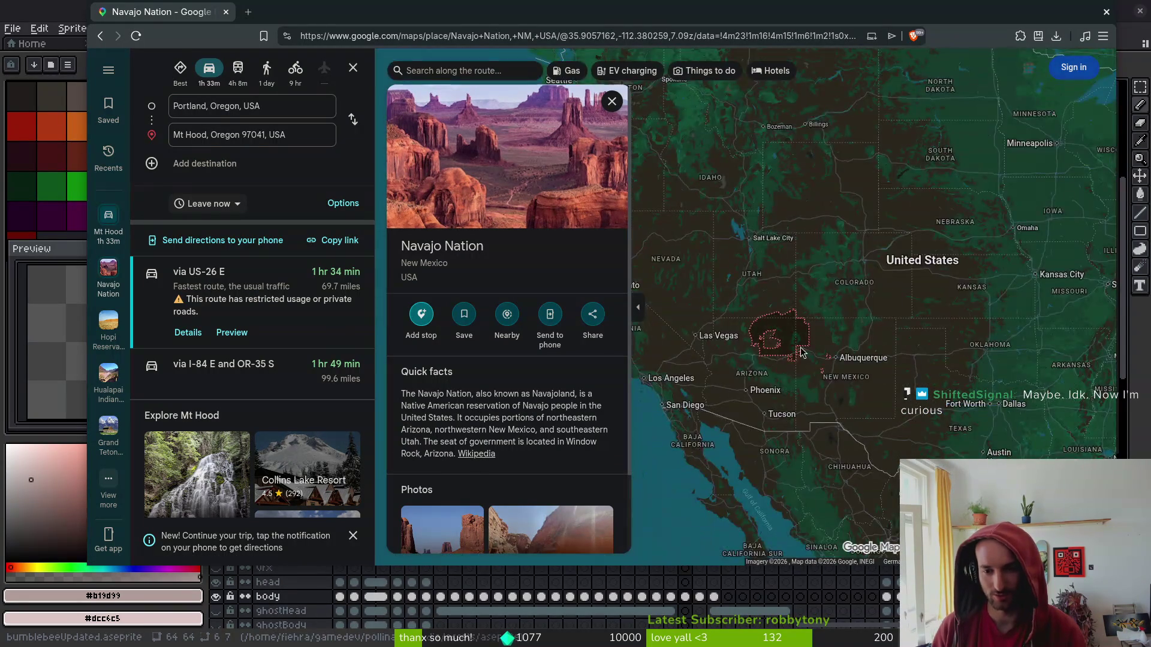
{"action": "scroll", "coordinate": [848, 315], "scroll_direction": "up", "scroll_amount": 4}
{"action": "scroll", "coordinate": [869, 321], "scroll_direction": "up", "scroll_amount": 5}
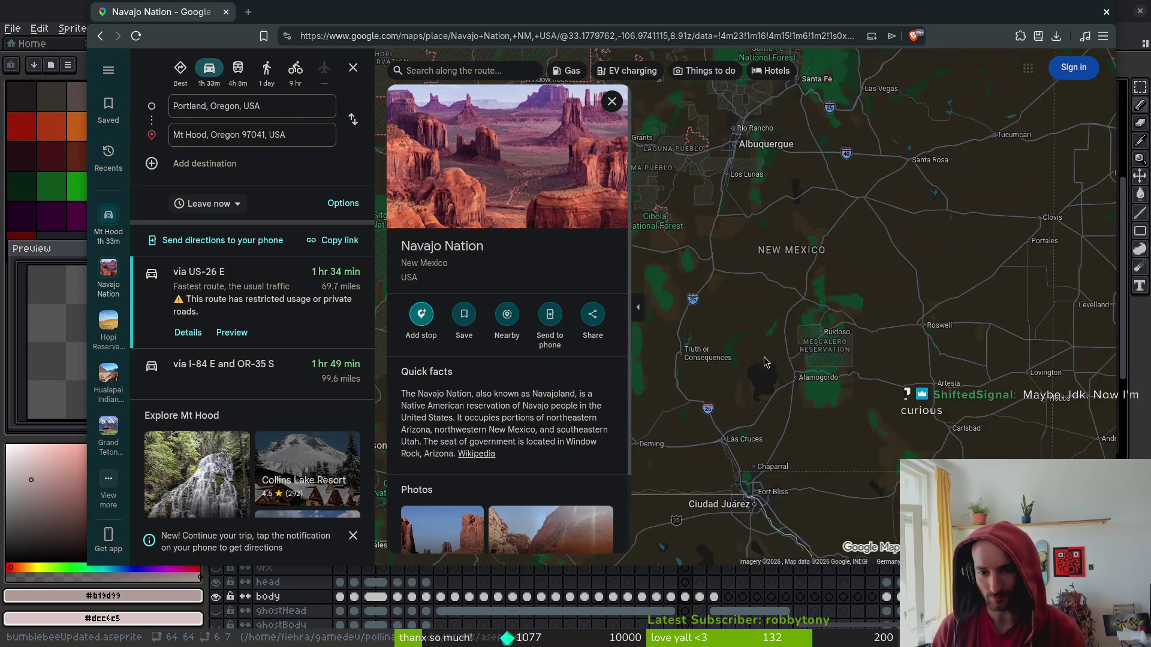
{"action": "scroll", "coordinate": [760, 360], "scroll_direction": "up", "scroll_amount": 2}
Move the map past Mescalero and west toward Dateland, then close the Navajo Nation card.
{"action": "mouse_move", "coordinate": [889, 355]}
{"action": "left_mouse_down"}
{"action": "mouse_move", "coordinate": [819, 343]}
{"action": "mouse_move", "coordinate": [737, 351]}
{"action": "left_mouse_up"}
{"action": "left_click_drag", "start_coordinate": [777, 295], "coordinate": [805, 364]}
{"action": "mouse_move", "coordinate": [940, 339]}
{"action": "left_mouse_down"}
{"action": "mouse_move", "coordinate": [921, 408]}
{"action": "mouse_move", "coordinate": [855, 351]}
{"action": "mouse_move", "coordinate": [1001, 219]}
{"action": "left_mouse_up"}
{"action": "scroll", "coordinate": [922, 409], "scroll_direction": "down", "scroll_amount": 4}
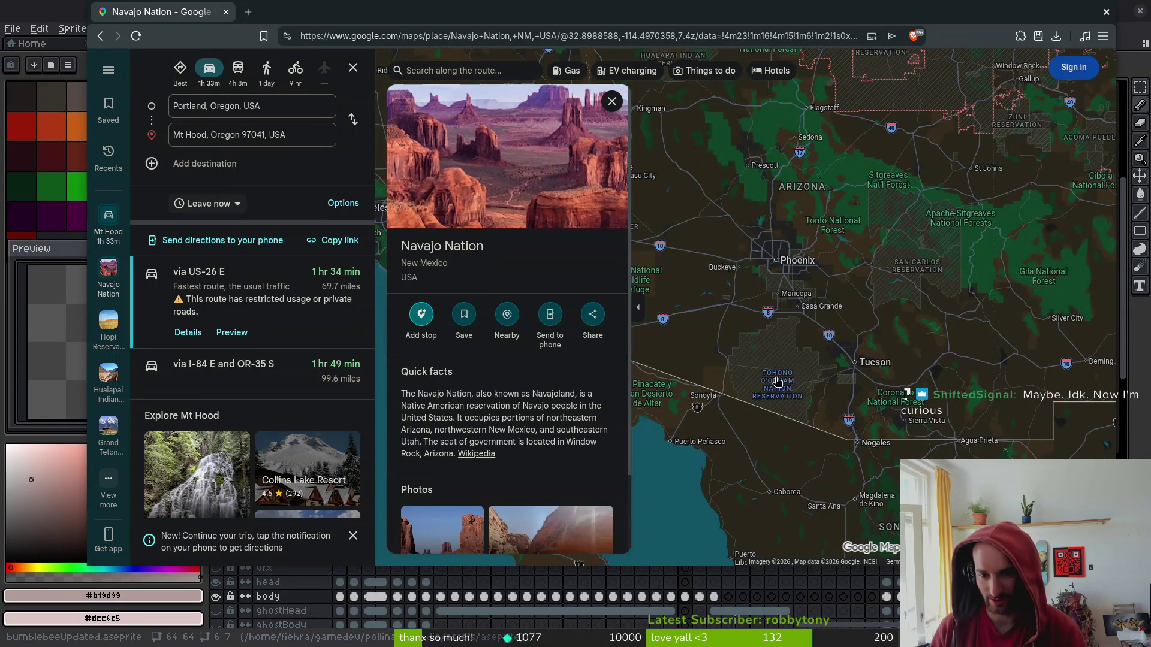
{"action": "scroll", "coordinate": [779, 361], "scroll_direction": "up", "scroll_amount": 2}
{"action": "left_click_drag", "start_coordinate": [754, 418], "coordinate": [995, 455]}
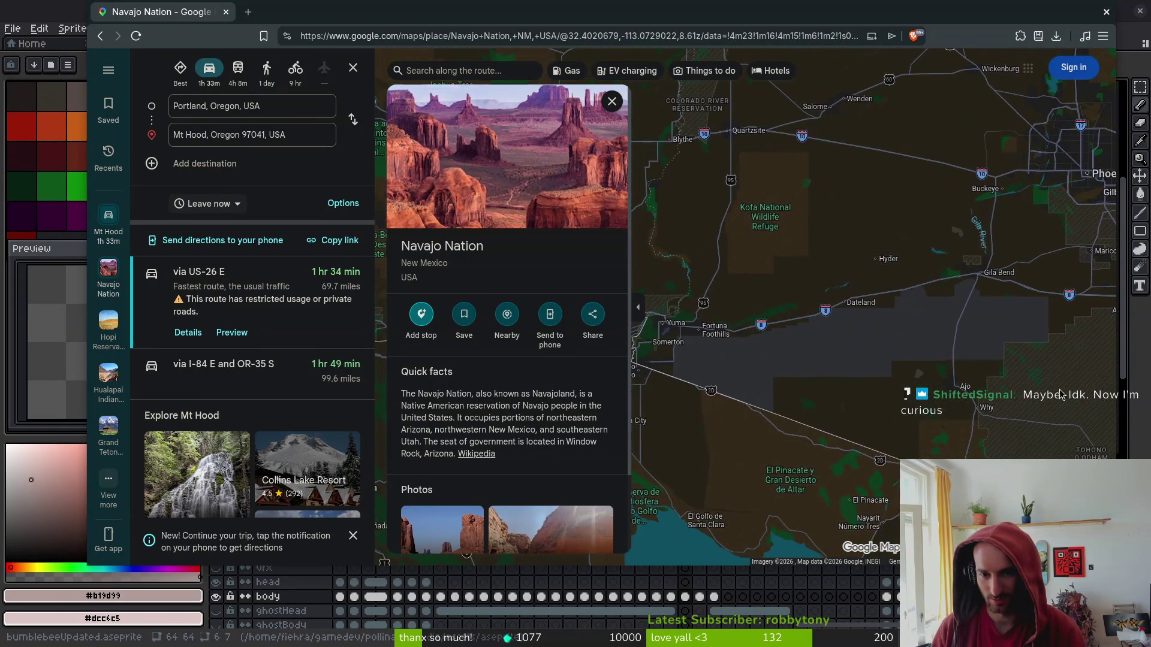
{"action": "scroll", "coordinate": [764, 311], "scroll_direction": "up", "scroll_amount": 2}
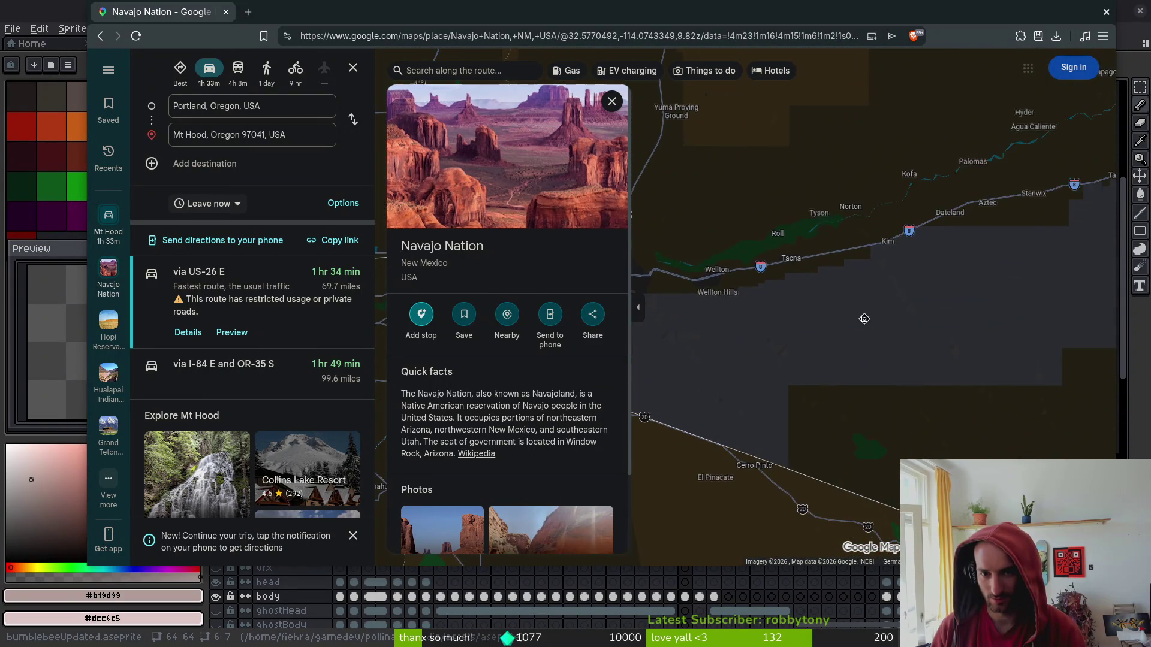
{"action": "scroll", "coordinate": [764, 311], "scroll_direction": "down", "scroll_amount": 3}
{"action": "left_click", "coordinate": [614, 110]}
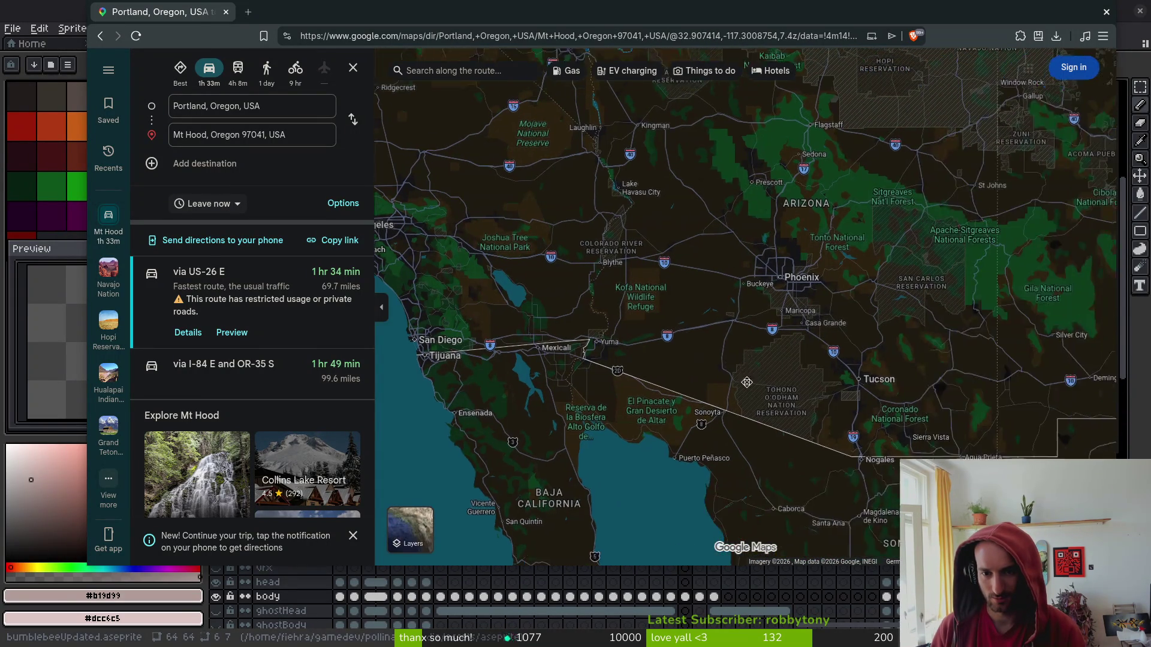
Open the Hopi Reservation place card in northern Arizona and follow its Wikipedia link.
{"action": "left_click_drag", "start_coordinate": [942, 261], "coordinate": [749, 403]}
{"action": "left_click_drag", "start_coordinate": [702, 296], "coordinate": [718, 437]}
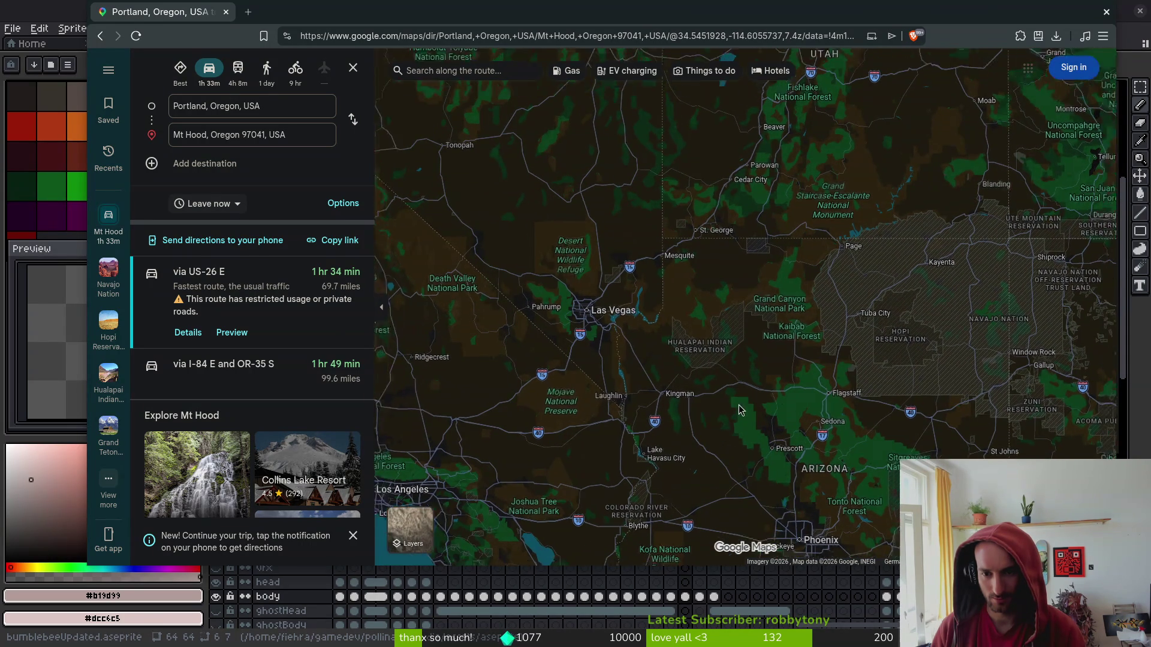
{"action": "scroll", "coordinate": [738, 409], "scroll_direction": "down", "scroll_amount": 2}
{"action": "scroll", "coordinate": [760, 376], "scroll_direction": "up", "scroll_amount": 2}
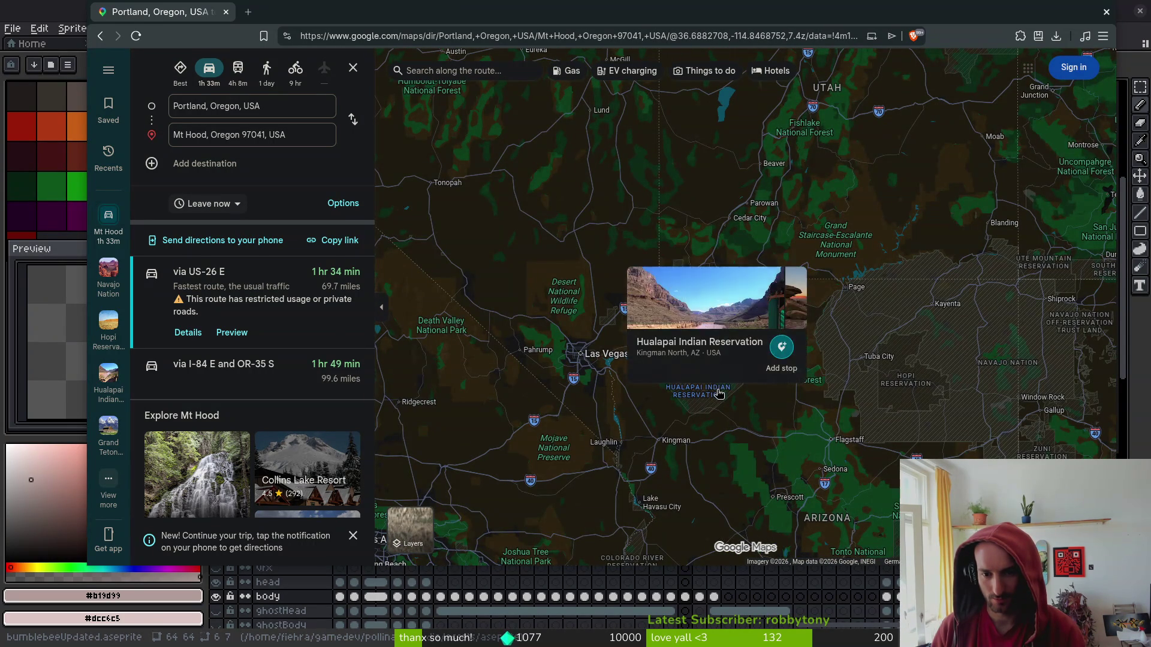
{"action": "mouse_move", "coordinate": [900, 387]}
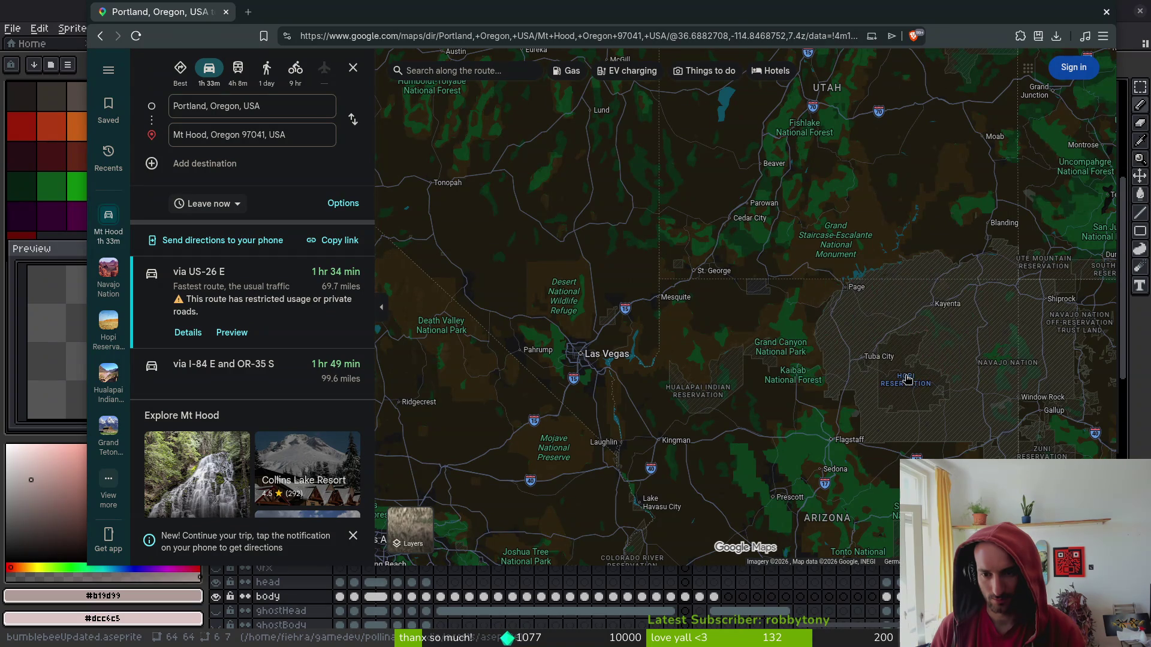
{"action": "left_click", "coordinate": [902, 387]}
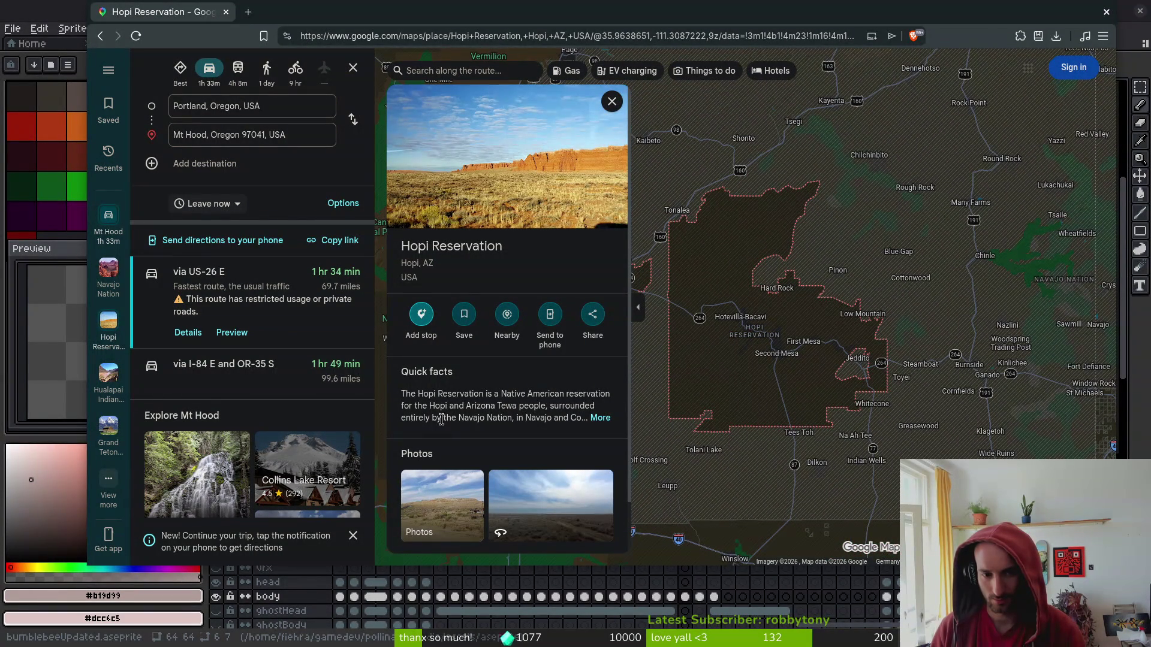
{"action": "left_click", "coordinate": [601, 418]}
{"action": "left_click", "coordinate": [555, 455]}
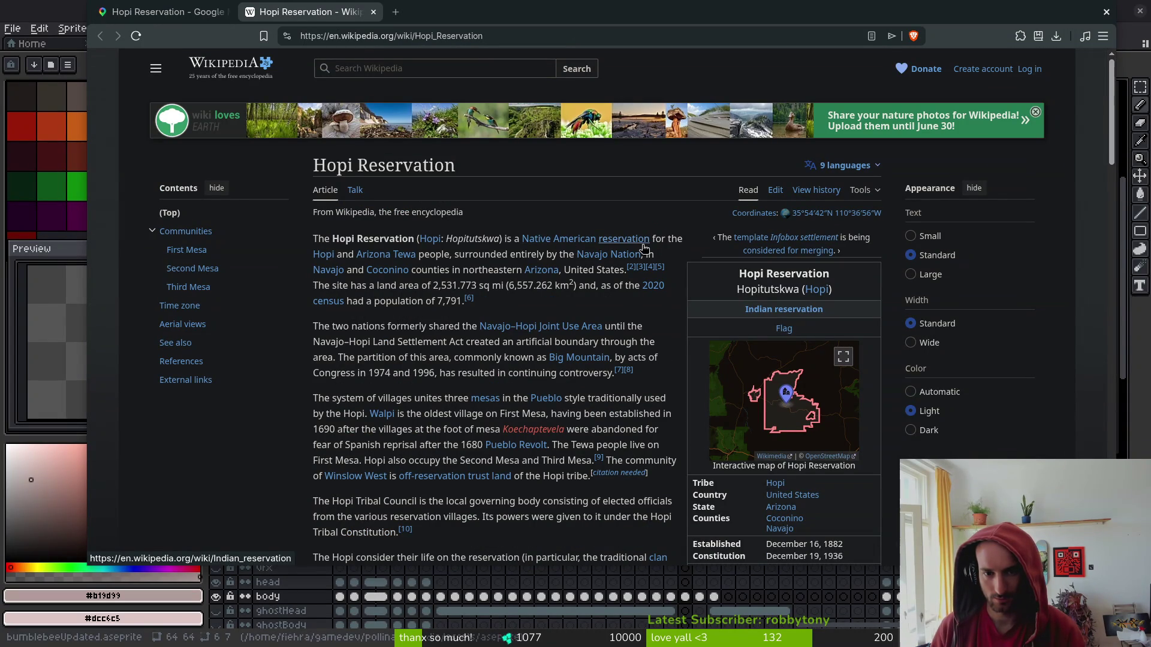
Open the Indian reservation article and view its enlarged reservations map.
{"action": "mouse_move", "coordinate": [644, 248]}
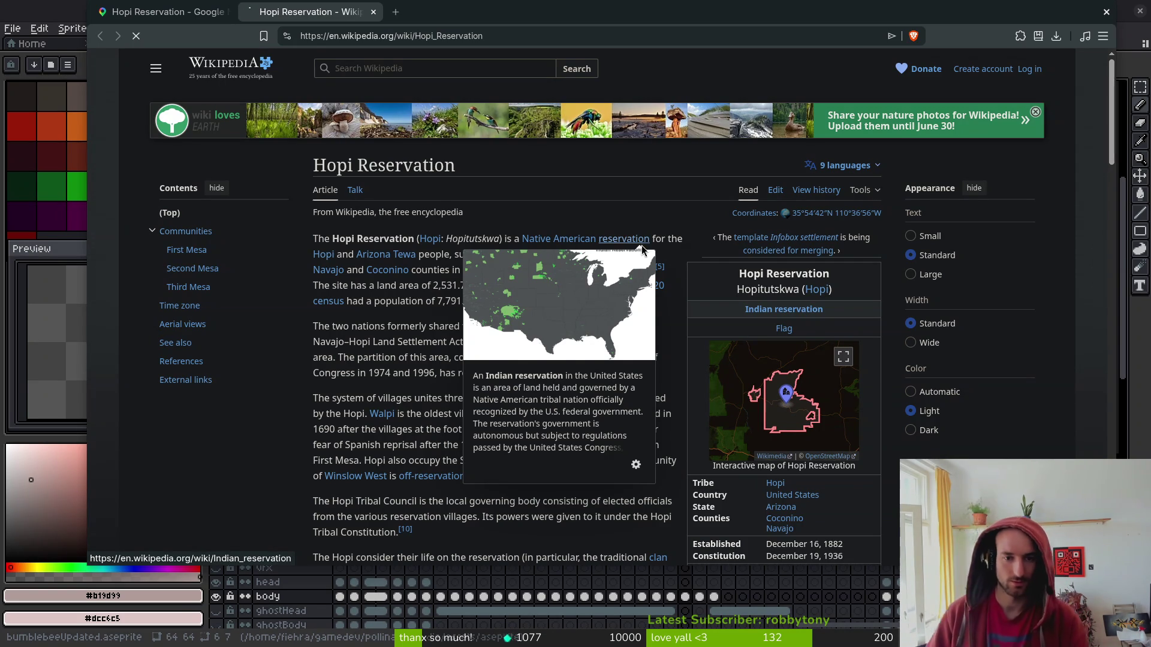
{"action": "left_click", "coordinate": [642, 242]}
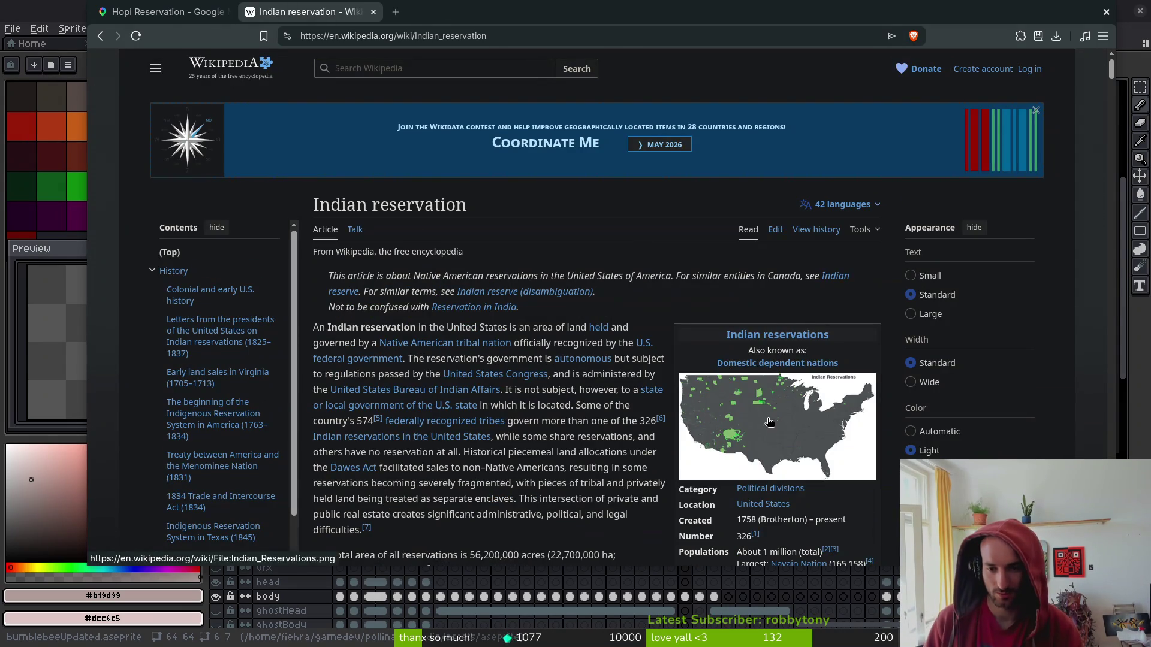
{"action": "left_click", "coordinate": [769, 423]}
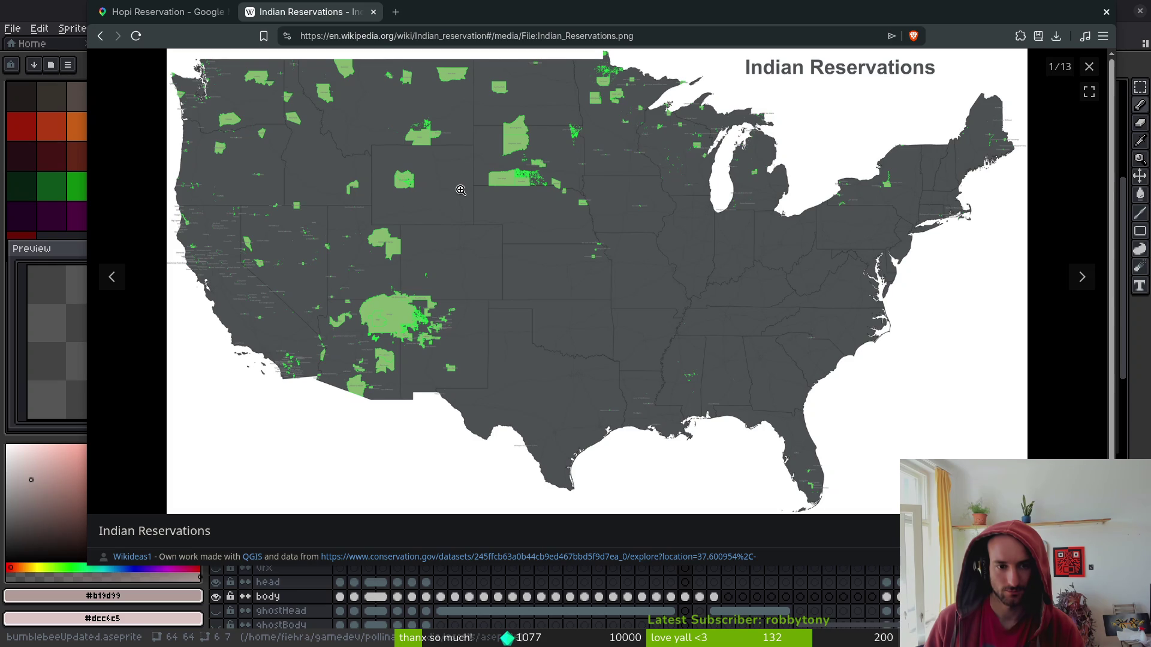
{"action": "left_click", "coordinate": [1089, 67]}
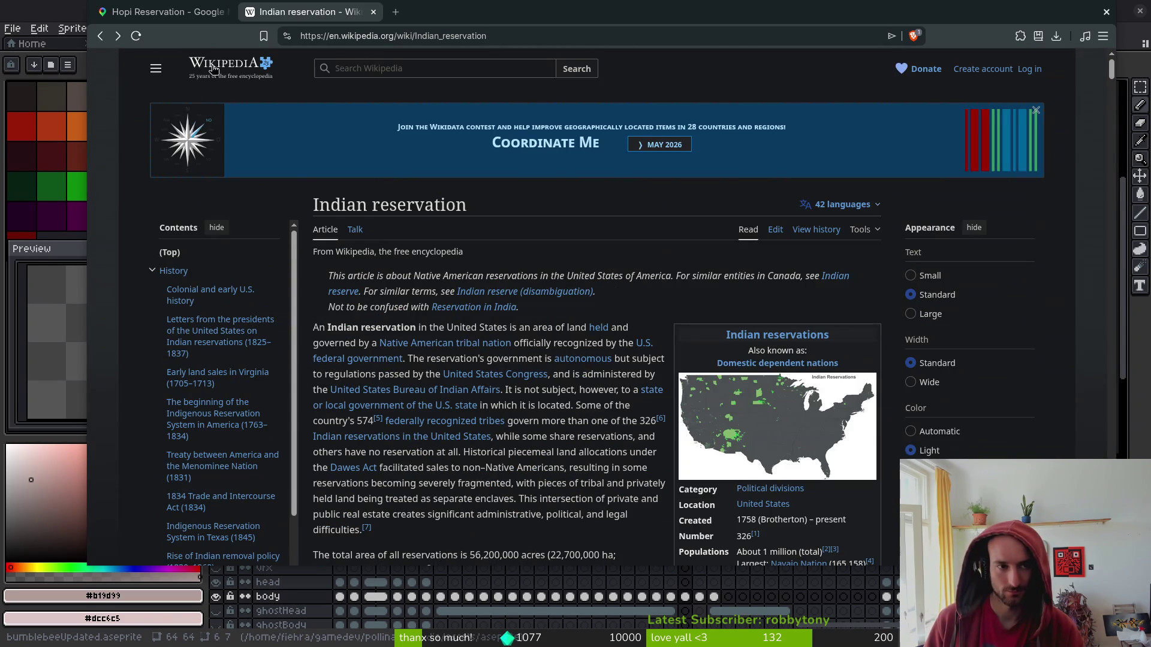
Return to the Hopi Reservation article, then close the Wikipedia tab.
{"action": "left_click", "coordinate": [100, 36]}
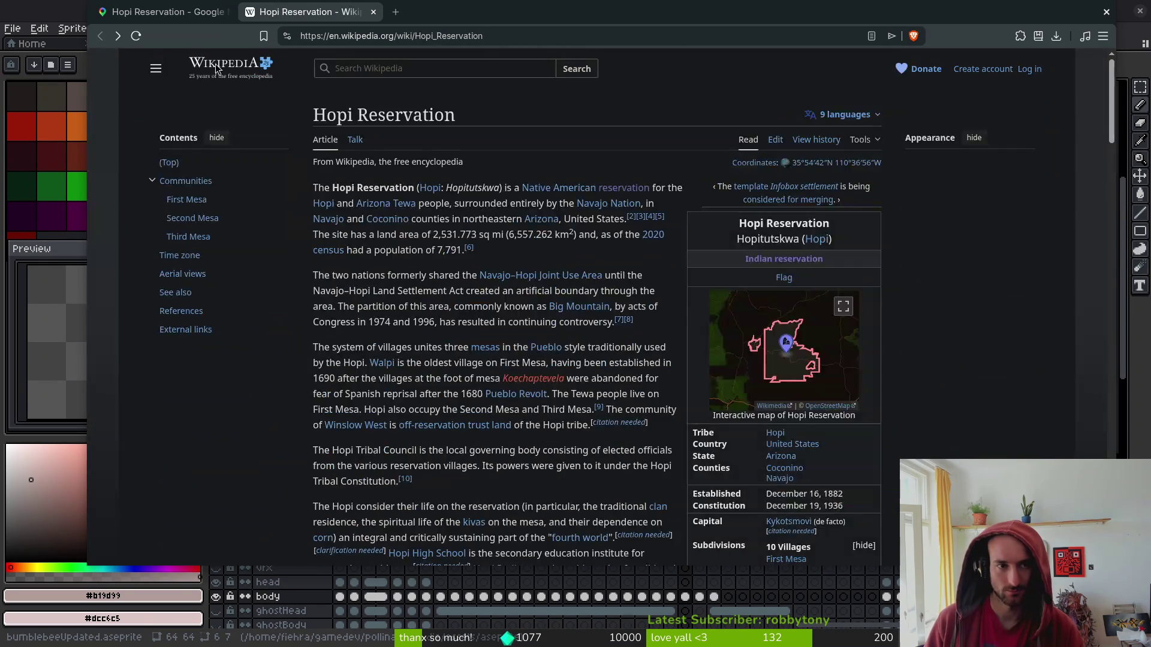
{"action": "scroll", "coordinate": [577, 390], "scroll_direction": "down", "scroll_amount": 5}
{"action": "scroll", "coordinate": [580, 480], "scroll_direction": "up", "scroll_amount": 5}
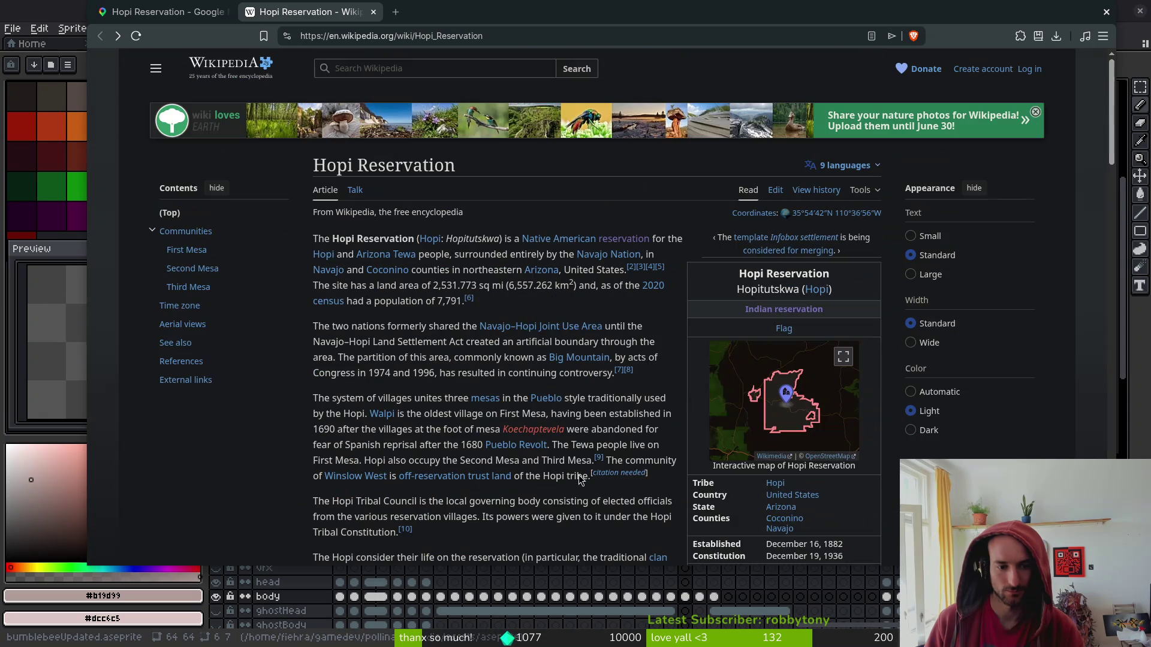
{"action": "left_click", "coordinate": [373, 12]}
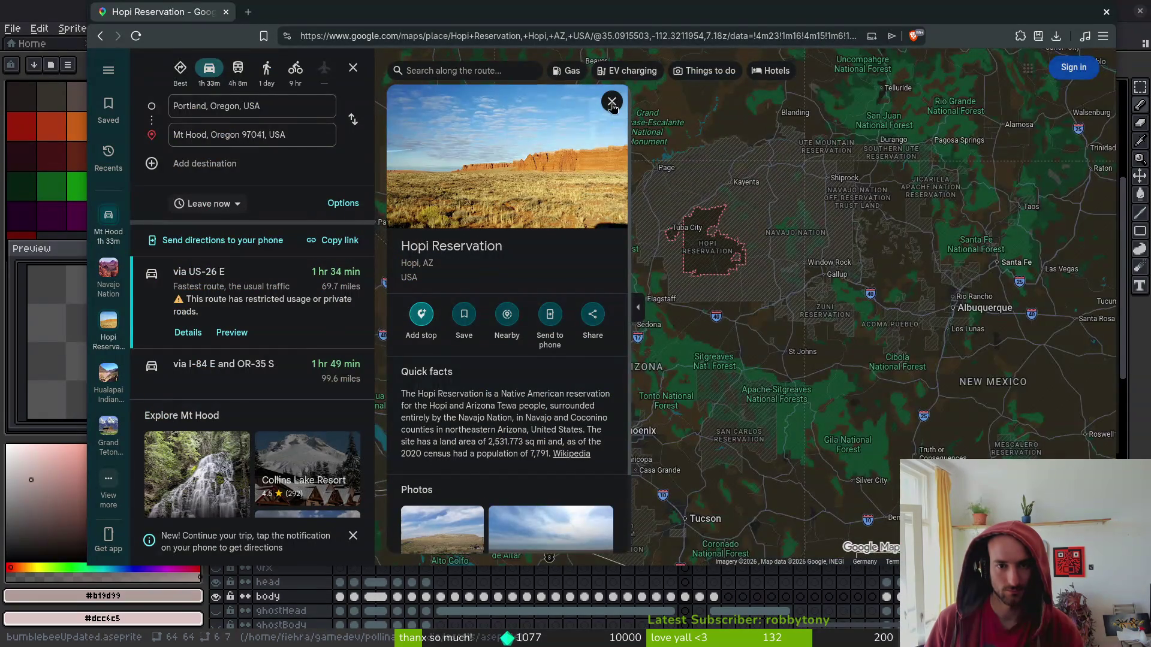
View and close the Hopi Reservation photos and place card, then zoom toward Bridger-Teton.
{"action": "left_click", "coordinate": [615, 125]}
{"action": "left_click", "coordinate": [149, 67]}
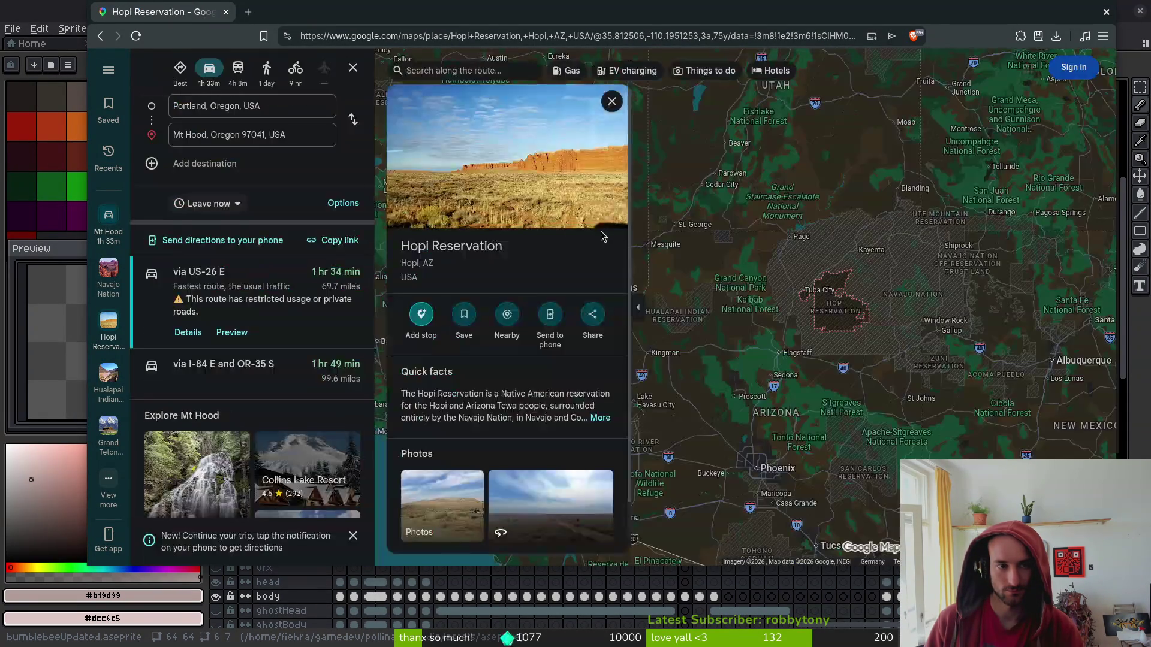
{"action": "left_click", "coordinate": [609, 104]}
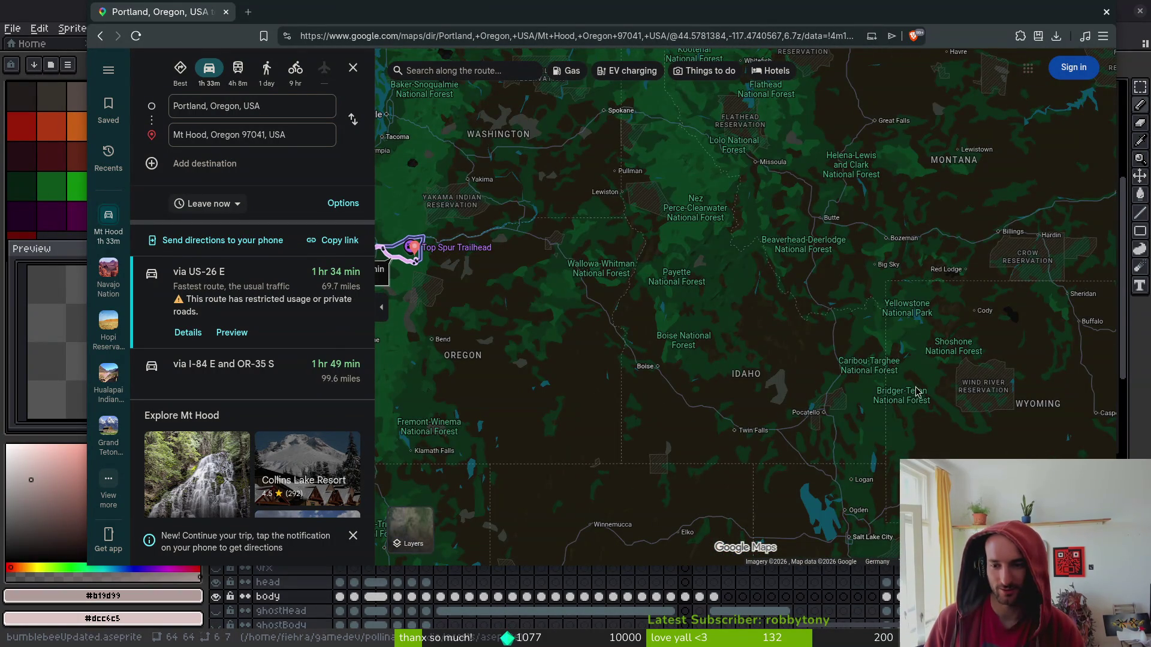
{"action": "scroll", "coordinate": [914, 399], "scroll_direction": "up", "scroll_amount": 5}
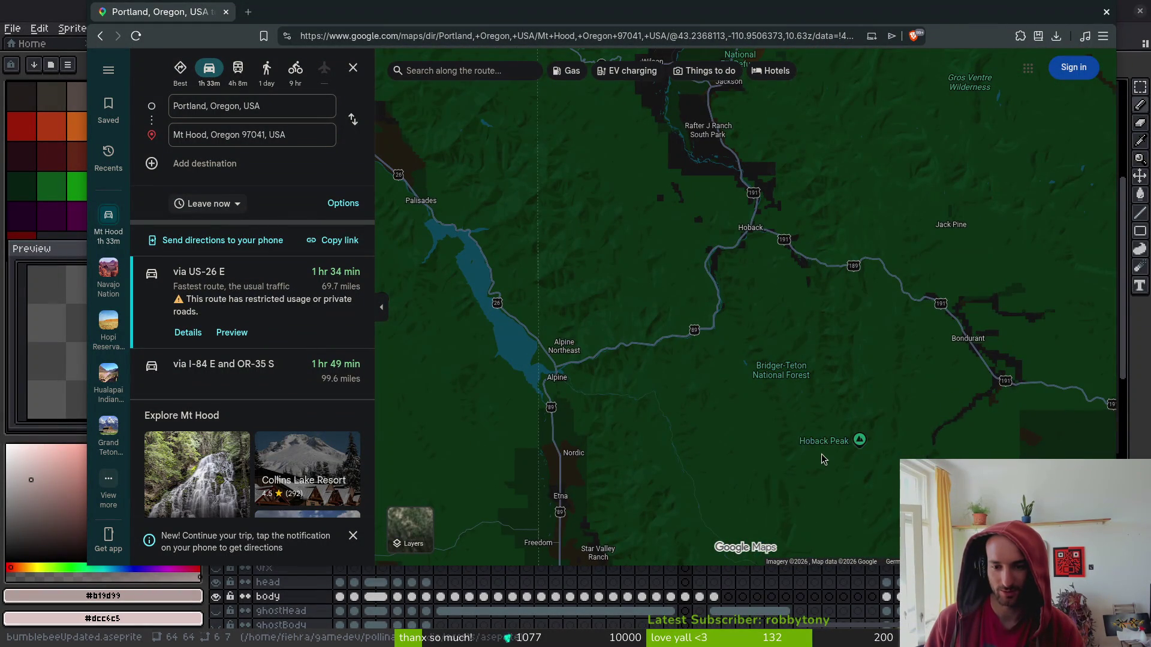
{"action": "scroll", "coordinate": [758, 430], "scroll_direction": "up", "scroll_amount": 2}
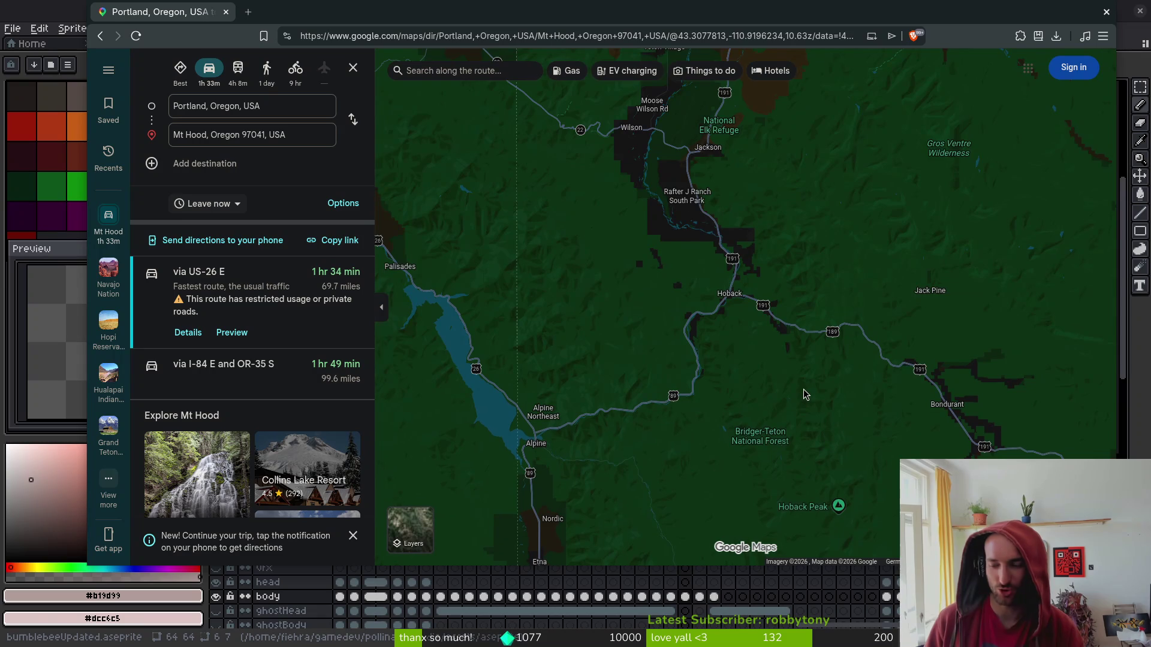
{"action": "left_click_drag", "start_coordinate": [788, 386], "coordinate": [771, 379]}
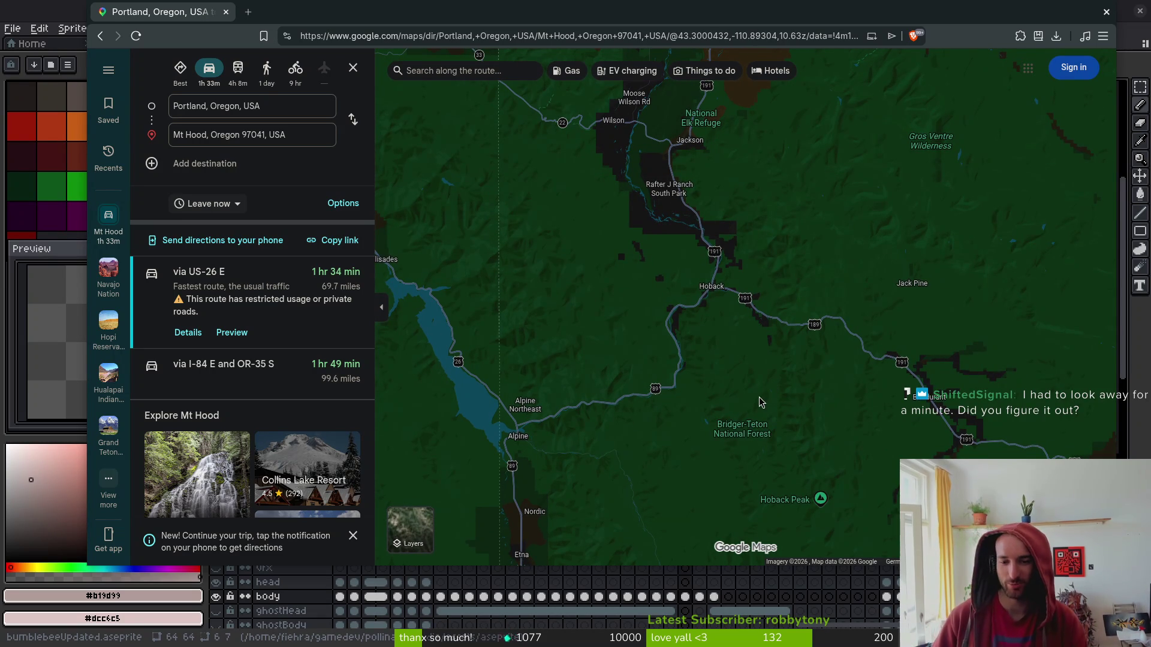
{"action": "key", "text": "ctrl+t"}
Go to YouTube and search for 'bridger bowl'.
{"action": "type", "text": "you"}
{"action": "key", "text": "Down"}
{"action": "key", "text": "Down"}
{"action": "key", "text": "Return"}
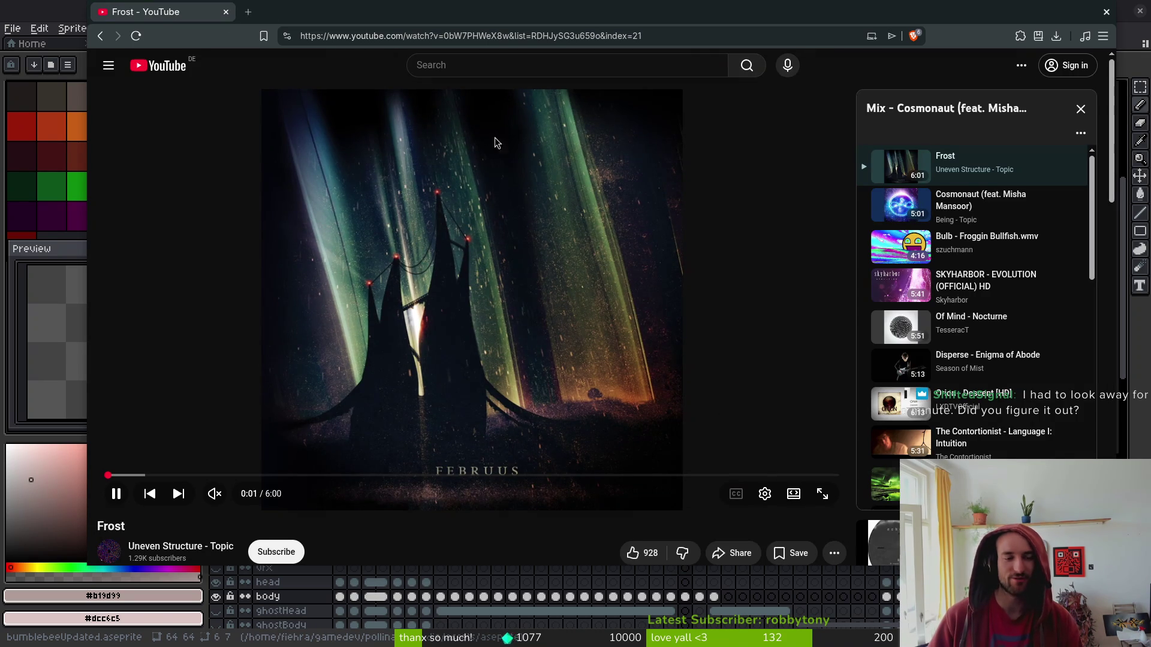
{"action": "left_click", "coordinate": [472, 76]}
{"action": "type", "text": "brdiger"}
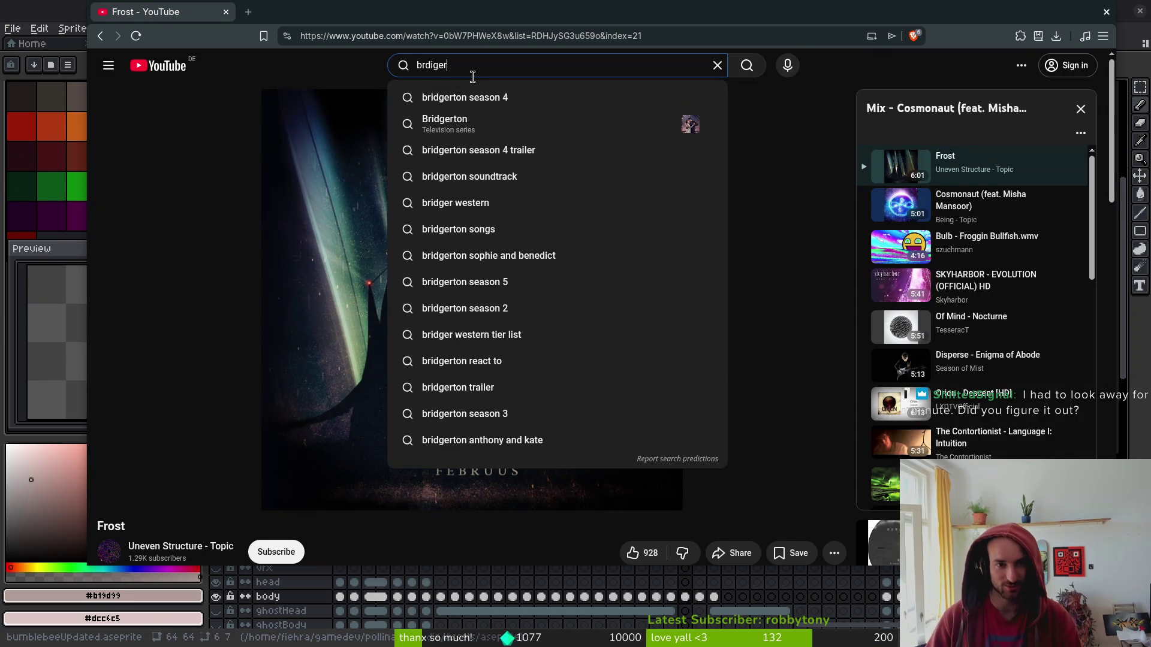
{"action": "key", "text": "ctrl+a"}
{"action": "type", "text": "brider"}
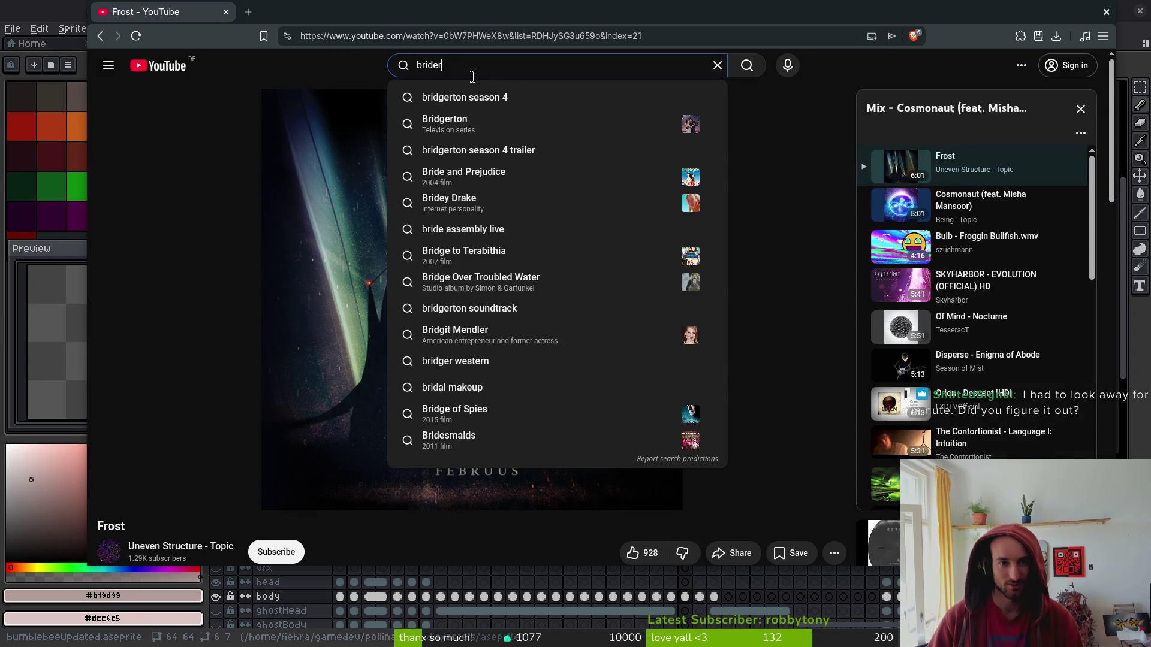
{"action": "key", "text": "BackSpace"}
{"action": "key", "text": "BackSpace"}
{"action": "type", "text": "ger bowl"}
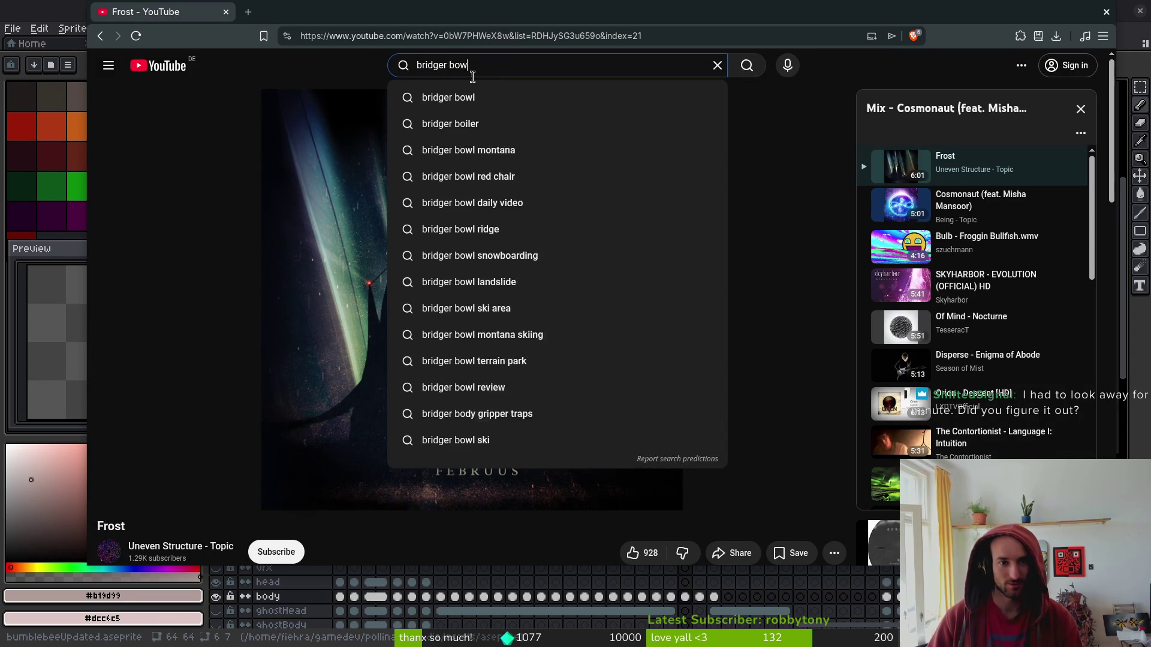
{"action": "key", "text": "Return"}
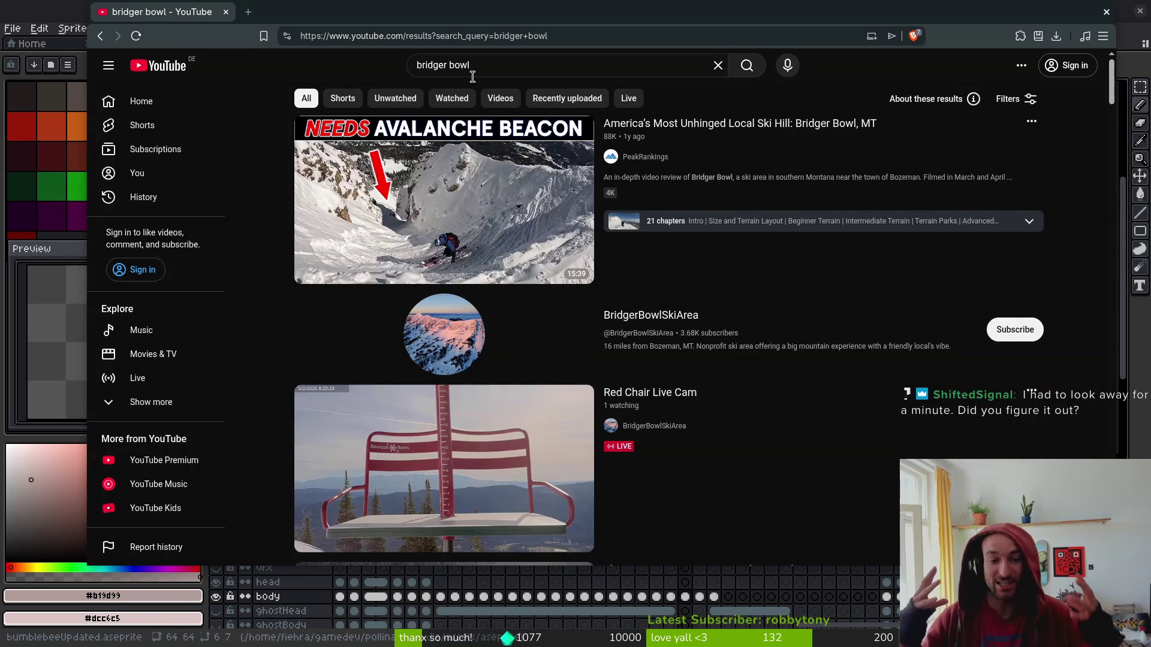
Refine the search to 'bridger bowl team thirteen' and play 'Deep Powder Skiing at Bridger Bowl: 1998' full screen.
{"action": "left_click", "coordinate": [488, 66]}
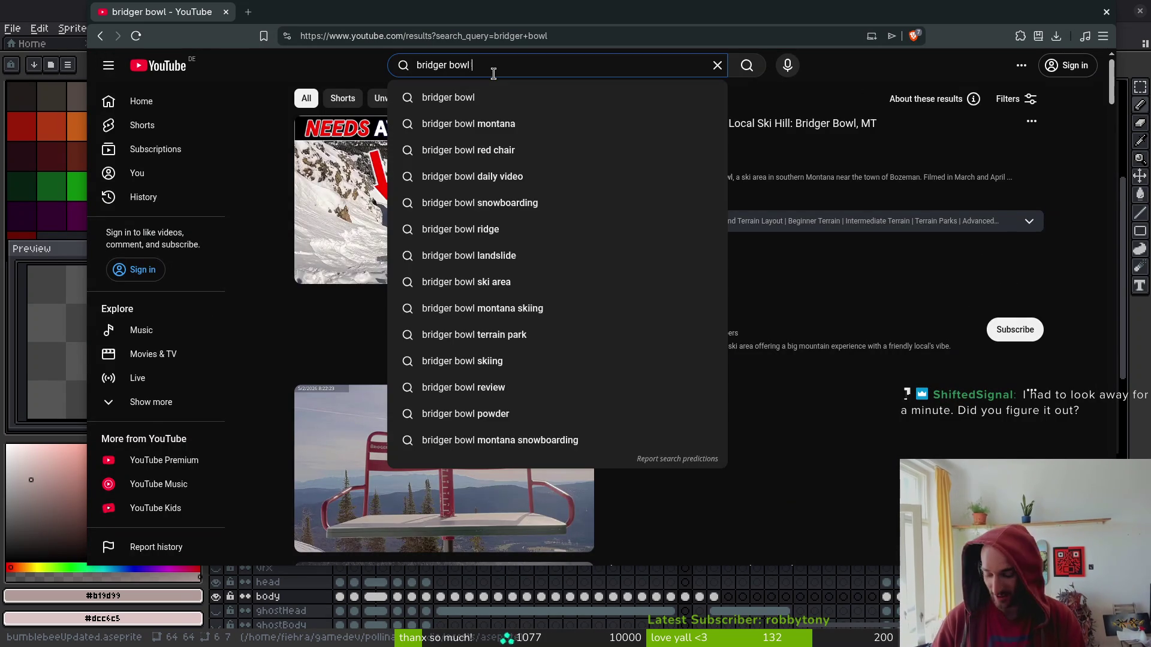
{"action": "type", "text": "team thirteen"}
{"action": "key", "text": "Return"}
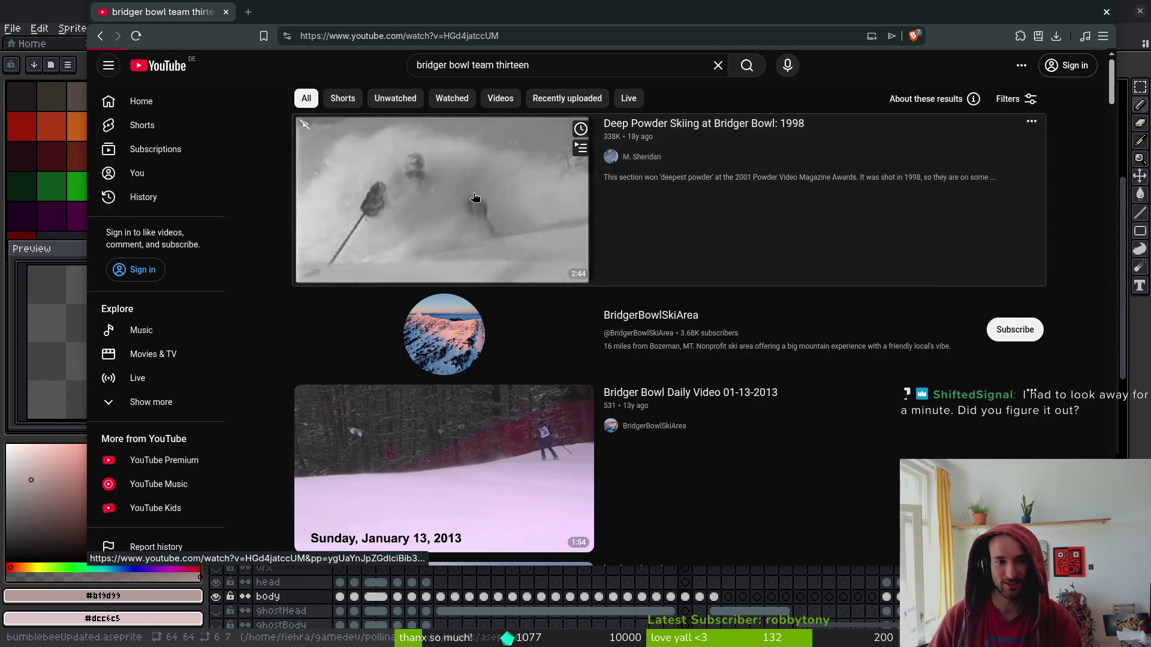
{"action": "left_click", "coordinate": [505, 221]}
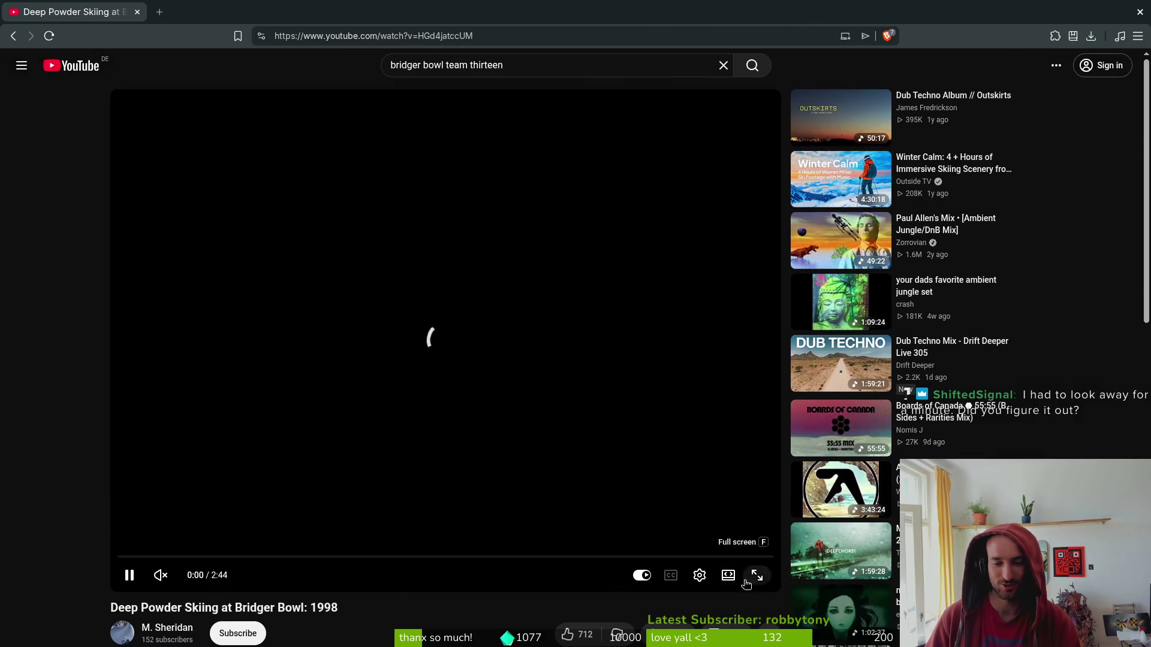
{"action": "left_click", "coordinate": [758, 577]}
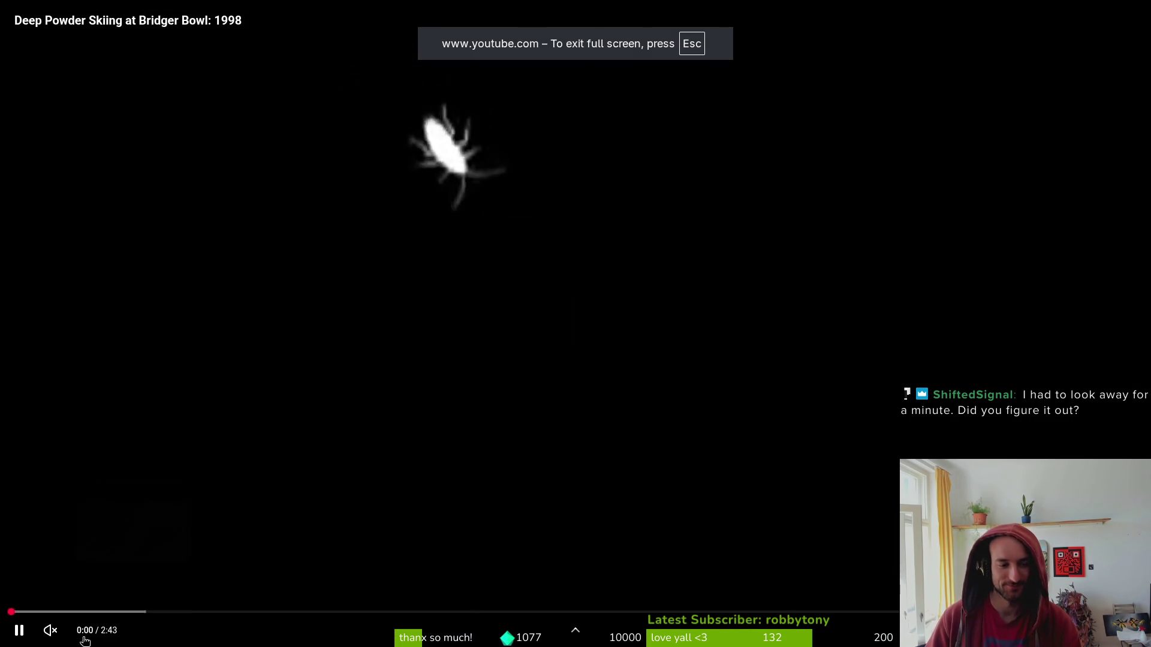
Unmute the full-screen Bridger Bowl 1998 deep powder video and watch it to 1:10.
{"action": "left_click", "coordinate": [50, 631]}
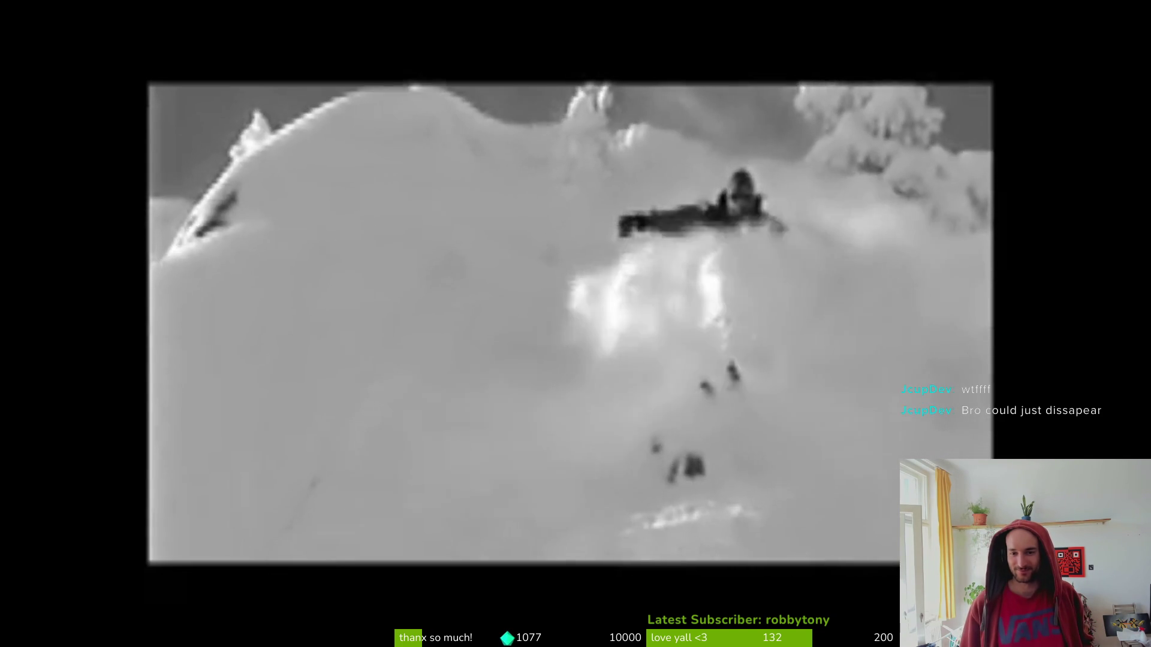
{"action": "mouse_move", "coordinate": [755, 408]}
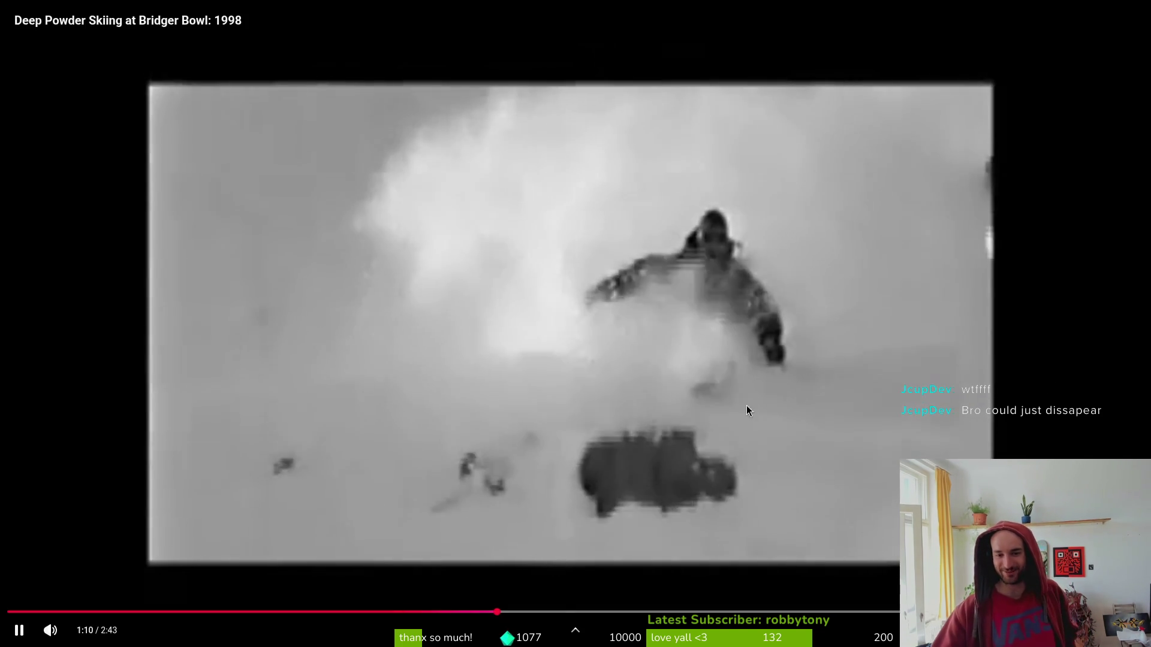
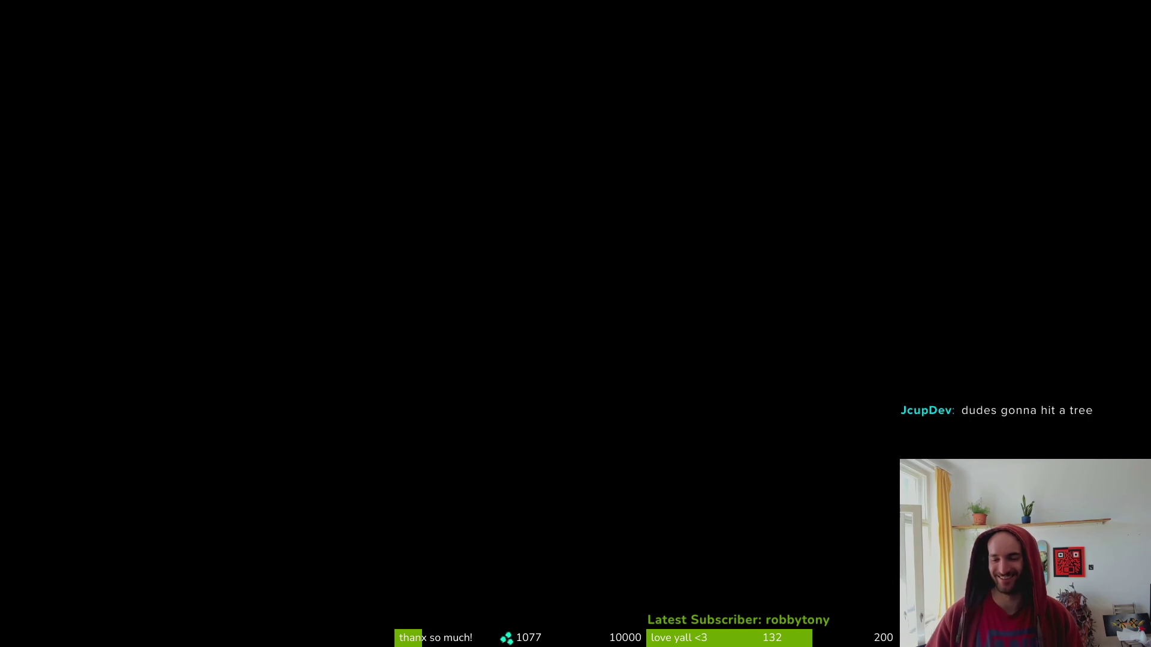
Leave fullscreen and expand the Bridger Bowl 1998 video's description crediting the movie 'The Trip'.
{"action": "key", "text": "Escape"}
{"action": "scroll", "coordinate": [41, 446], "scroll_direction": "down", "scroll_amount": 3}
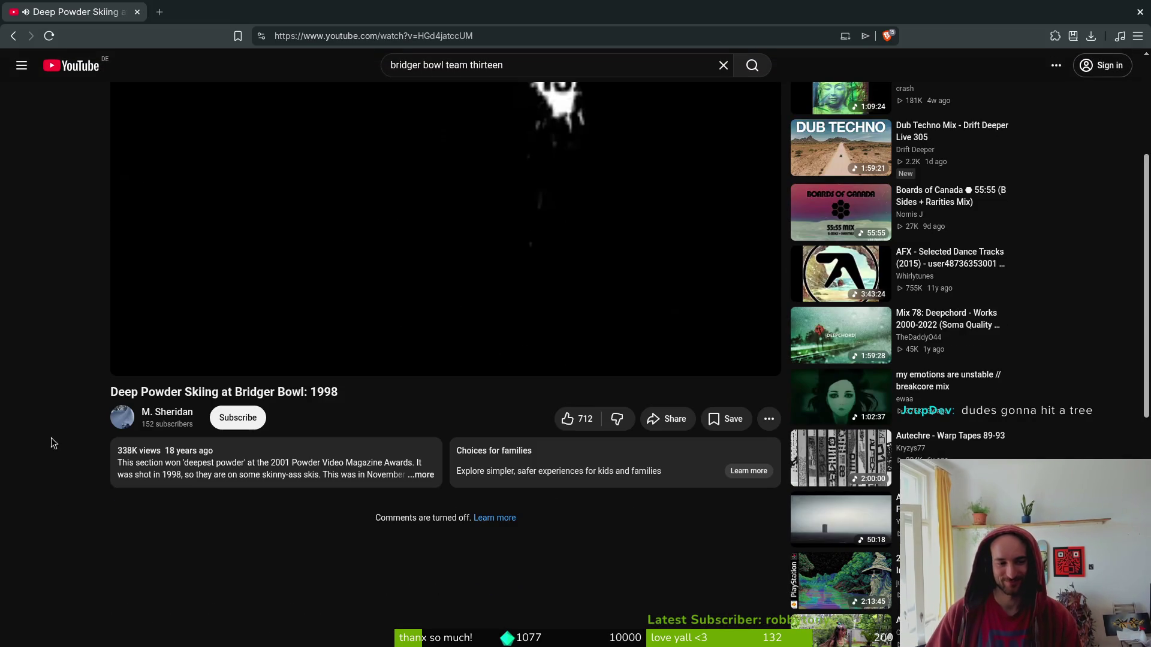
{"action": "left_click", "coordinate": [380, 474]}
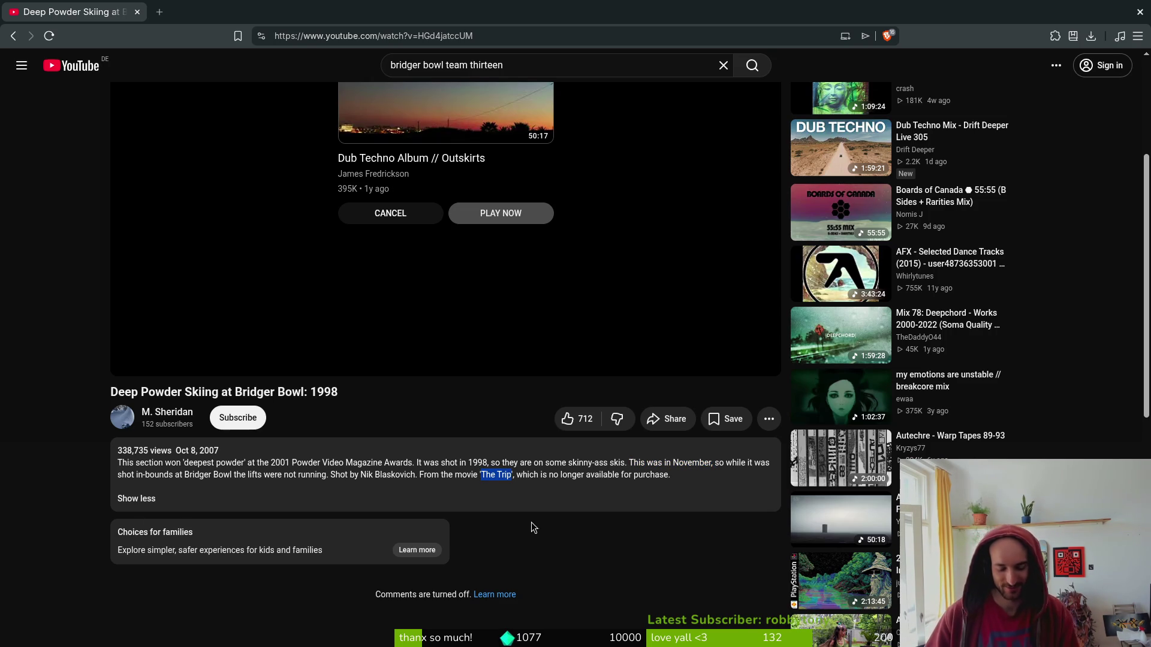
Search YouTube for 'The Trip 1998'.
{"action": "triple_click", "coordinate": [537, 65]}
{"action": "type", "text": "The Trip "}
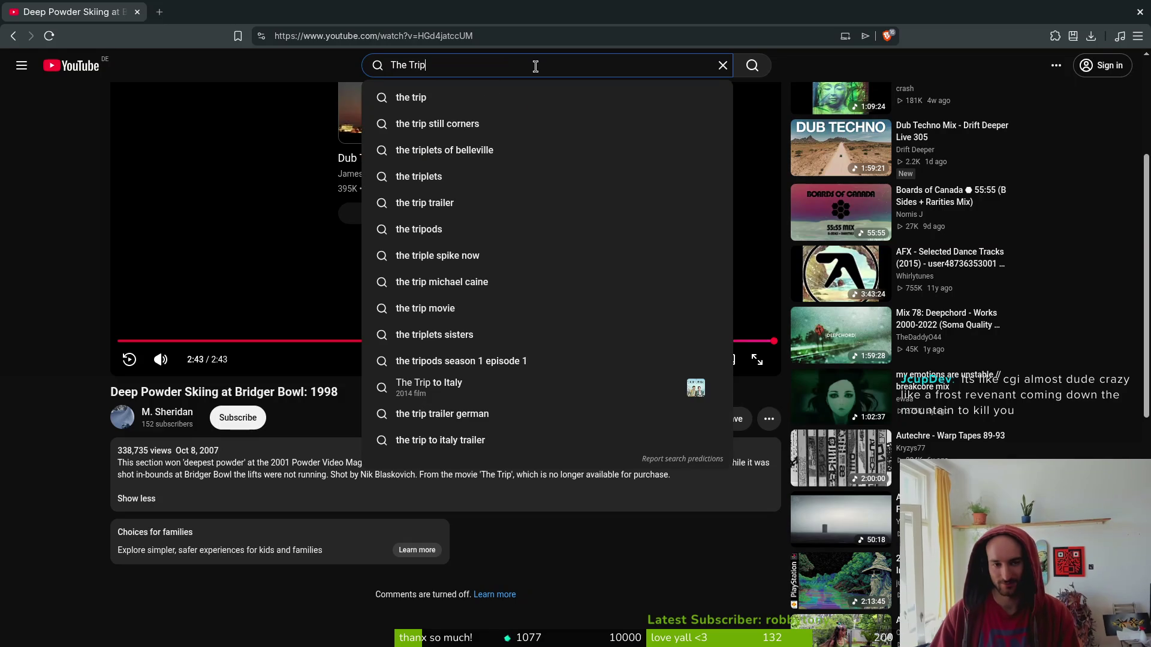
{"action": "type", "text": "1998"}
{"action": "key", "text": "Return"}
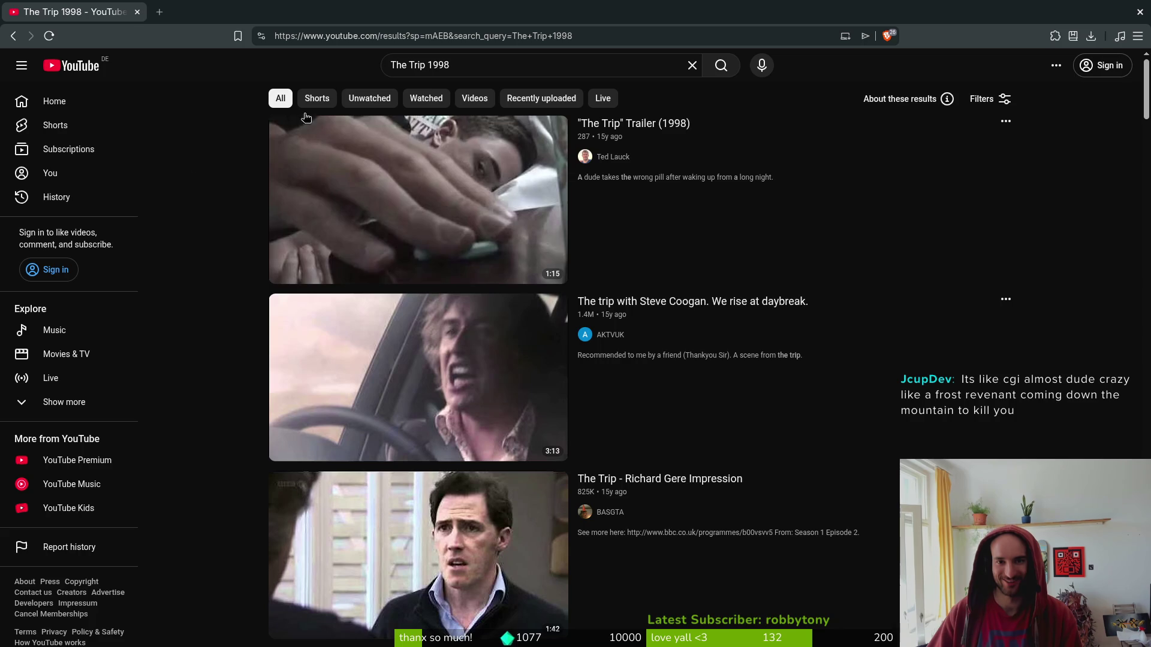
Open the 'The Trip' 1998 trailer in a new tab and skip ahead to 0:31.
{"action": "mouse_move", "coordinate": [623, 124]}
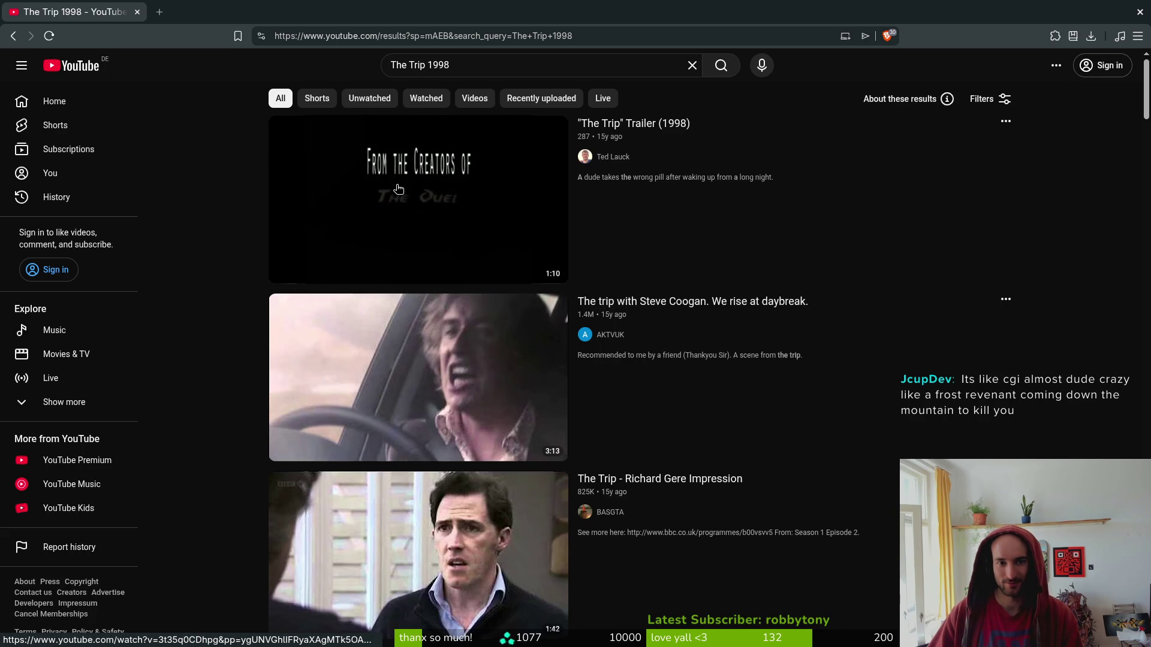
{"action": "middle_click", "coordinate": [396, 214]}
{"action": "key", "text": "ctrl+Tab"}
{"action": "mouse_move", "coordinate": [320, 560]}
{"action": "left_mouse_down"}
{"action": "mouse_move", "coordinate": [300, 557]}
{"action": "mouse_move", "coordinate": [674, 554]}
{"action": "left_mouse_up"}
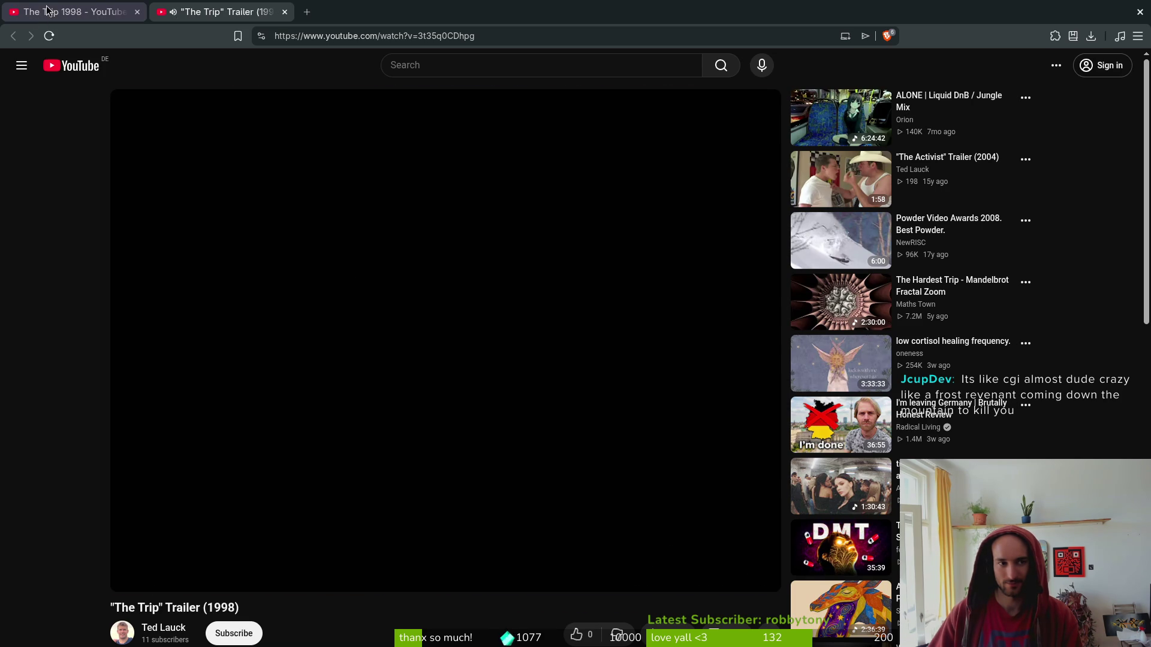
Back on the results, refine the query to 'The Trip 1998 skimovie' and browse the ski films listed.
{"action": "left_click", "coordinate": [42, 12]}
{"action": "scroll", "coordinate": [779, 435], "scroll_direction": "down", "scroll_amount": 20}
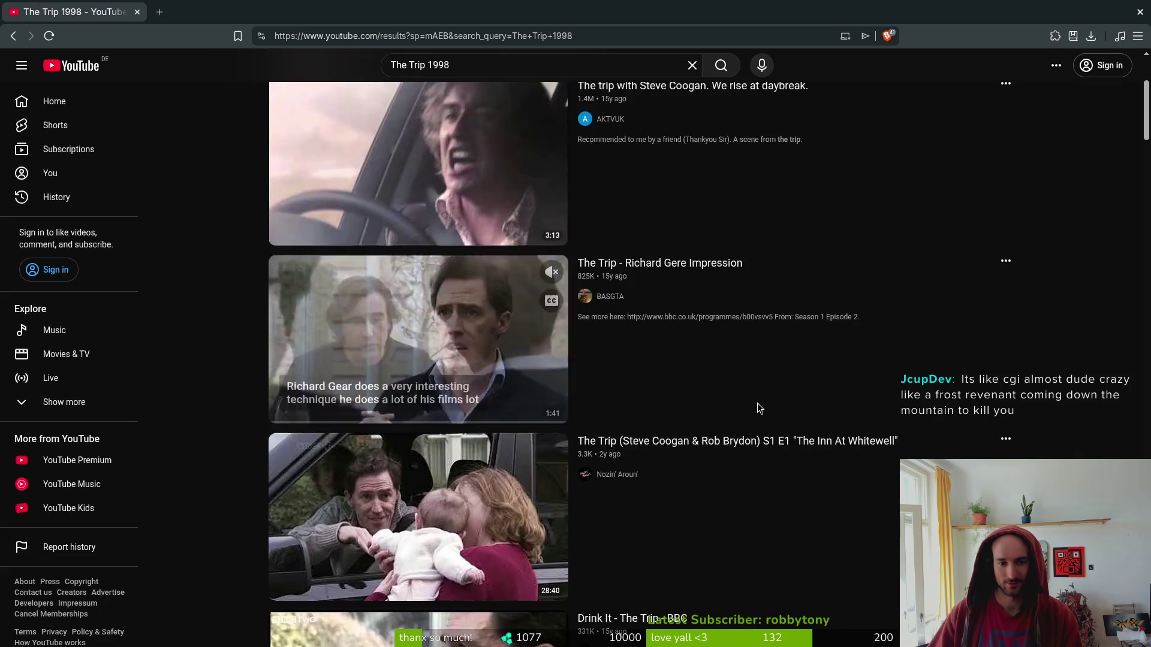
{"action": "scroll", "coordinate": [734, 379], "scroll_direction": "down", "scroll_amount": 10}
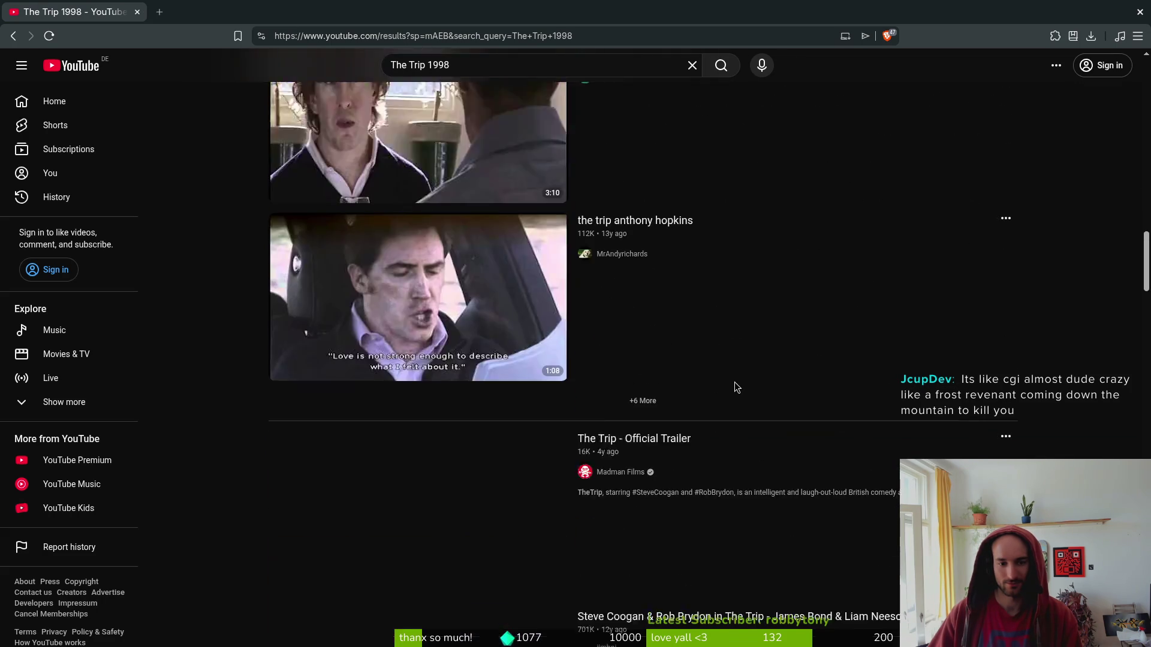
{"action": "left_click", "coordinate": [465, 69]}
{"action": "type", "text": "sk"}
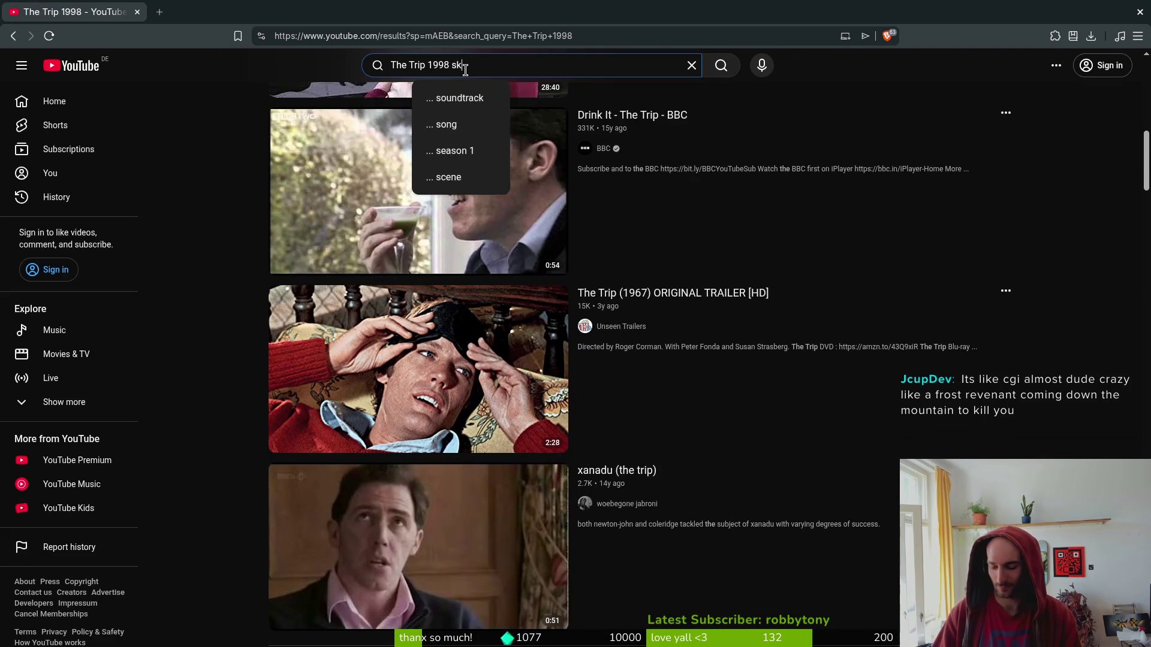
{"action": "type", "text": "imovie"}
{"action": "key", "text": "Return"}
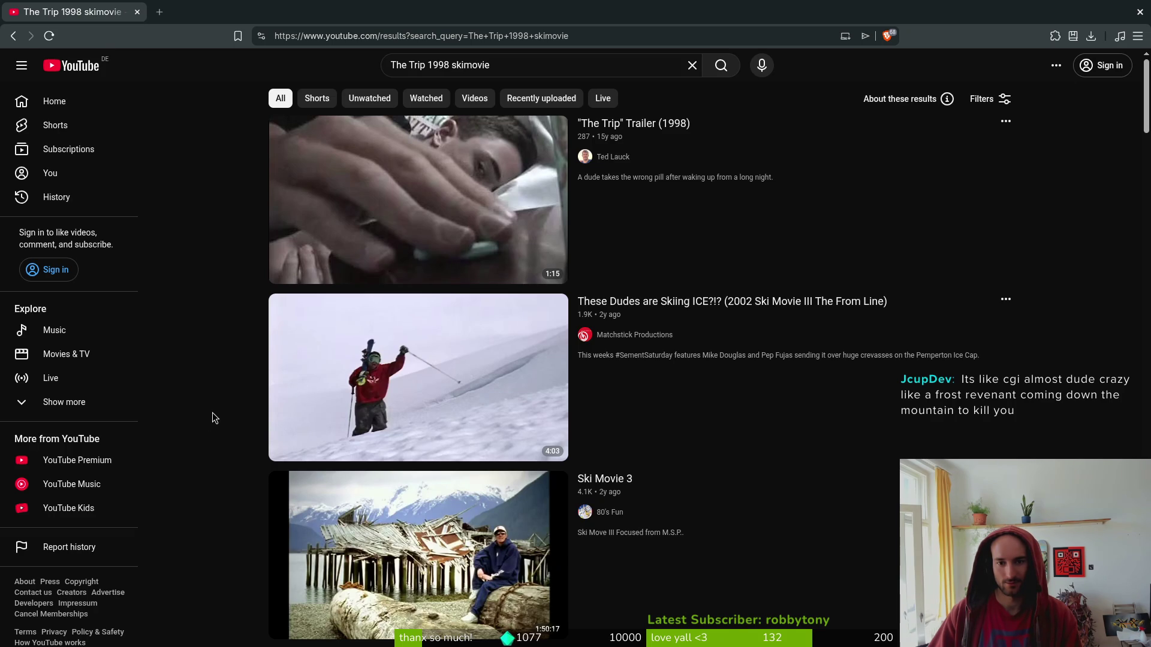
{"action": "scroll", "coordinate": [262, 400], "scroll_direction": "down", "scroll_amount": 2}
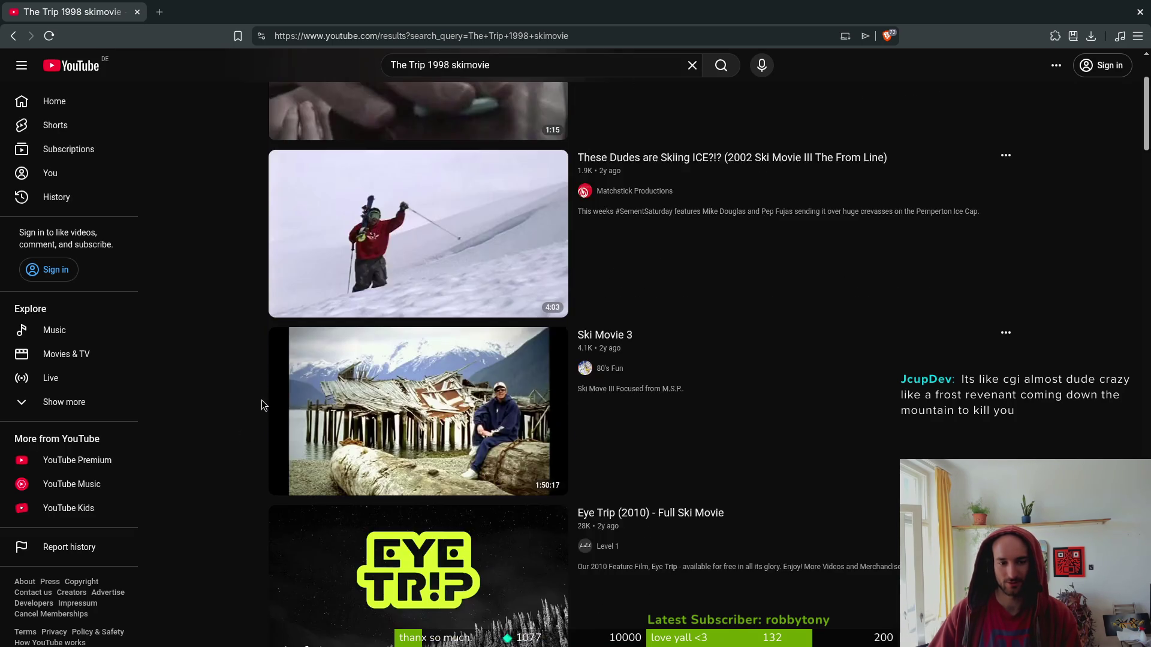
{"action": "scroll", "coordinate": [261, 401], "scroll_direction": "down", "scroll_amount": 3}
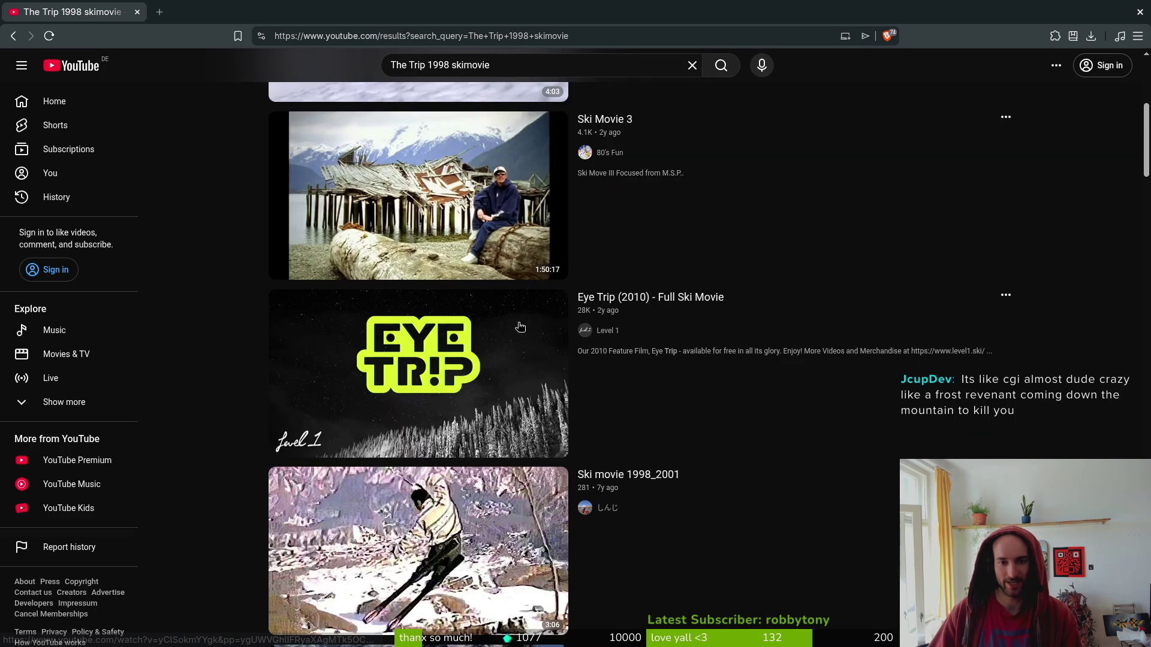
{"action": "mouse_move", "coordinate": [455, 376]}
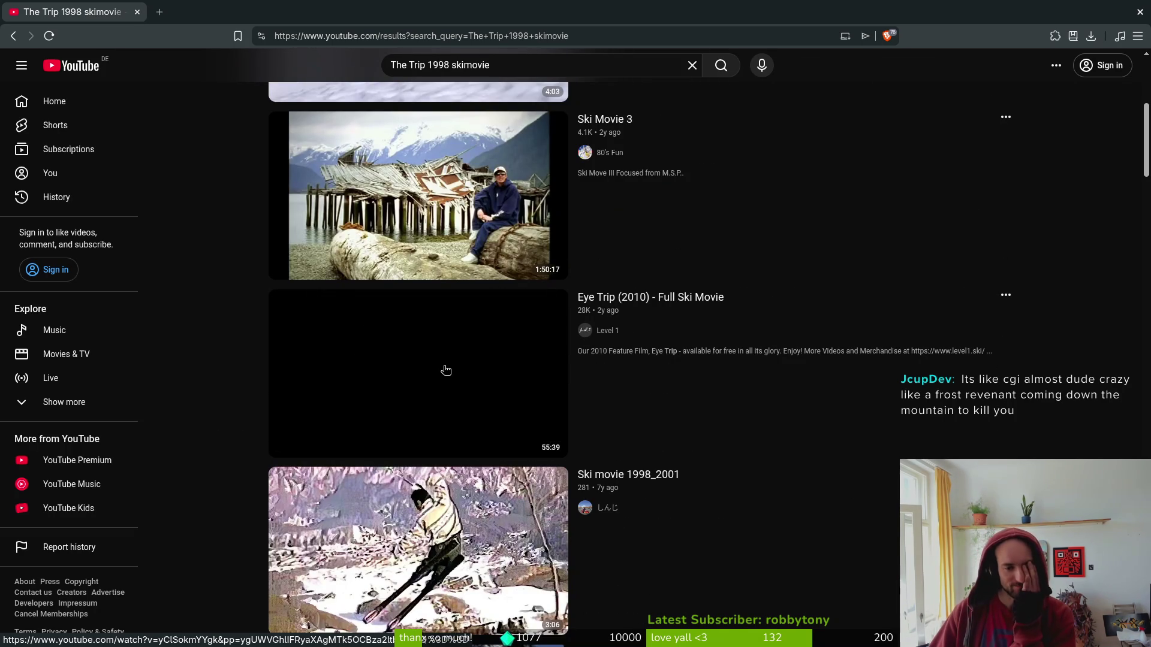
Open Eye Trip (2010) - Full Ski Movie and seek to about 21:35, then on to 35:29.
{"action": "left_click", "coordinate": [417, 369]}
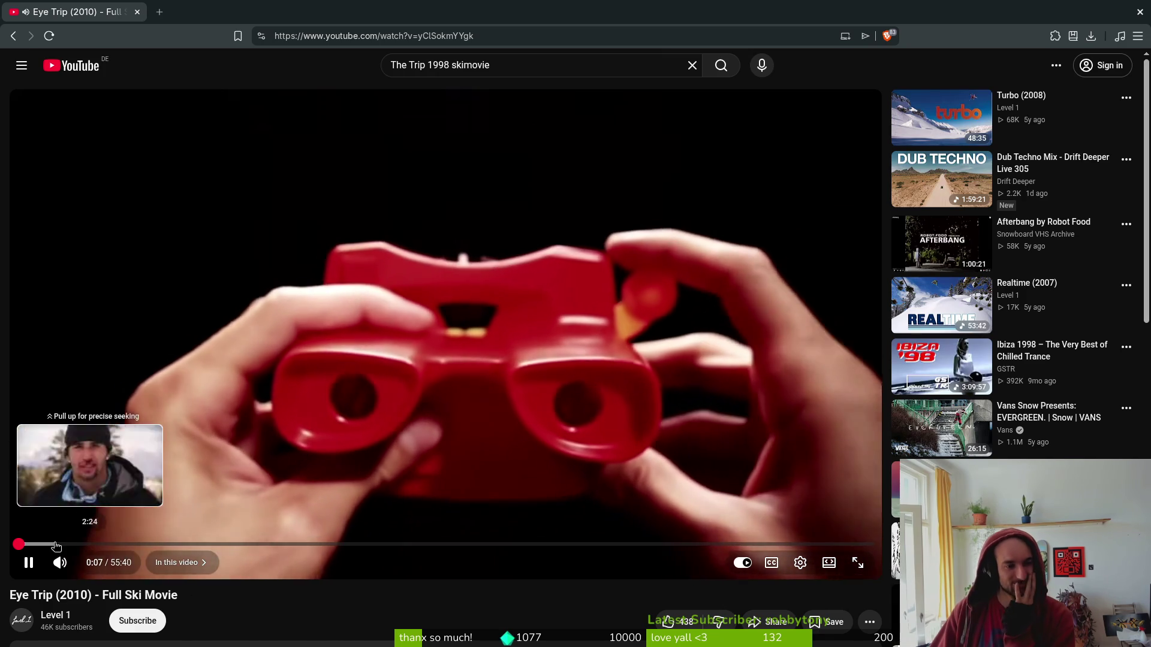
{"action": "left_click", "coordinate": [39, 544]}
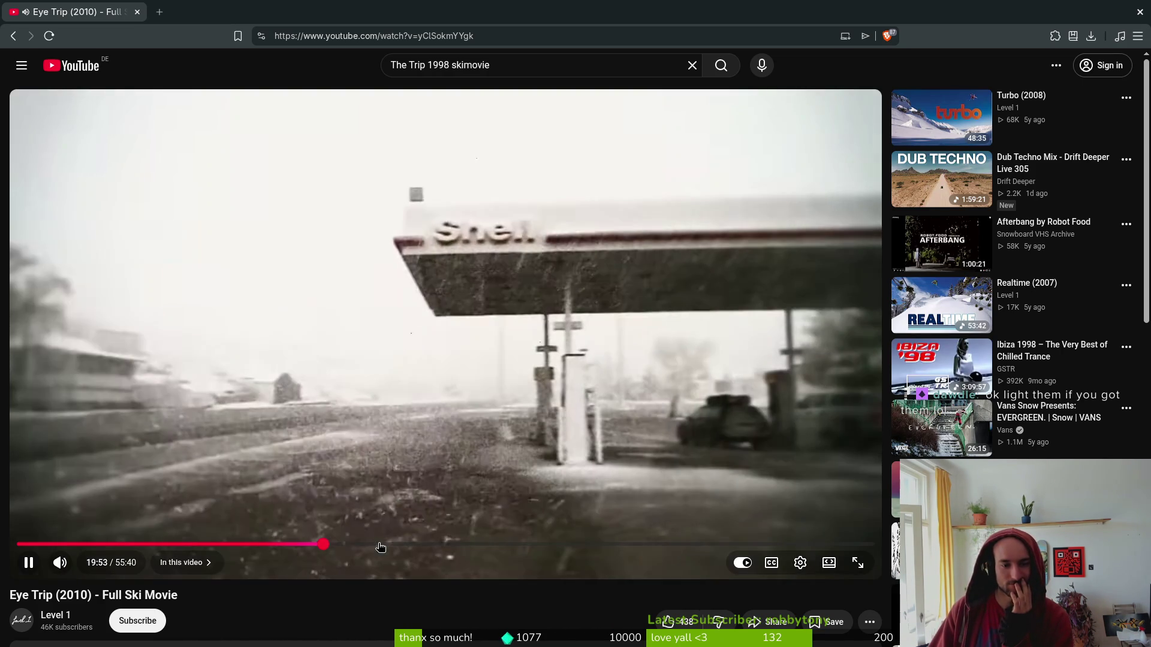
{"action": "left_click", "coordinate": [377, 544]}
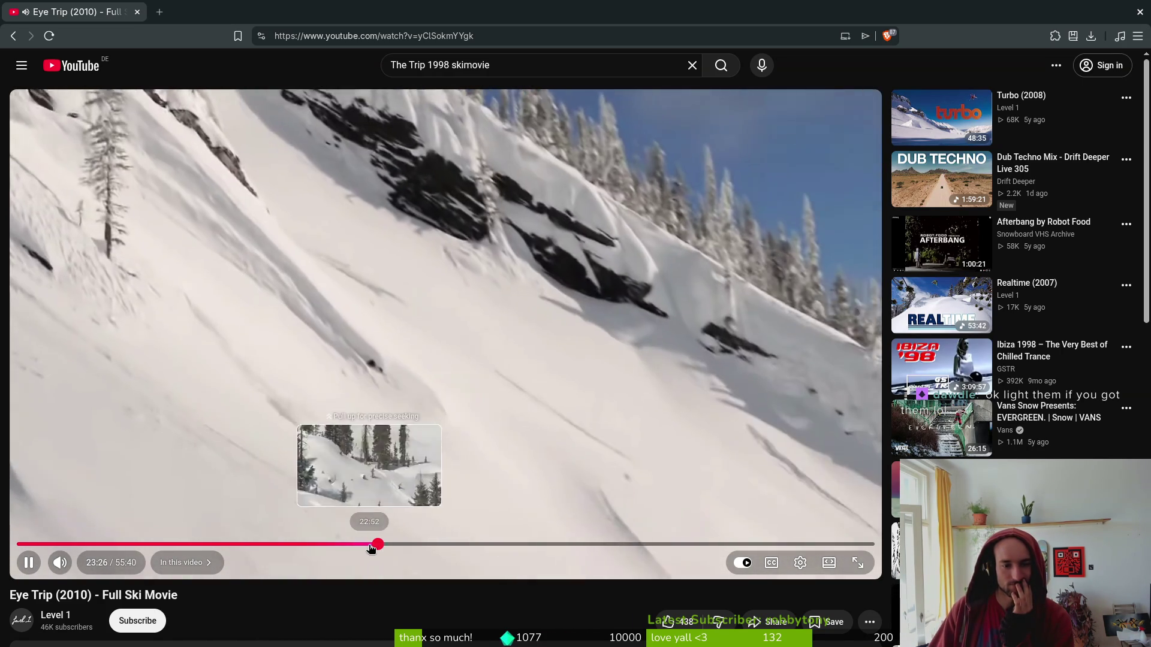
{"action": "left_click_drag", "start_coordinate": [371, 549], "coordinate": [351, 547]}
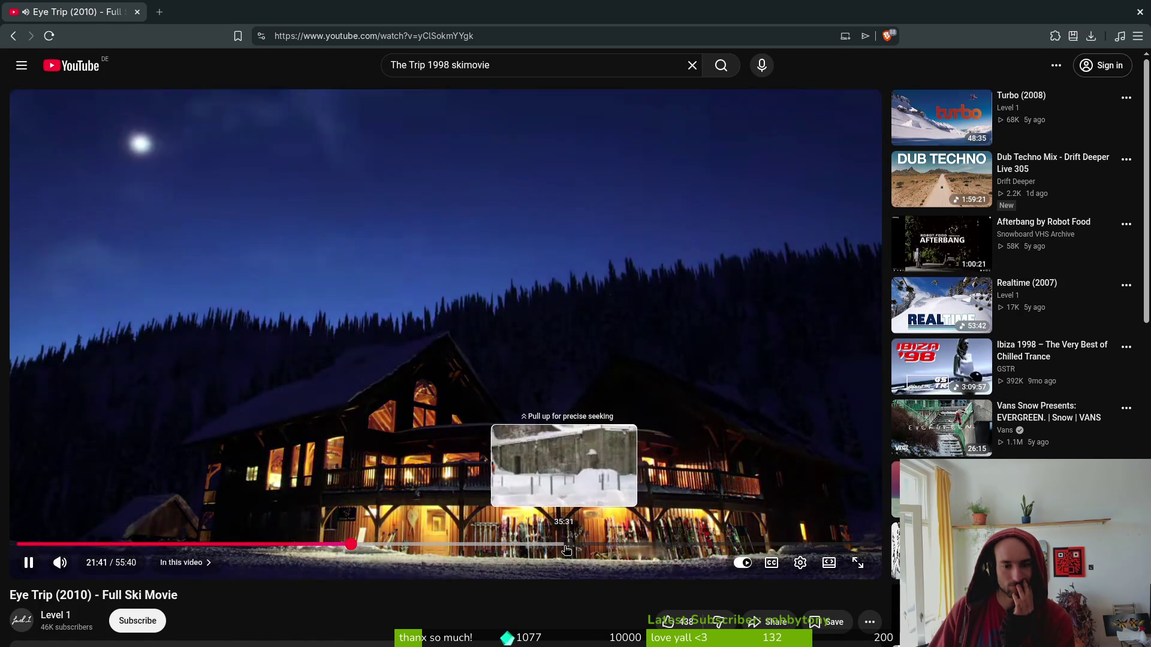
{"action": "left_click", "coordinate": [567, 548]}
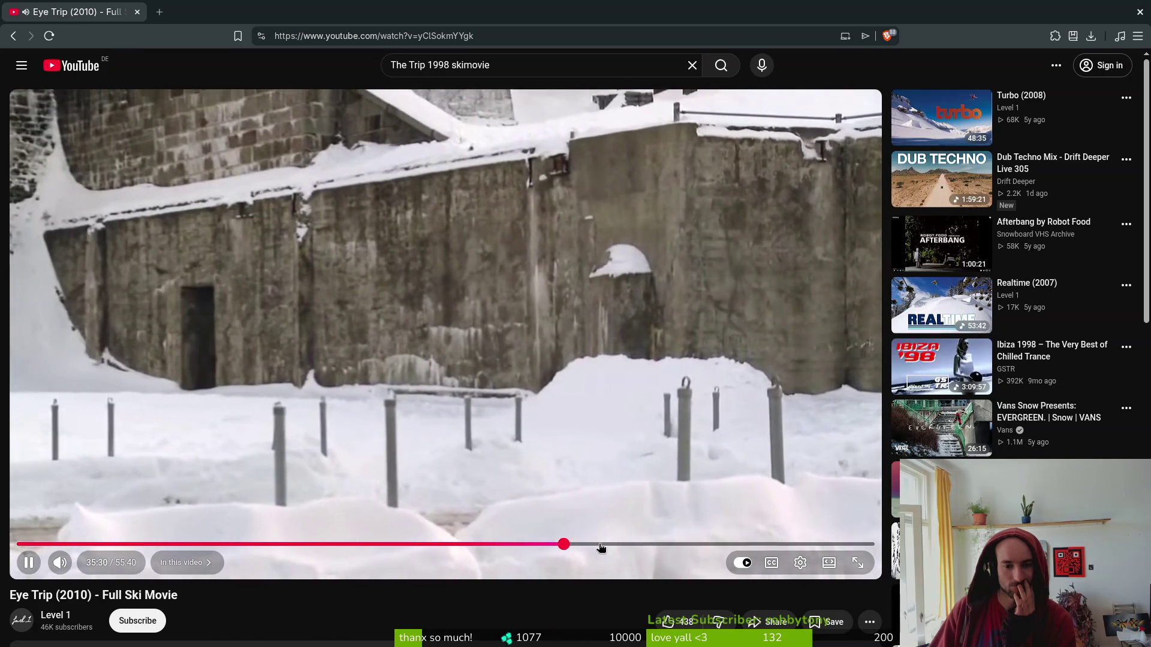
Seek Eye Trip to 38:24, nudge back to 38:00, then jump back to 36:08.
{"action": "left_click", "coordinate": [612, 546]}
{"action": "left_click_drag", "start_coordinate": [631, 548], "coordinate": [593, 547]}
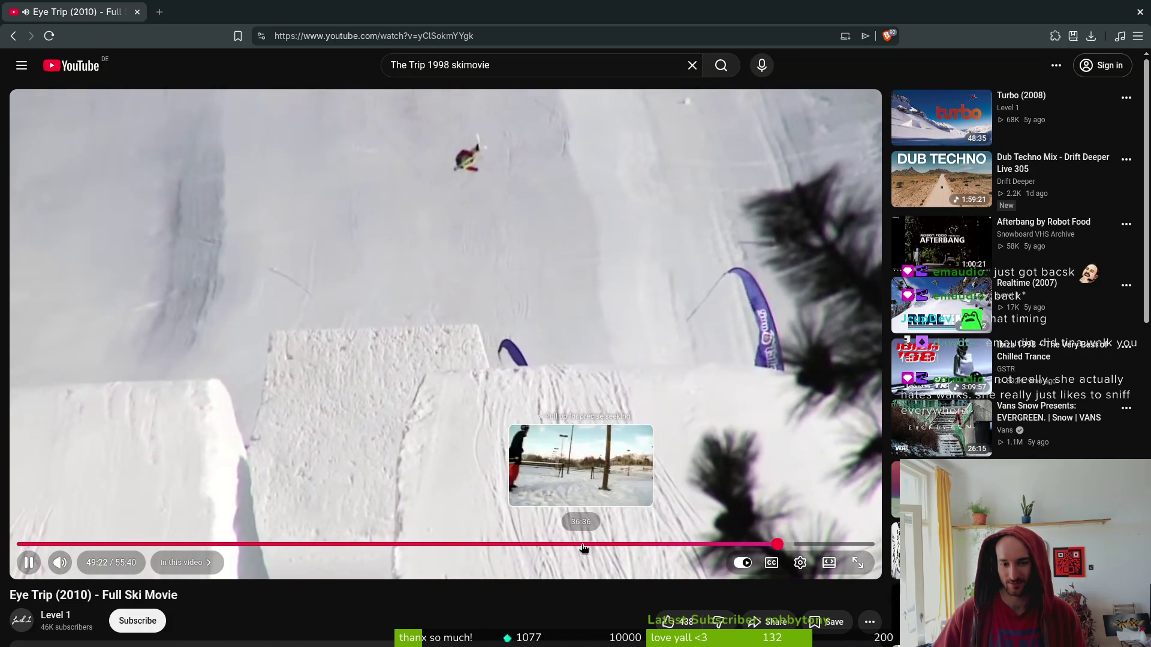
{"action": "left_click", "coordinate": [573, 544]}
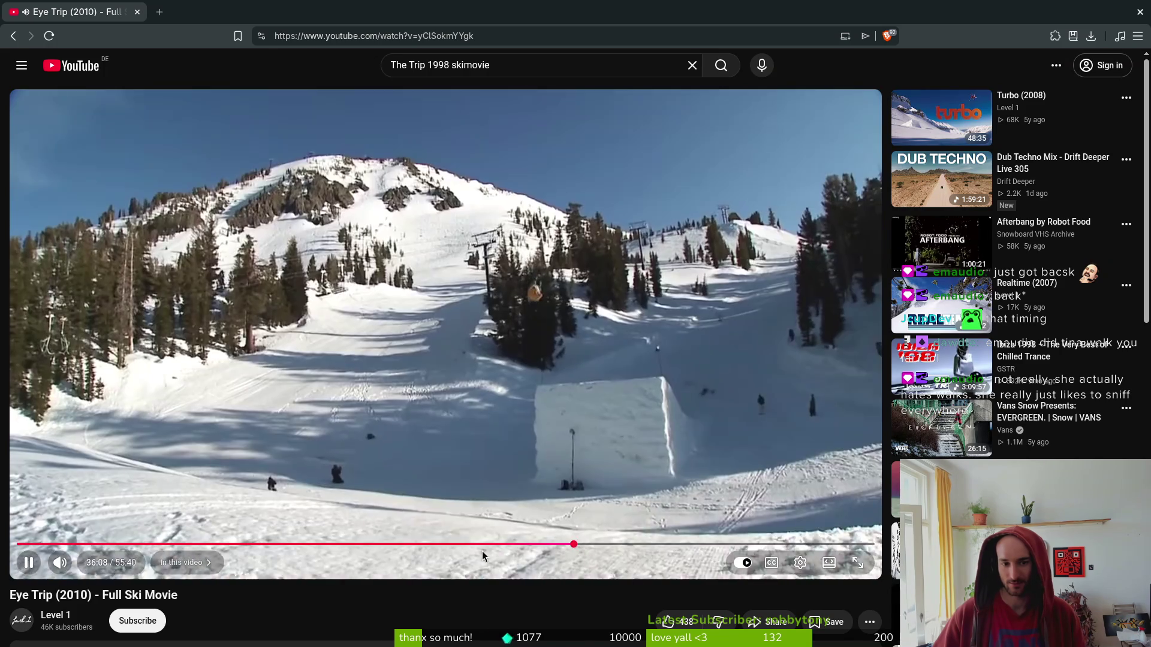
Seek Eye Trip back in stages from about 30:23 to 24:33.
{"action": "left_click_drag", "start_coordinate": [507, 544], "coordinate": [481, 545]}
{"action": "left_click", "coordinate": [463, 544]}
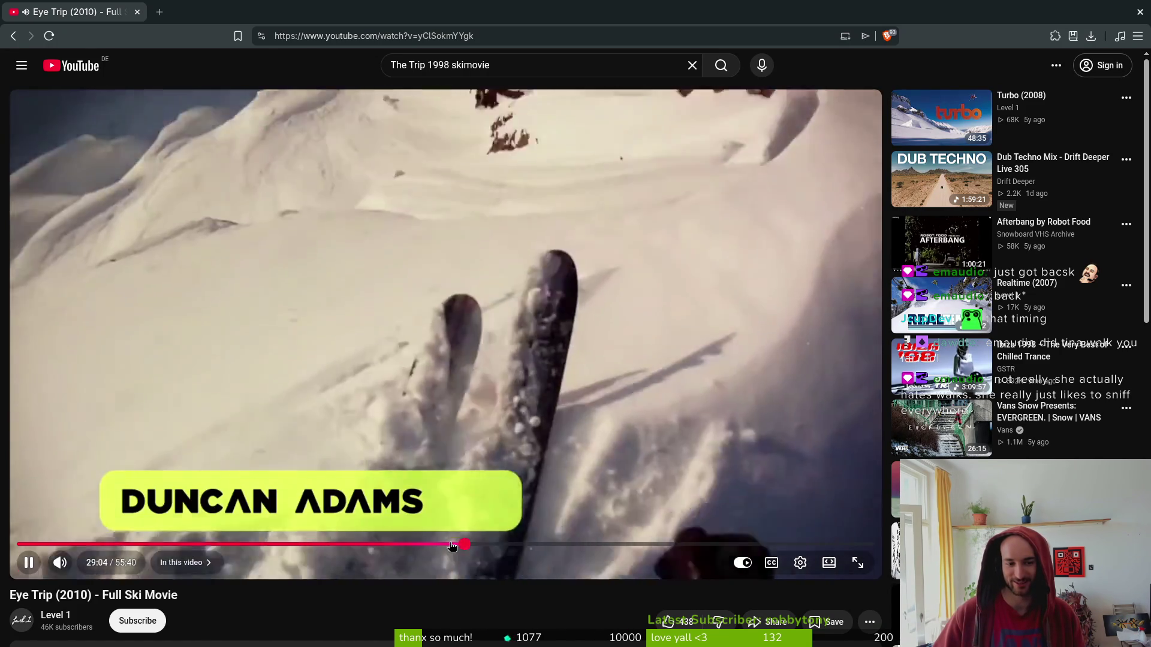
{"action": "left_click", "coordinate": [413, 545]}
{"action": "left_click_drag", "start_coordinate": [413, 544], "coordinate": [397, 545]}
{"action": "left_click", "coordinate": [394, 544]}
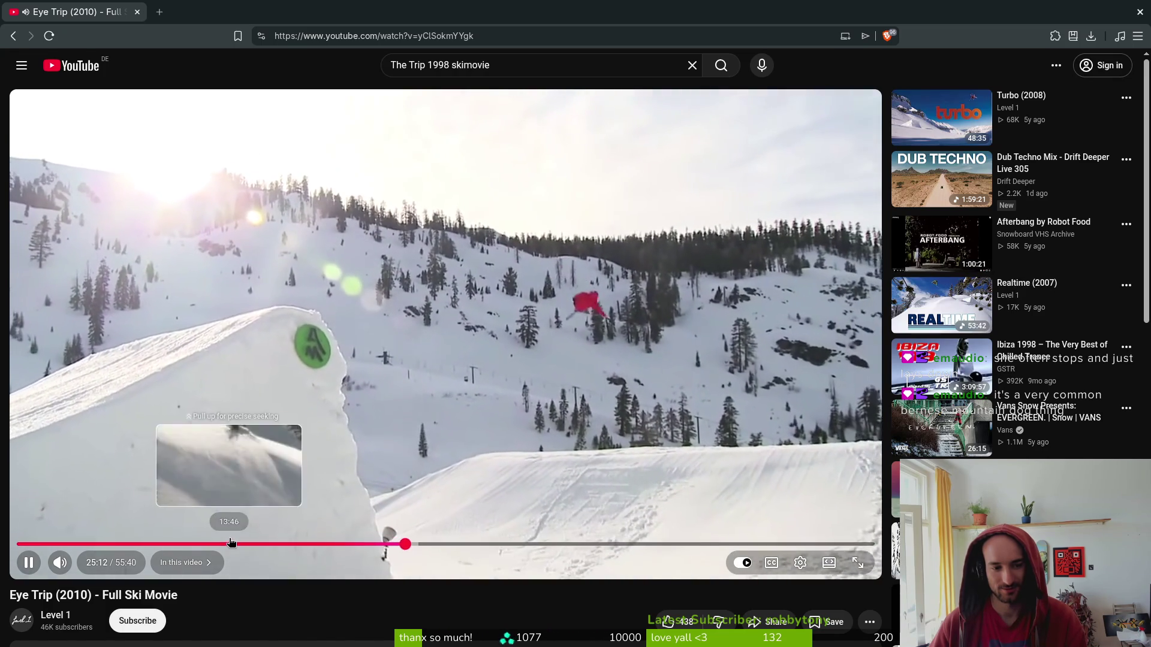
{"action": "left_click", "coordinate": [563, 66]}
Search for 'adam delorme' and open two Adam Delorme videos in background tabs.
{"action": "key", "text": "ctrl+a"}
{"action": "type", "text": "adam"}
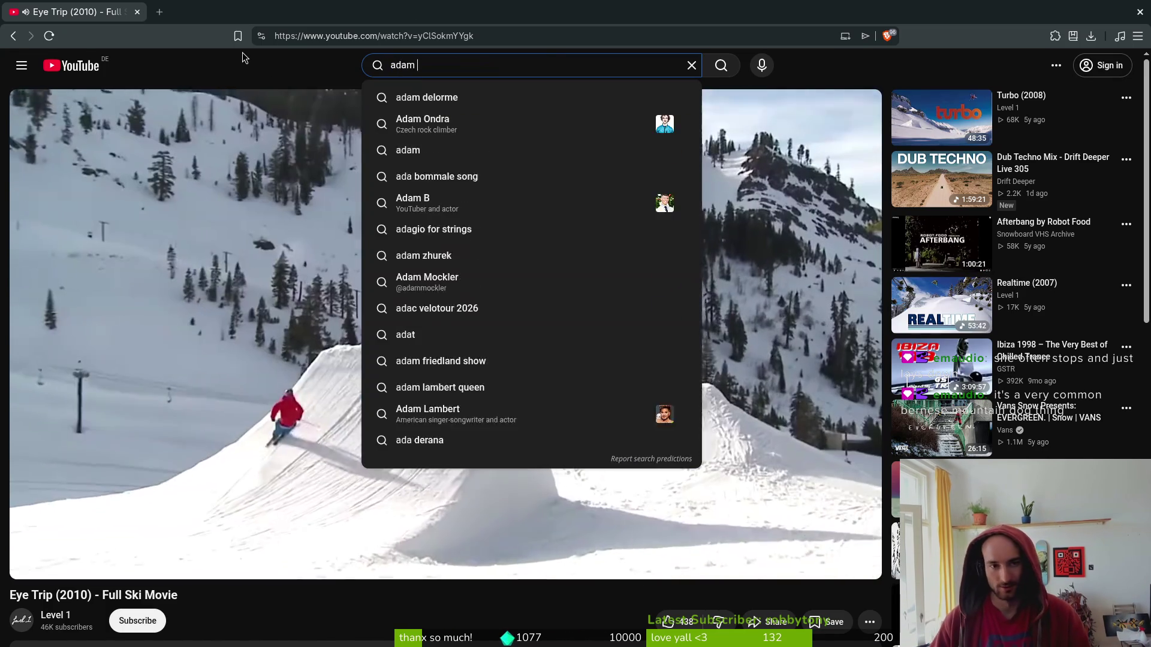
{"action": "type", "text": " delorme"}
{"action": "key", "text": "Return"}
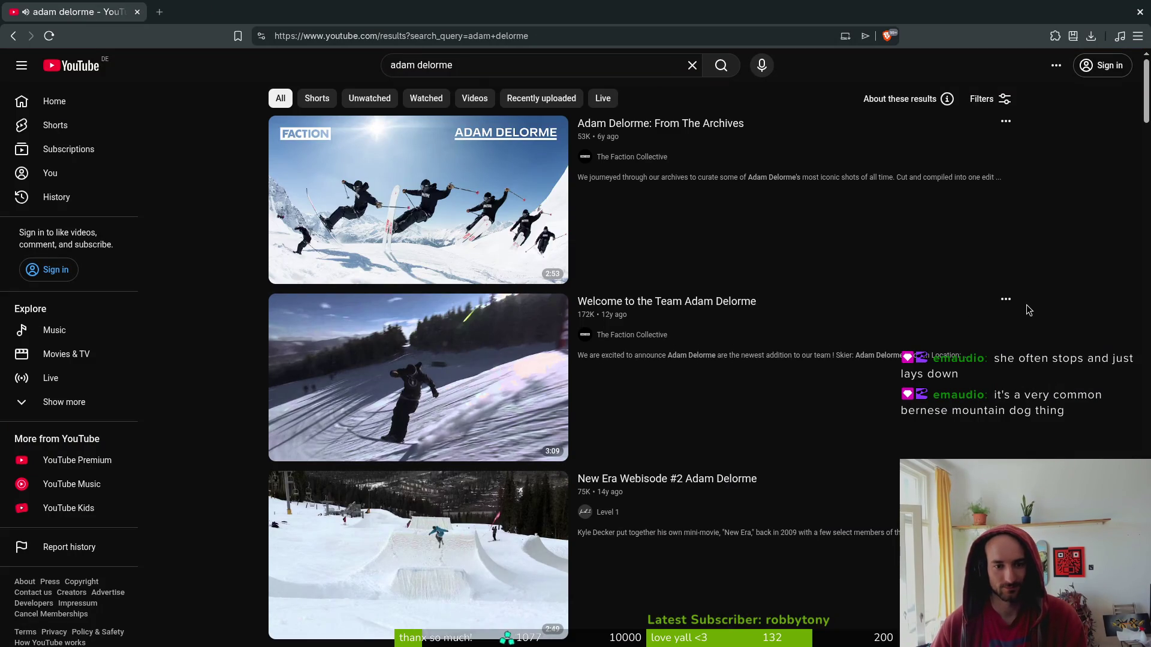
{"action": "scroll", "coordinate": [230, 384], "scroll_direction": "down", "scroll_amount": 1}
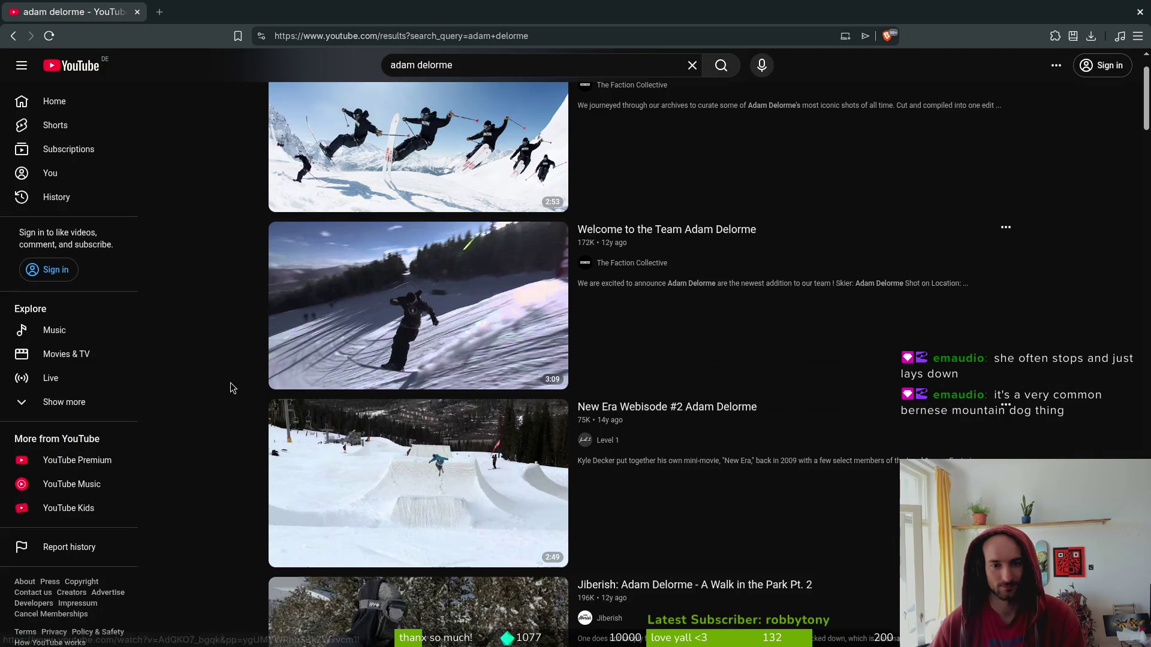
{"action": "scroll", "coordinate": [408, 501], "scroll_direction": "down", "scroll_amount": 4}
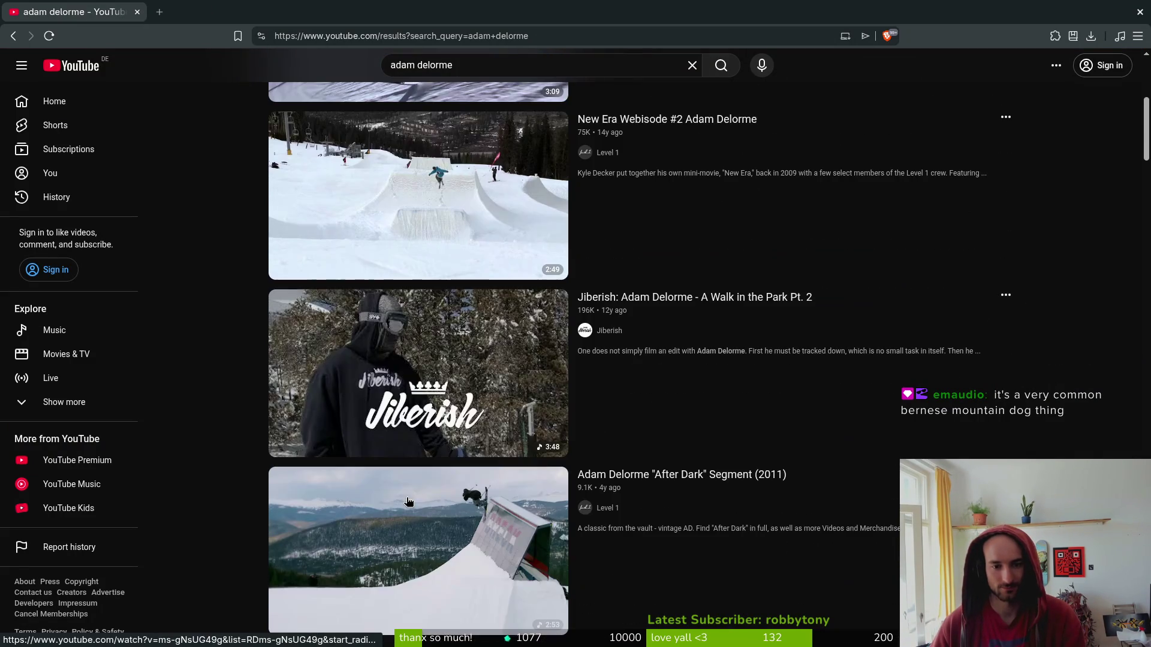
{"action": "middle_click", "coordinate": [412, 380]}
{"action": "scroll", "coordinate": [244, 358], "scroll_direction": "down", "scroll_amount": 4}
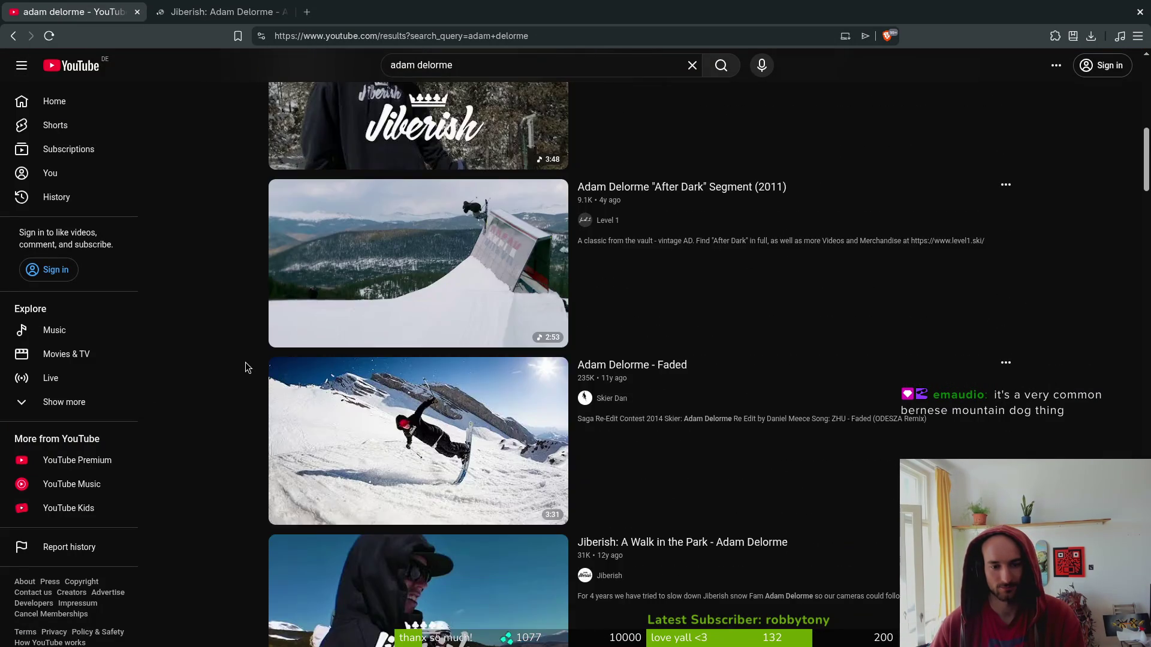
{"action": "scroll", "coordinate": [246, 367], "scroll_direction": "down", "scroll_amount": 2}
{"action": "middle_click", "coordinate": [273, 485]}
Refine the search to 'adam delorme level 1' and open Eye Trip (2010) - Full Ski Movie.
{"action": "scroll", "coordinate": [250, 425], "scroll_direction": "down", "scroll_amount": 3}
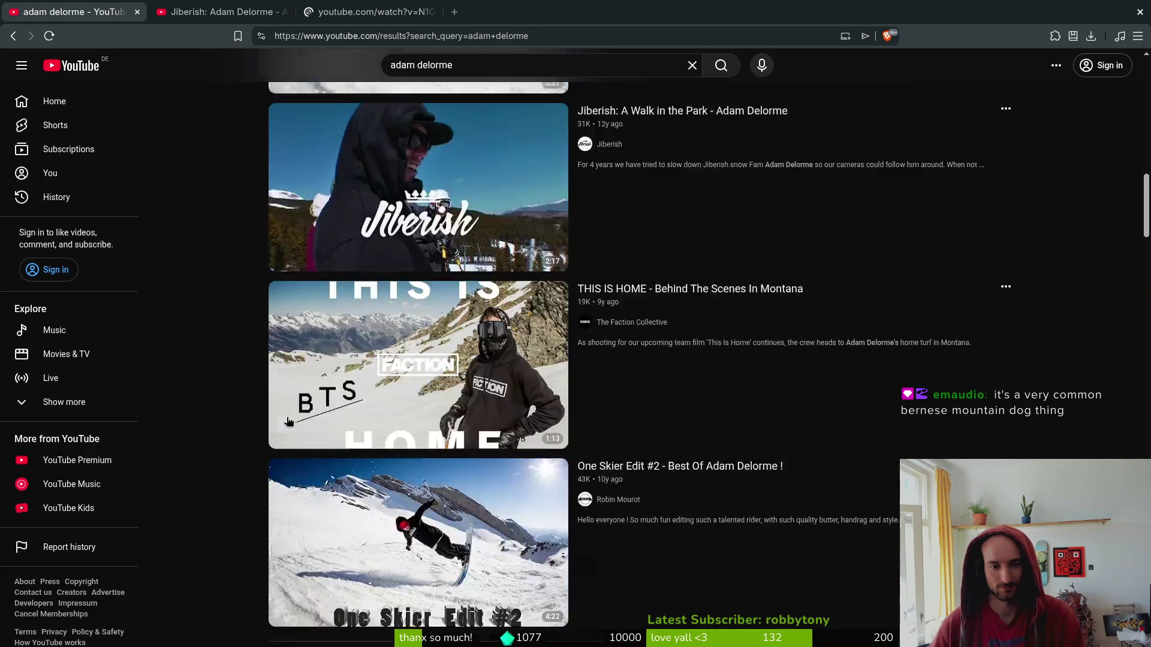
{"action": "scroll", "coordinate": [287, 420], "scroll_direction": "down", "scroll_amount": 14}
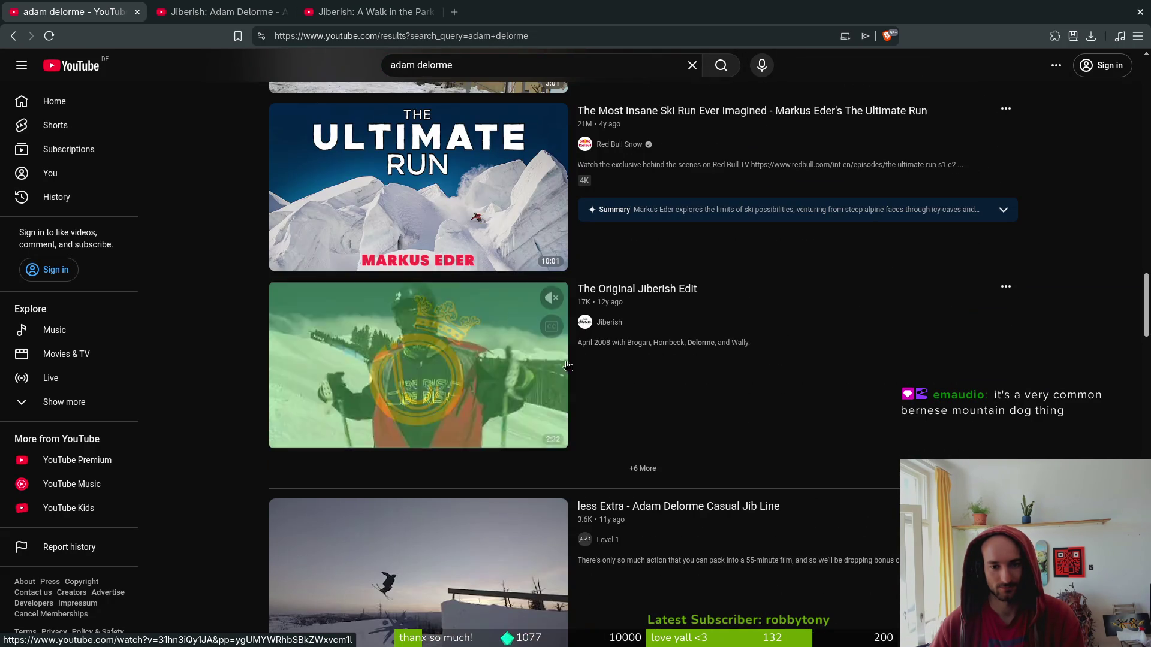
{"action": "scroll", "coordinate": [426, 391], "scroll_direction": "down", "scroll_amount": 8}
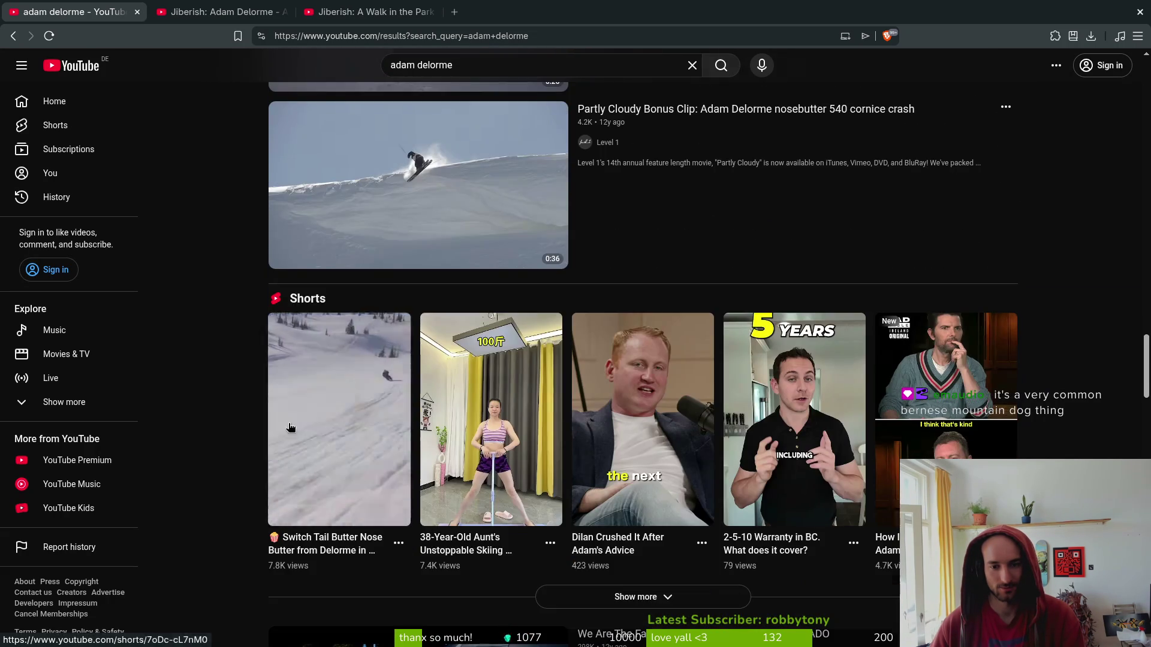
{"action": "scroll", "coordinate": [296, 440], "scroll_direction": "up", "scroll_amount": 8}
{"action": "type", "text": " level"}
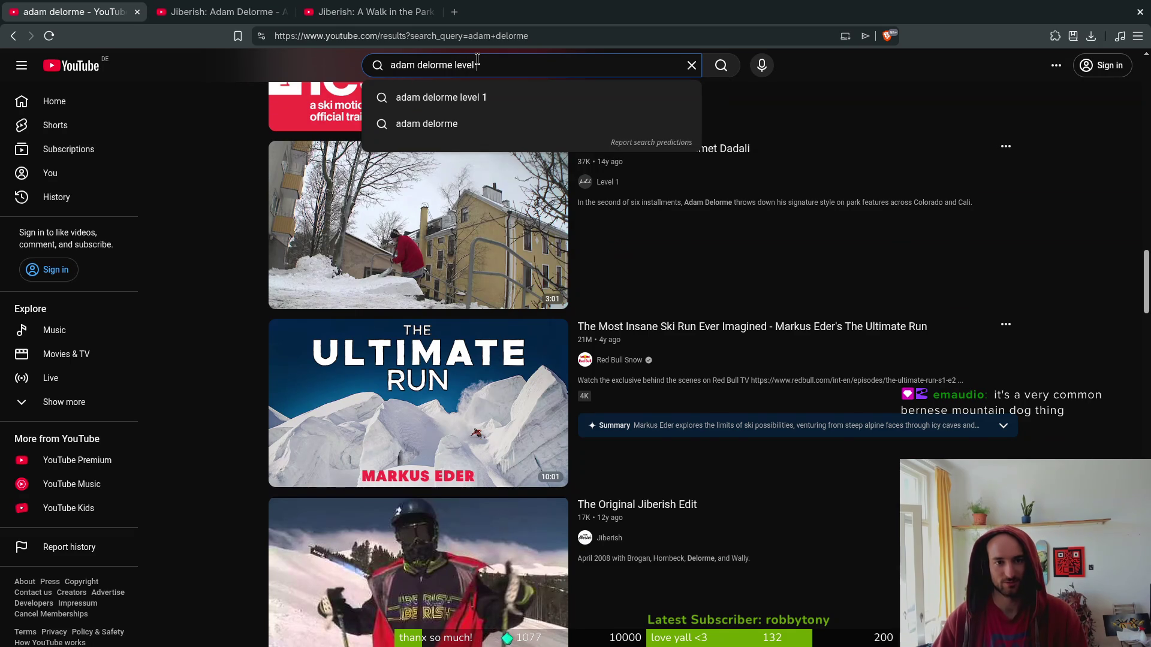
{"action": "left_click", "coordinate": [441, 97]}
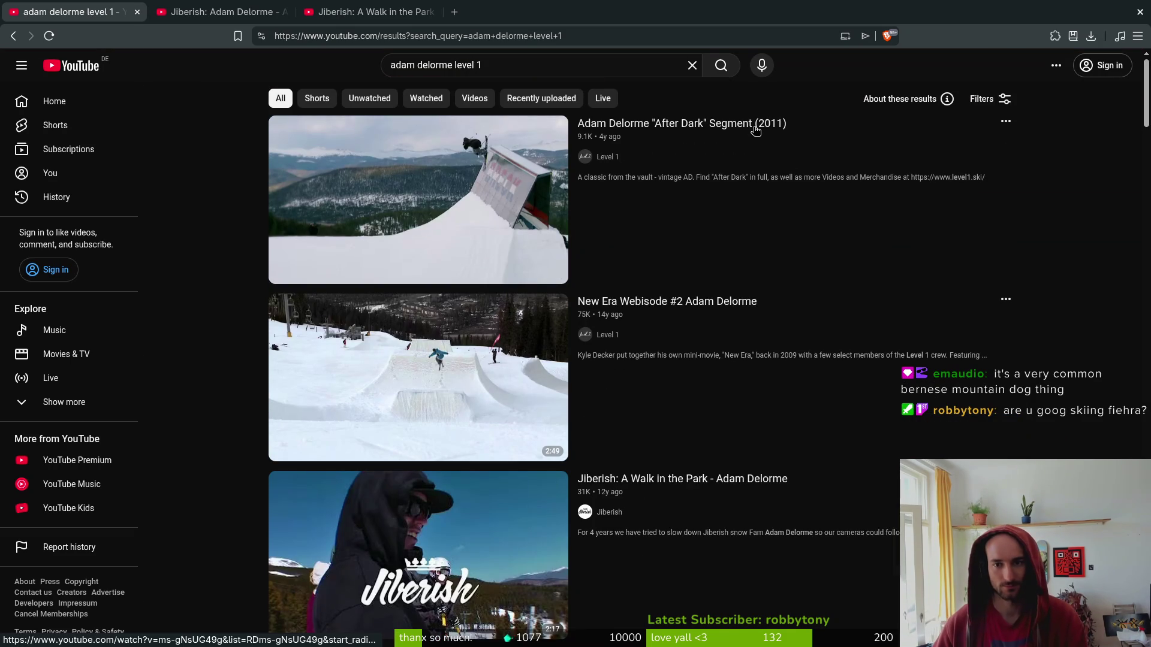
{"action": "scroll", "coordinate": [654, 487], "scroll_direction": "down", "scroll_amount": 10}
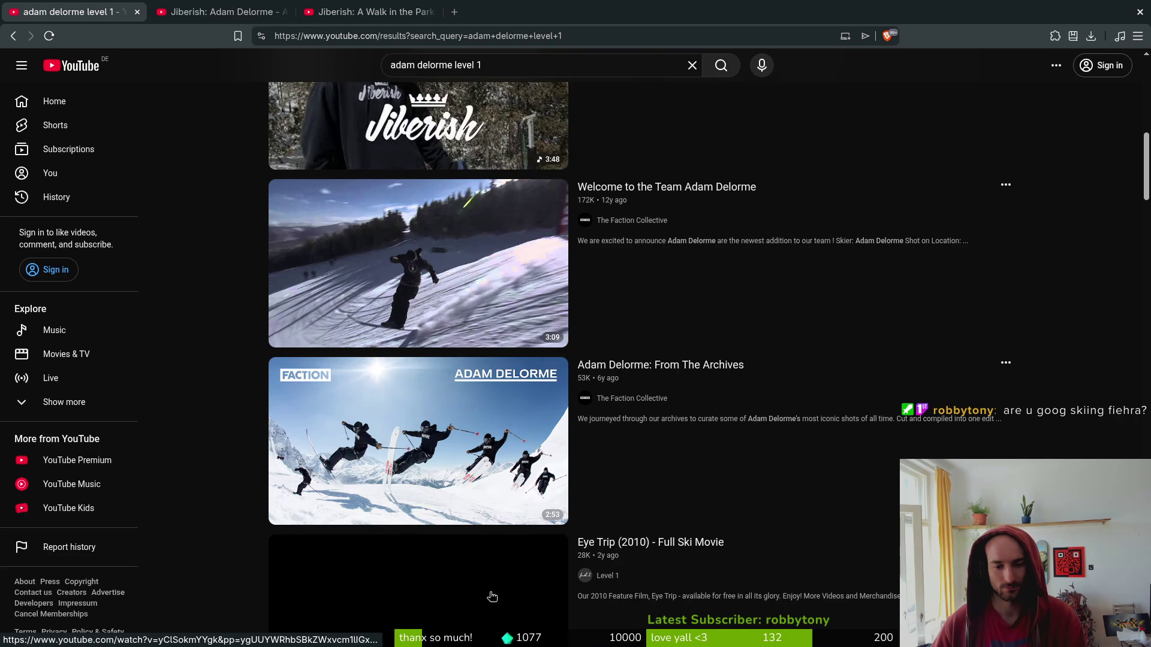
{"action": "left_click", "coordinate": [511, 577]}
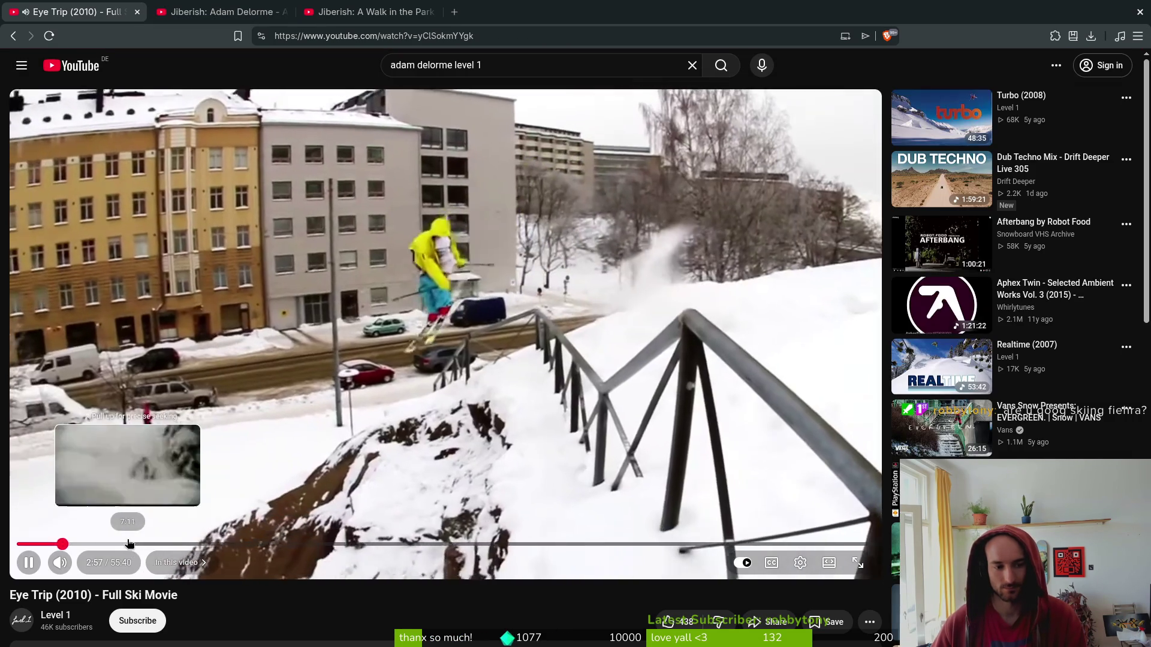
Seek Eye Trip to about 5:53, then briefly open and close the file manager.
{"action": "left_click", "coordinate": [126, 543]}
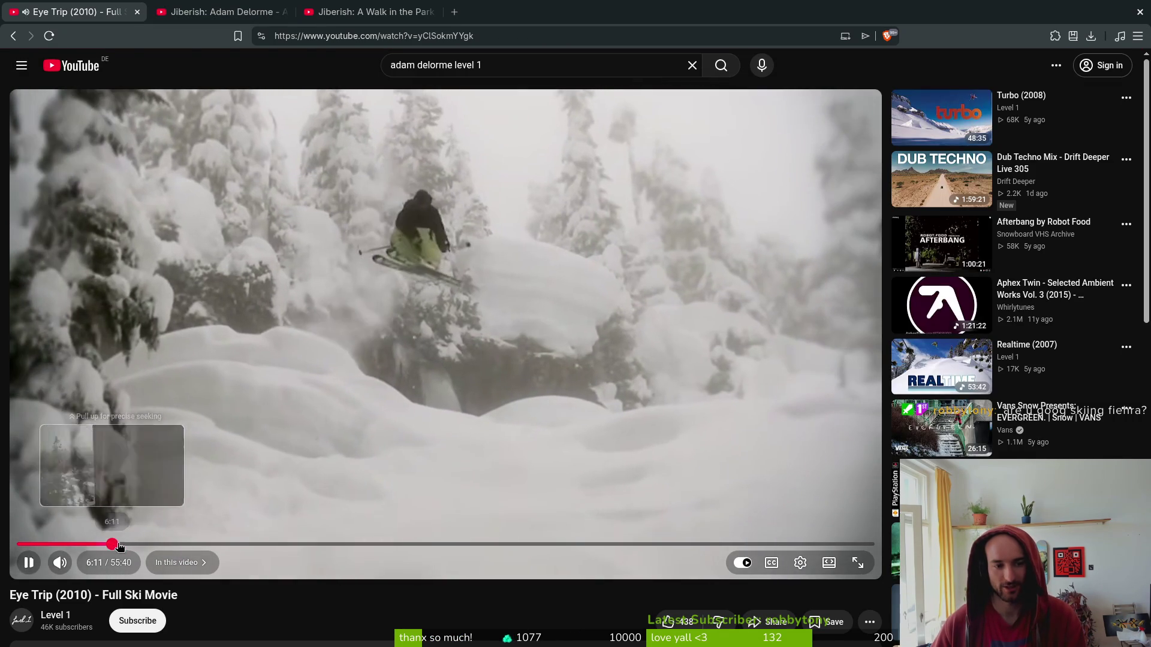
{"action": "left_click", "coordinate": [108, 544]}
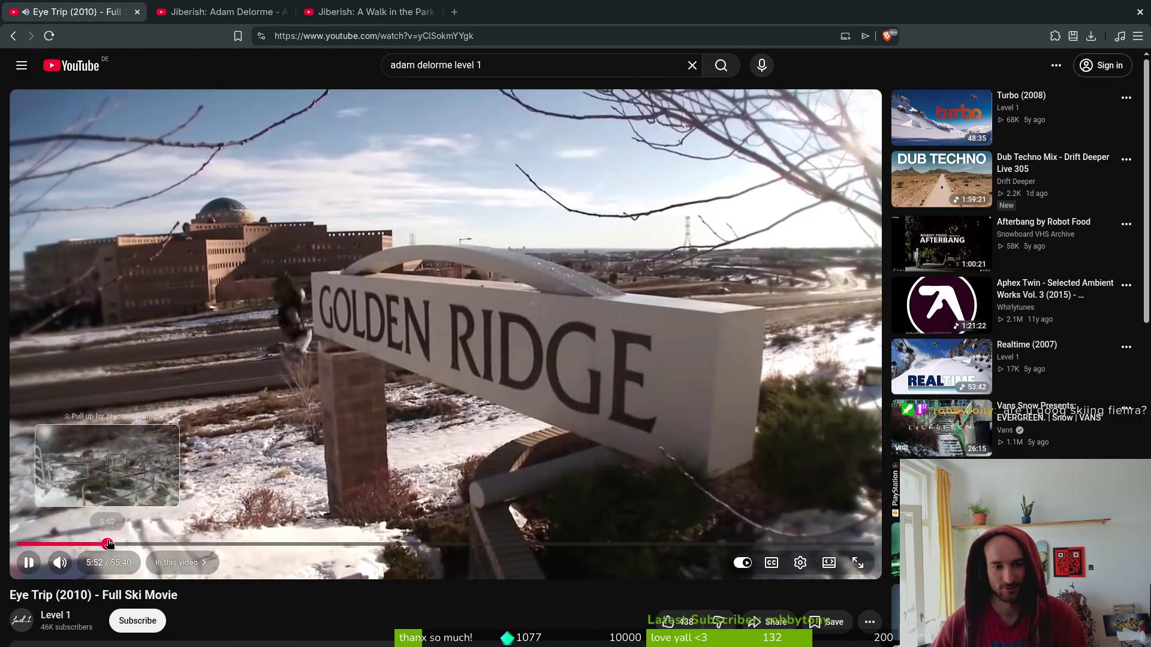
{"action": "left_click", "coordinate": [111, 544]}
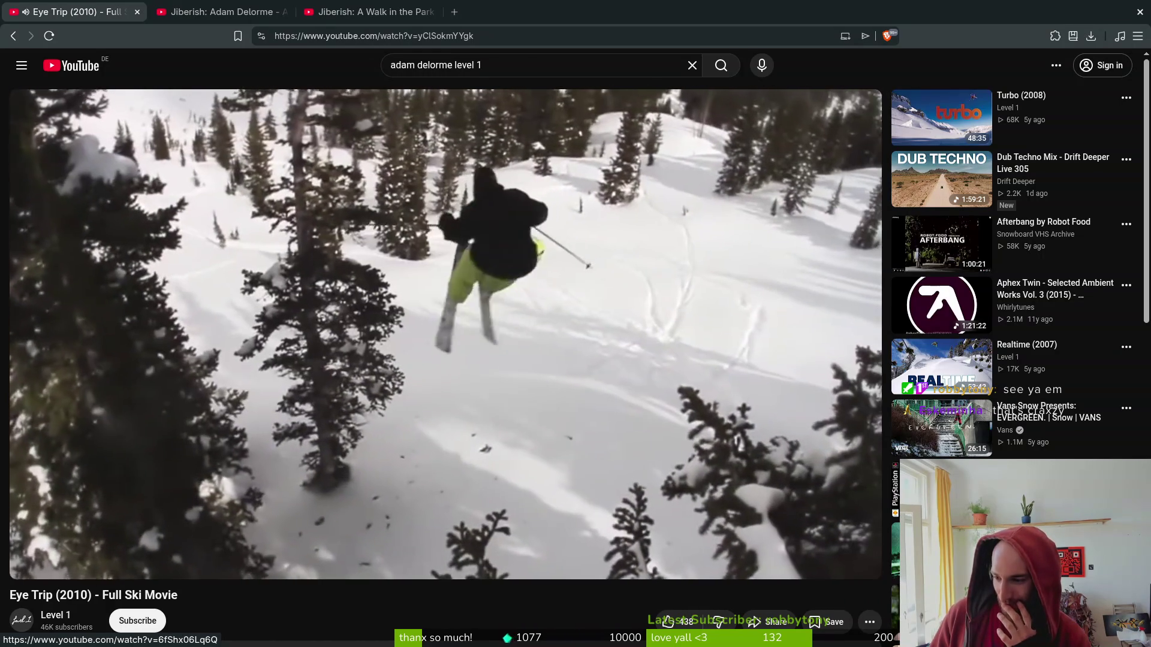
{"action": "scroll", "coordinate": [206, 615], "scroll_direction": "down", "scroll_amount": 1}
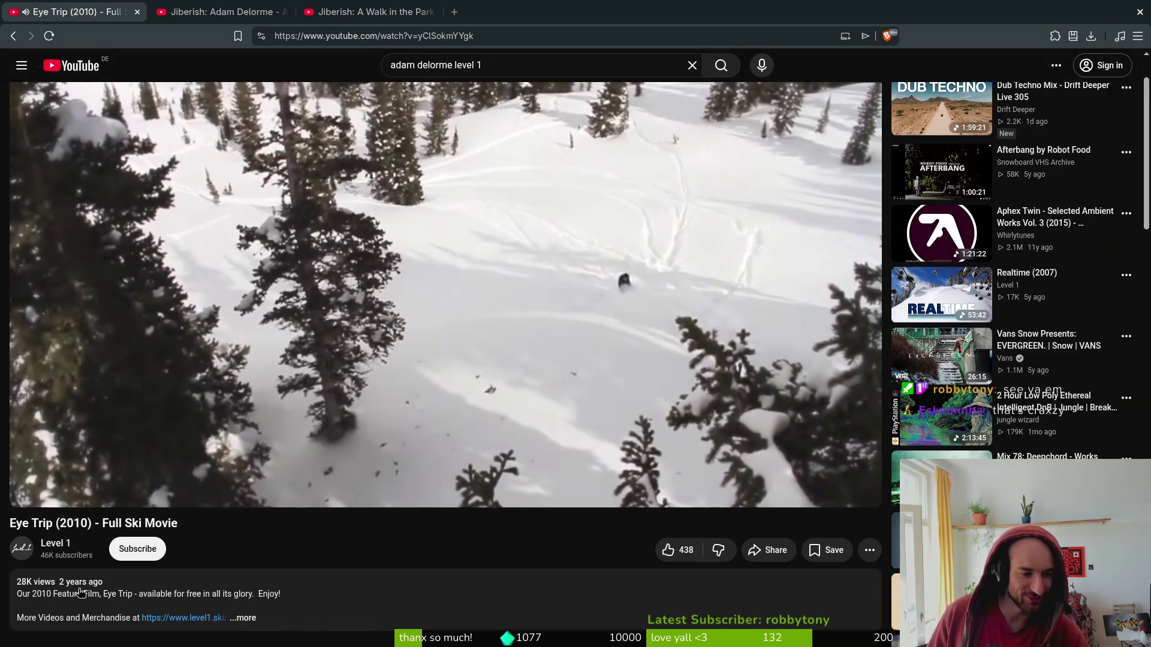
{"action": "scroll", "coordinate": [282, 545], "scroll_direction": "up", "scroll_amount": 1}
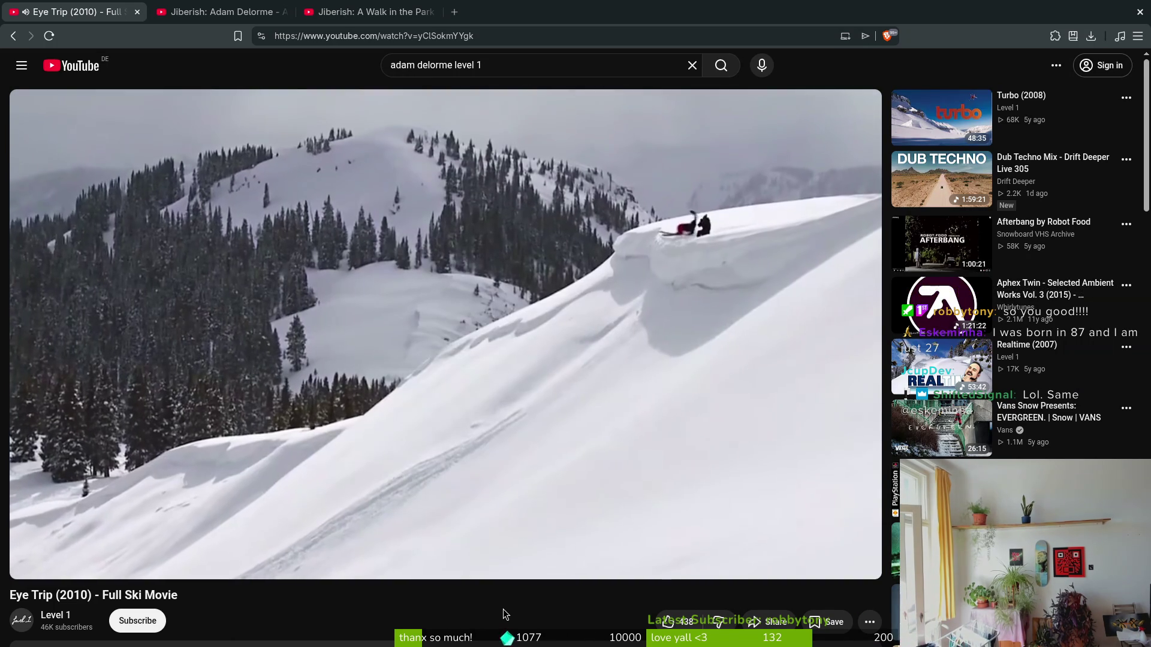
{"action": "key", "text": "super+e"}
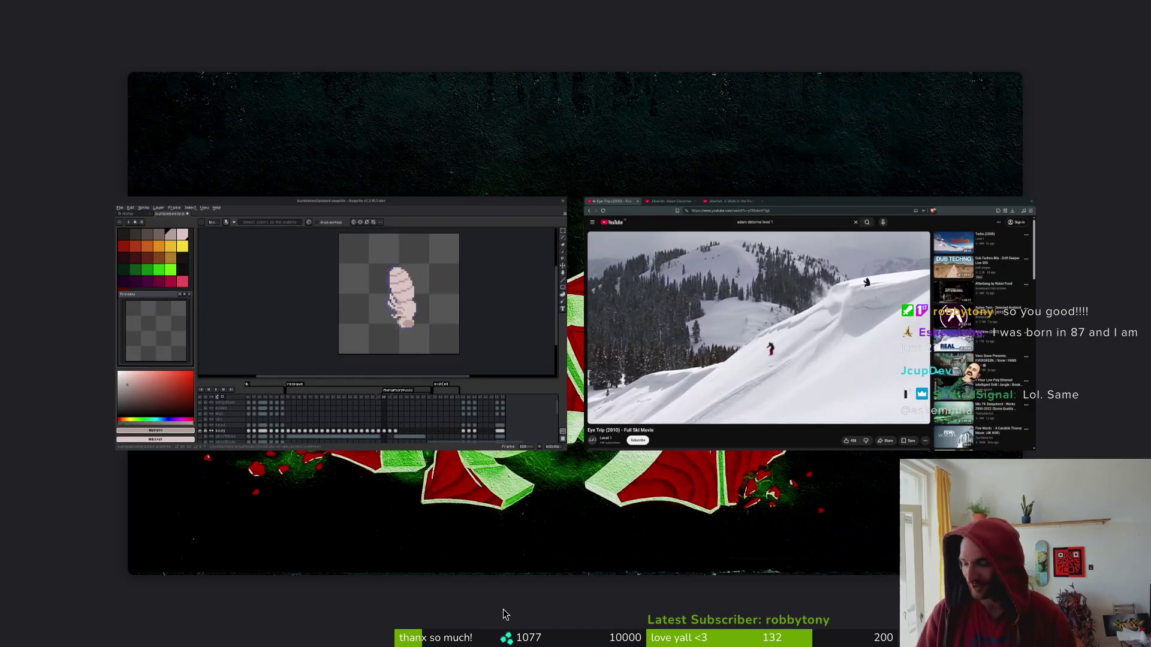
{"action": "key", "text": "ctrl+w"}
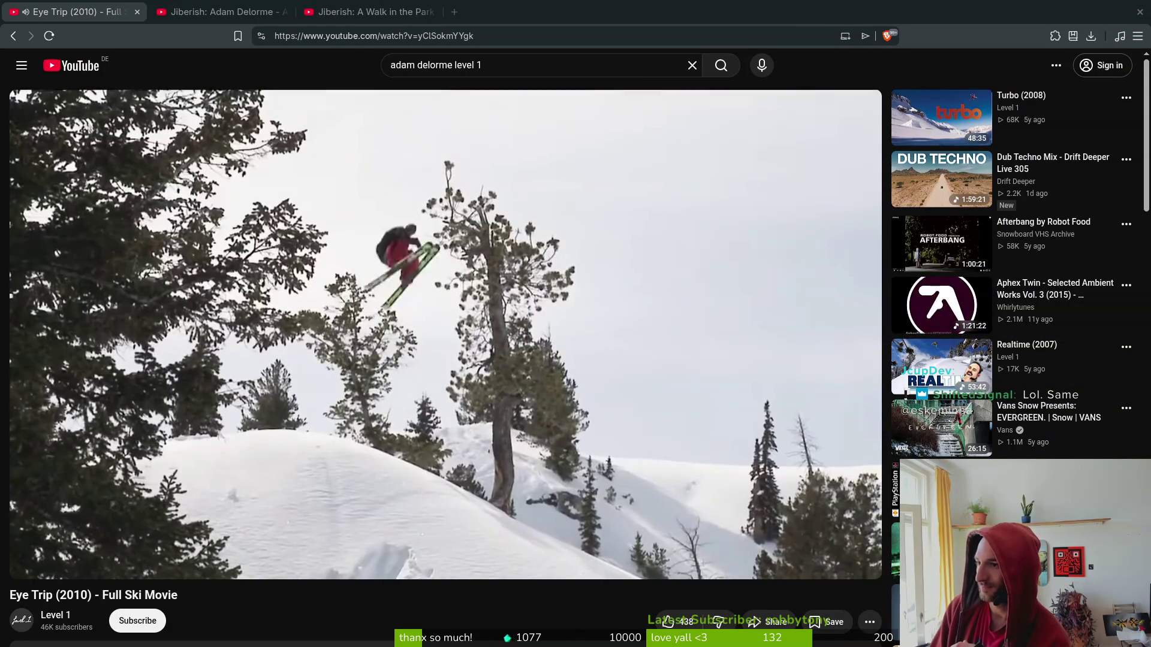
Open the file manager and dismiss the My Passport drive mounting error.
{"action": "key", "text": "super+e"}
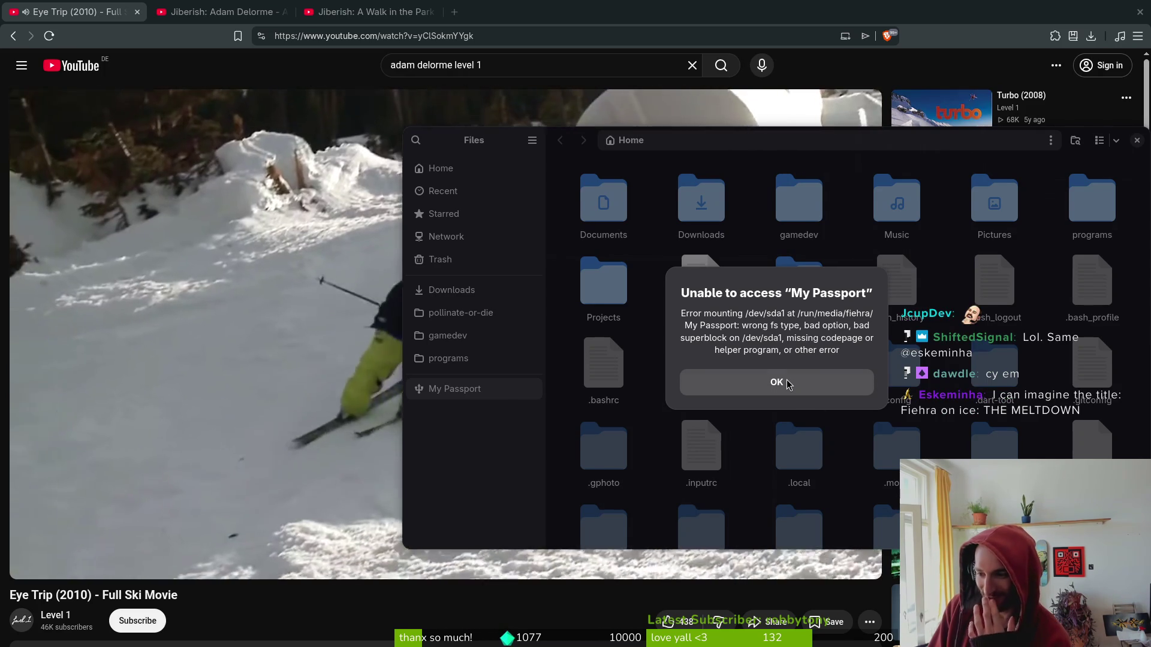
{"action": "left_click", "coordinate": [754, 381]}
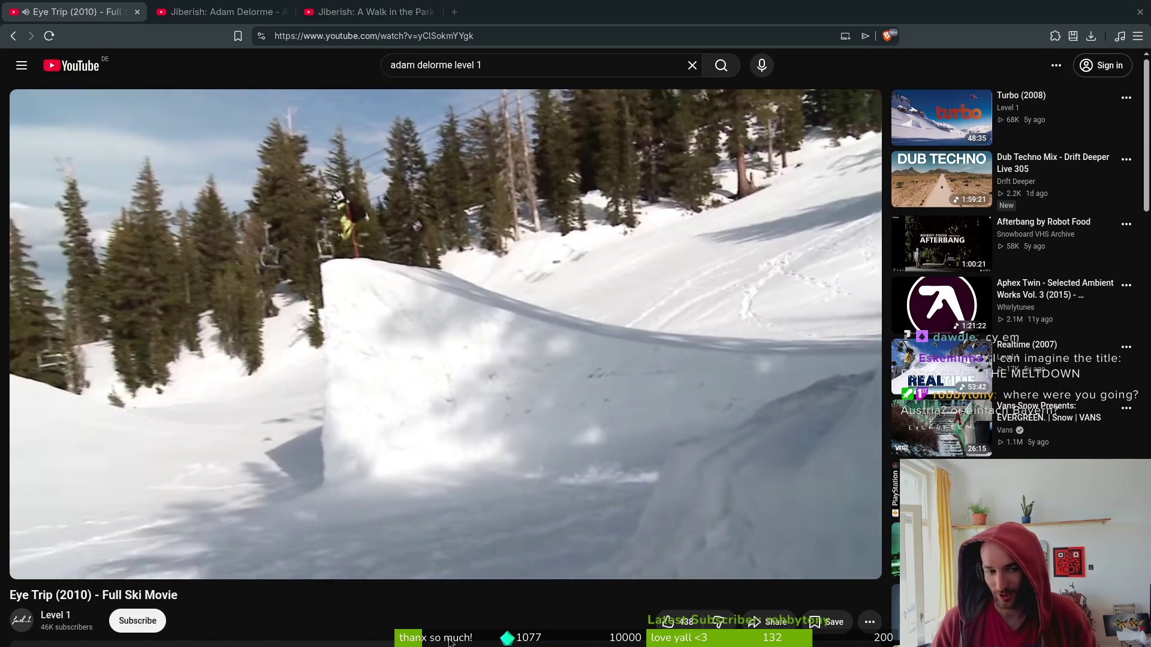
Close the Eye Trip tab so Jiberish: Adam Delorme - A Walk in the Park Pt. 2 plays.
{"action": "mouse_move", "coordinate": [300, 240]}
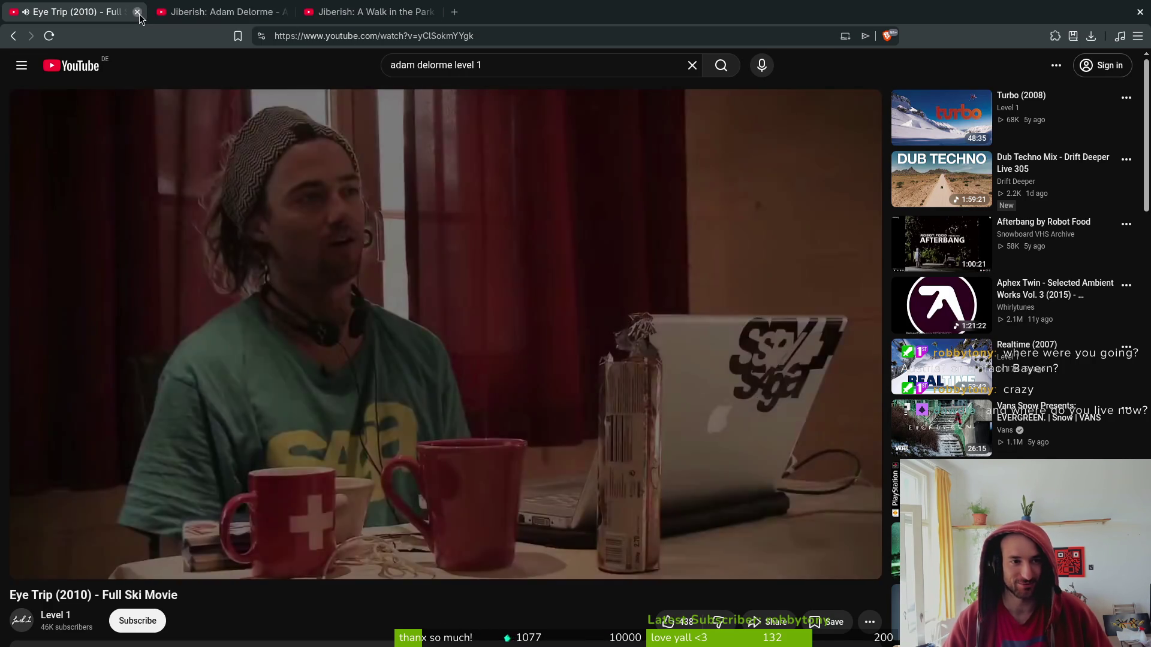
{"action": "left_click", "coordinate": [137, 12]}
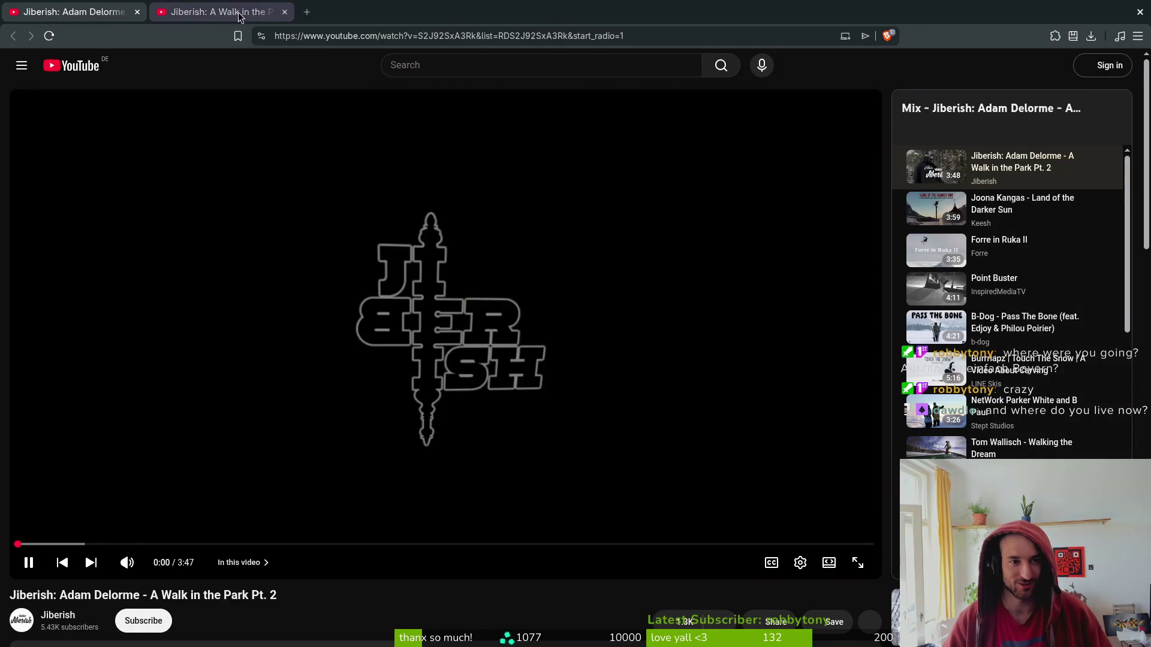
Close the Jiberish Pt. 2 tab, leaving 'A Walk in the Park' playing, and open a new browser tab.
{"action": "left_click", "coordinate": [137, 12]}
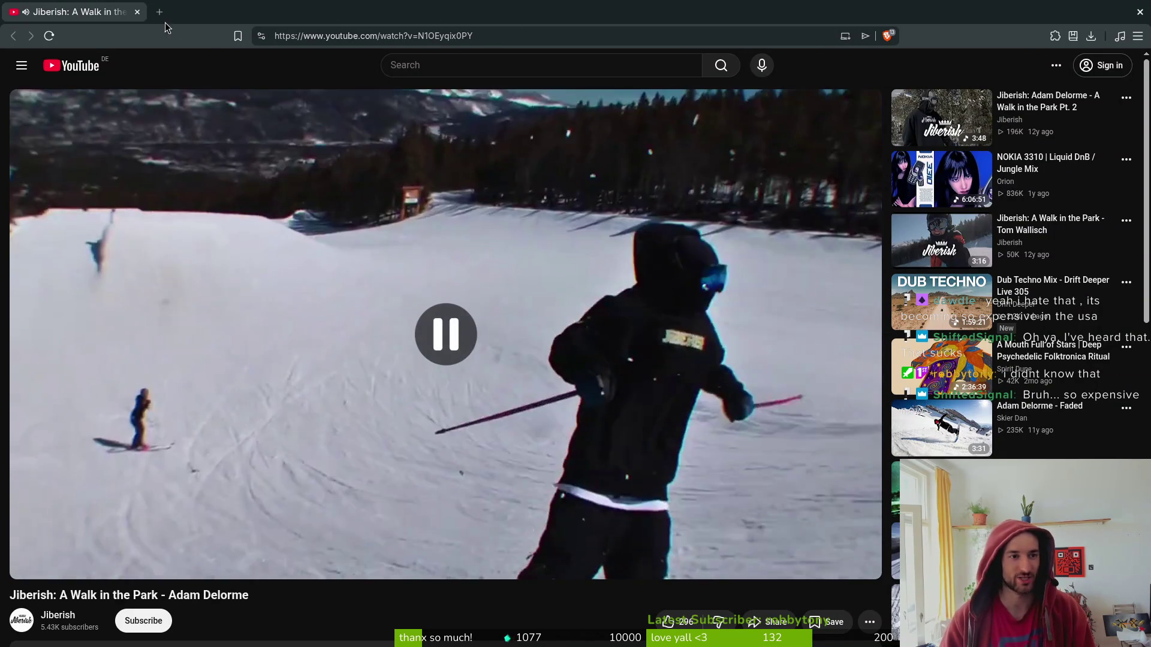
{"action": "left_click", "coordinate": [162, 15]}
Search for St. Anton and open the Winter section of stantonamarlberg.com.
{"action": "type", "text": "maps"}
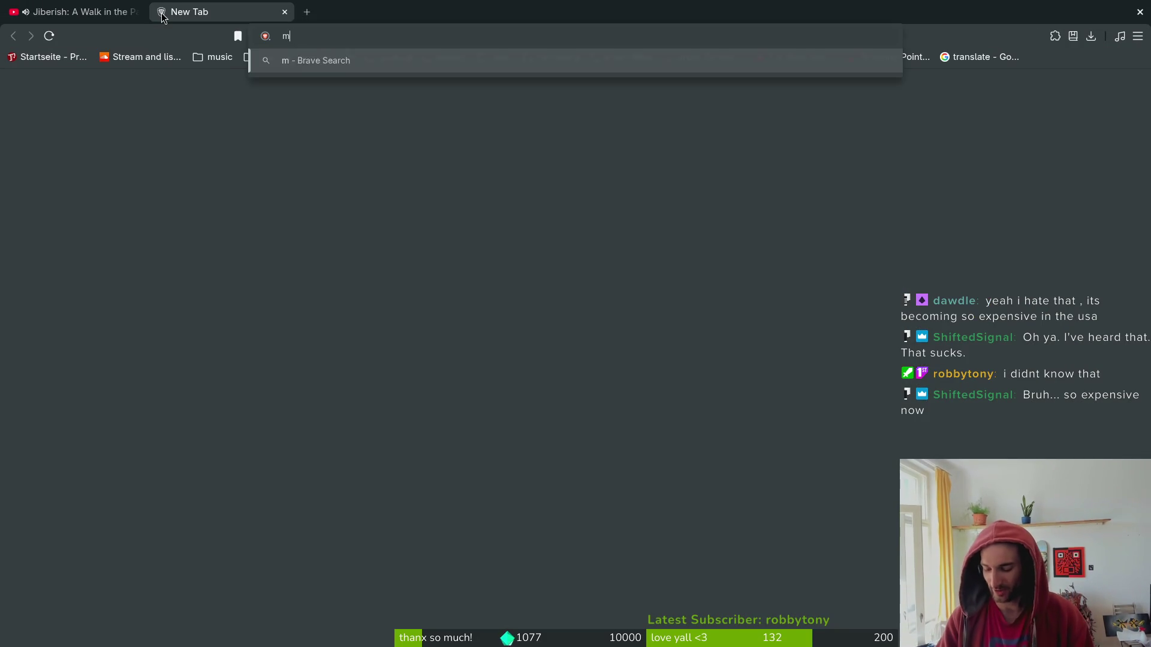
{"action": "type", "text": "st"}
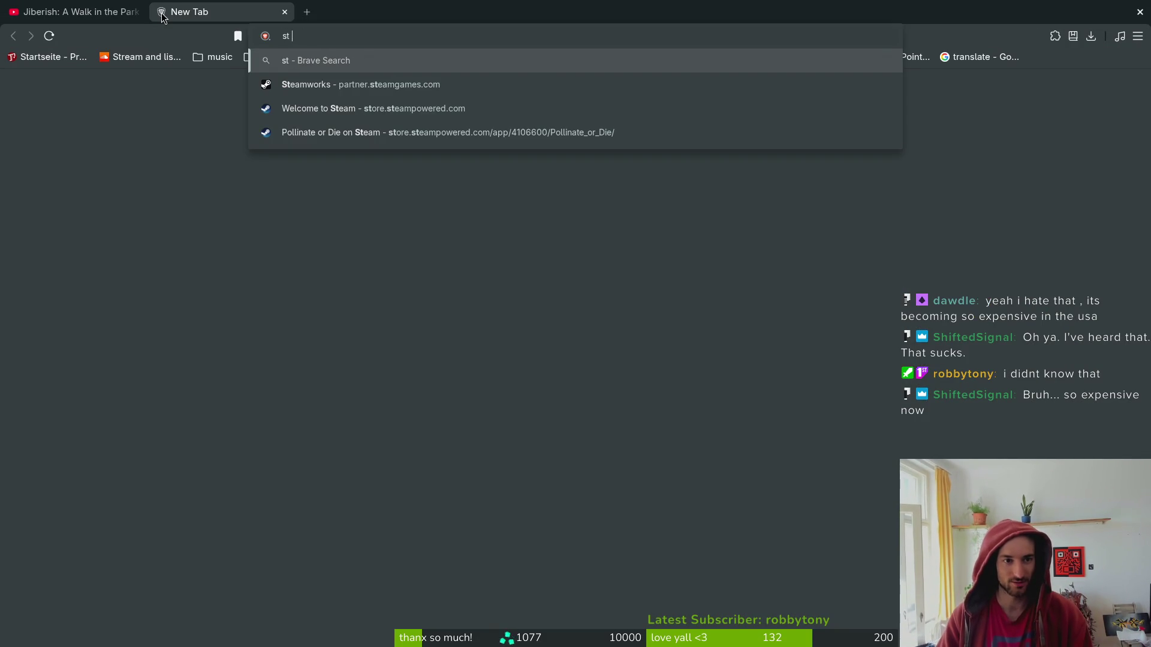
{"action": "type", "text": " anton"}
{"action": "key", "text": "Return"}
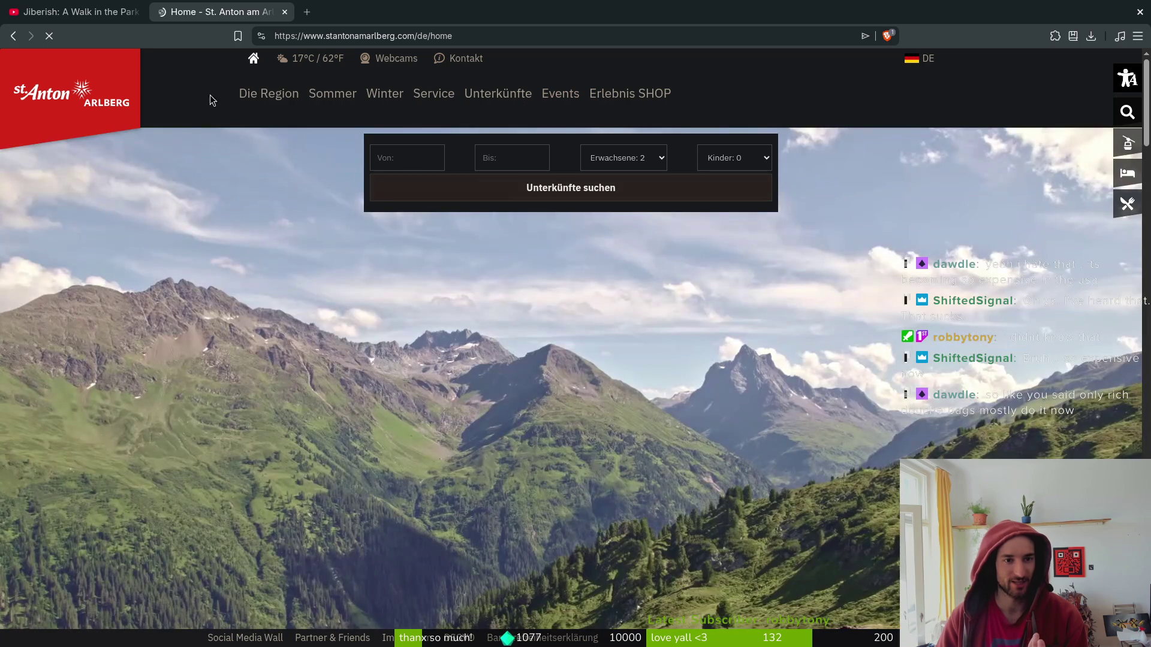
{"action": "mouse_move", "coordinate": [384, 93]}
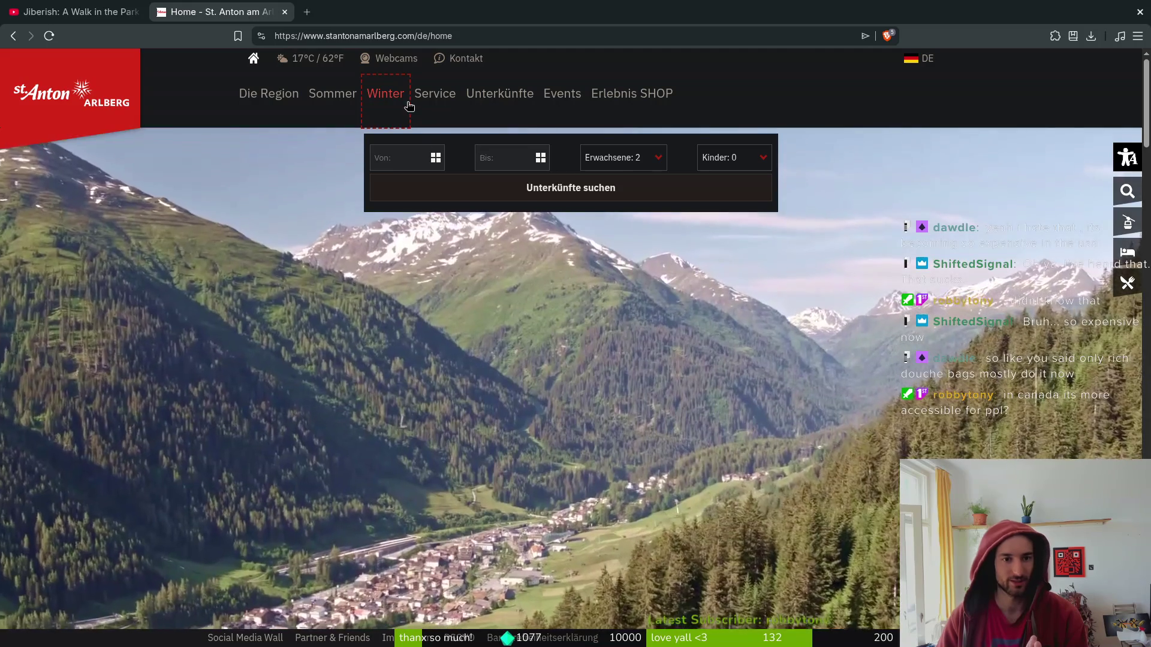
{"action": "left_click", "coordinate": [387, 99]}
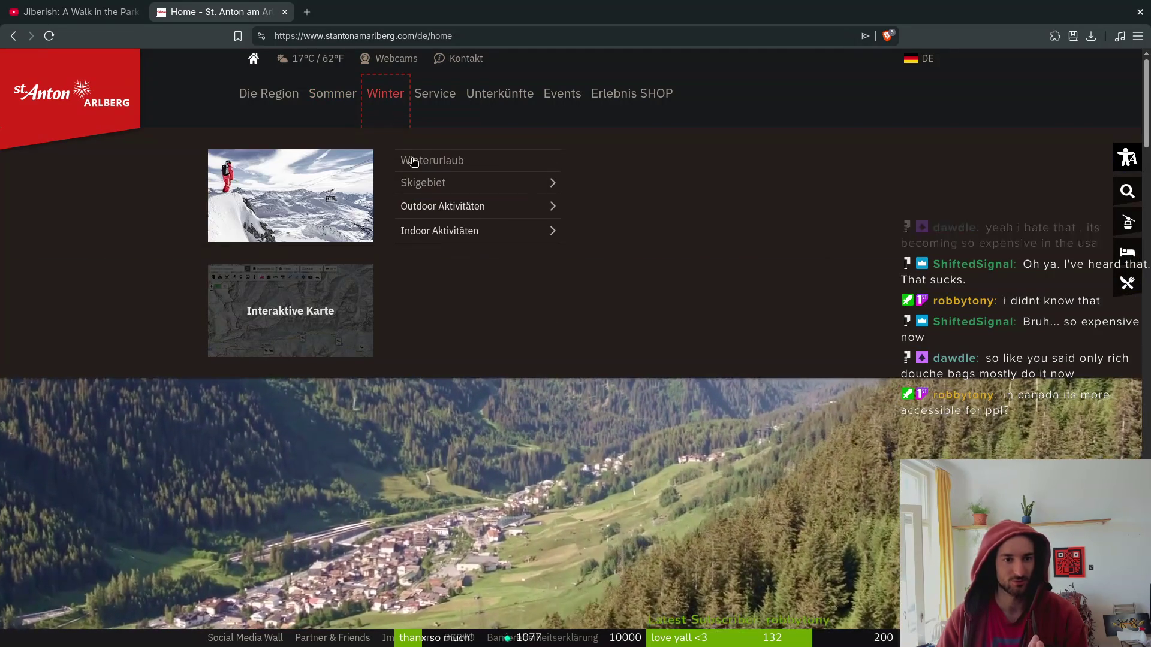
Go to the Skifahren page under Outdoor Aktivitäten.
{"action": "mouse_move", "coordinate": [447, 227]}
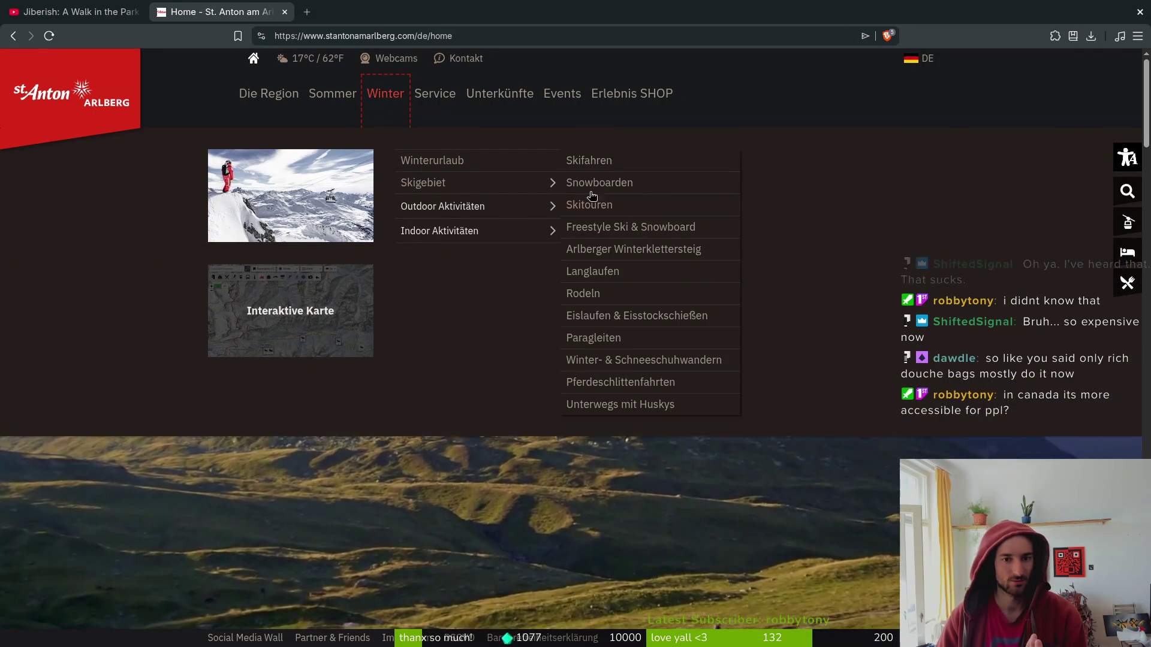
{"action": "left_click", "coordinate": [588, 166]}
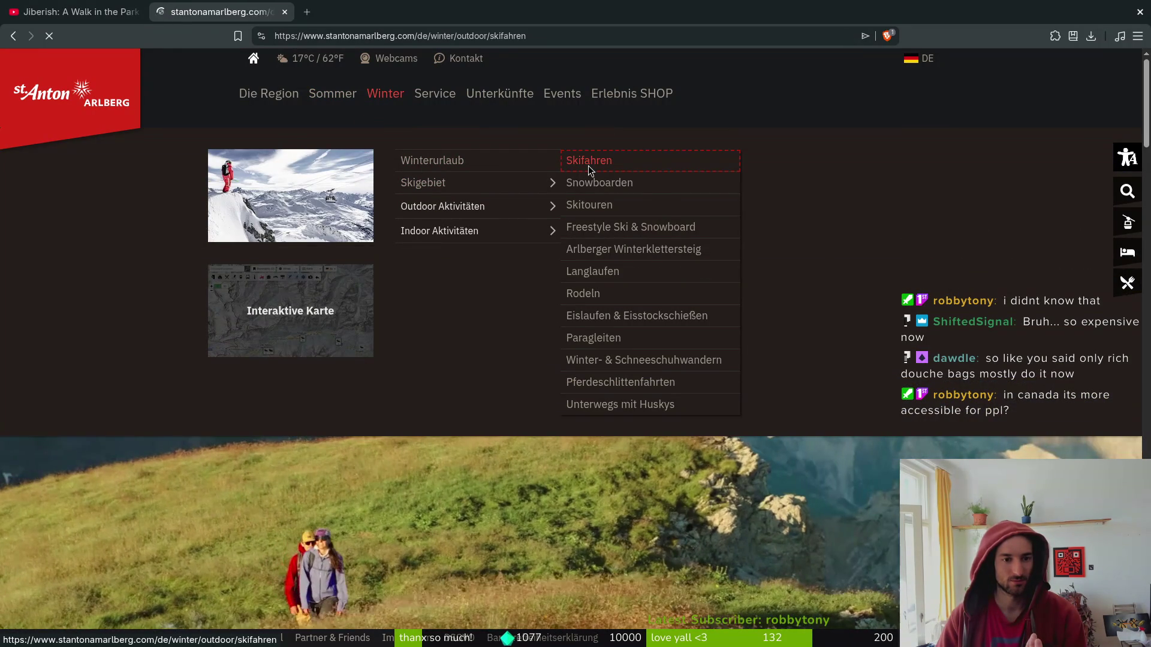
{"action": "scroll", "coordinate": [552, 462], "scroll_direction": "down", "scroll_amount": 10}
{"action": "scroll", "coordinate": [550, 427], "scroll_direction": "up", "scroll_amount": 5}
{"action": "key", "text": "ctrl+t"}
Ask Perplexity for the St. Anton ski day pass price.
{"action": "type", "text": "perp"}
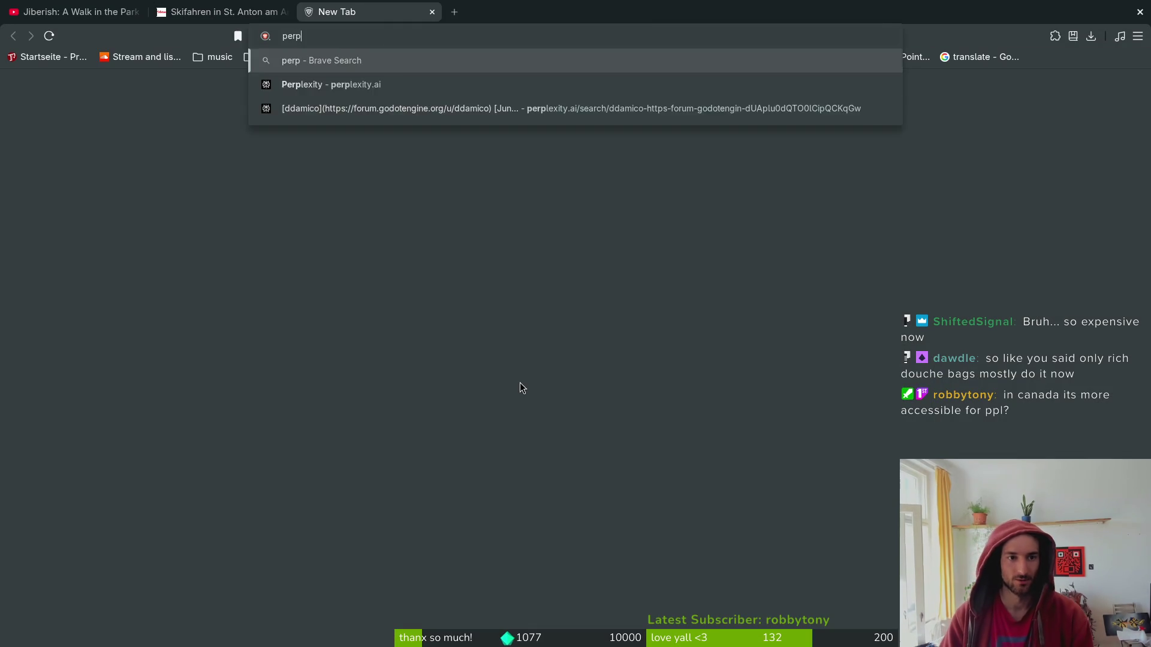
{"action": "key", "text": "Return"}
{"action": "left_click", "coordinate": [466, 313]}
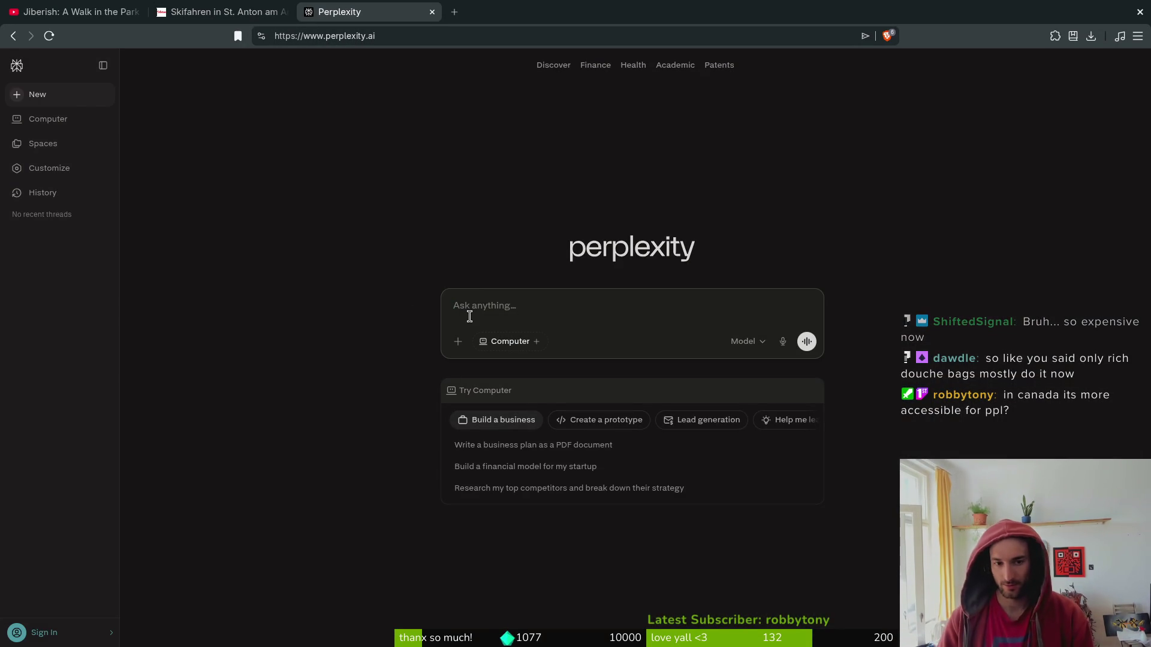
{"action": "type", "text": "daypass skiing st anton season 25/26"}
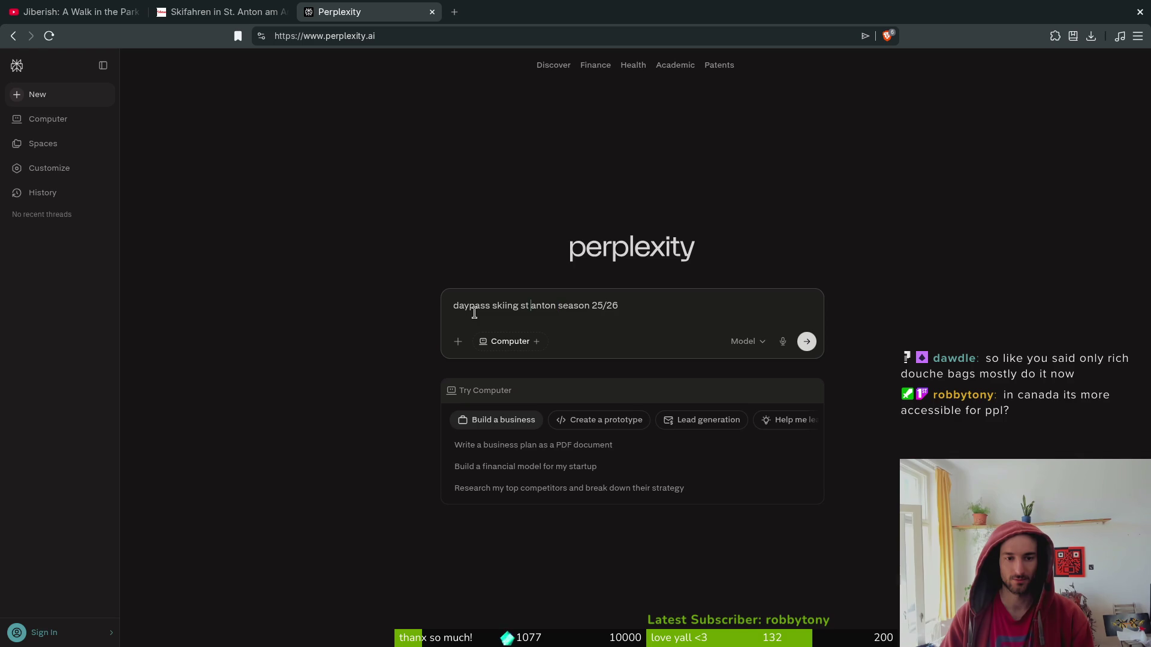
{"action": "type", "text": "e"}
{"action": "key", "text": "Return"}
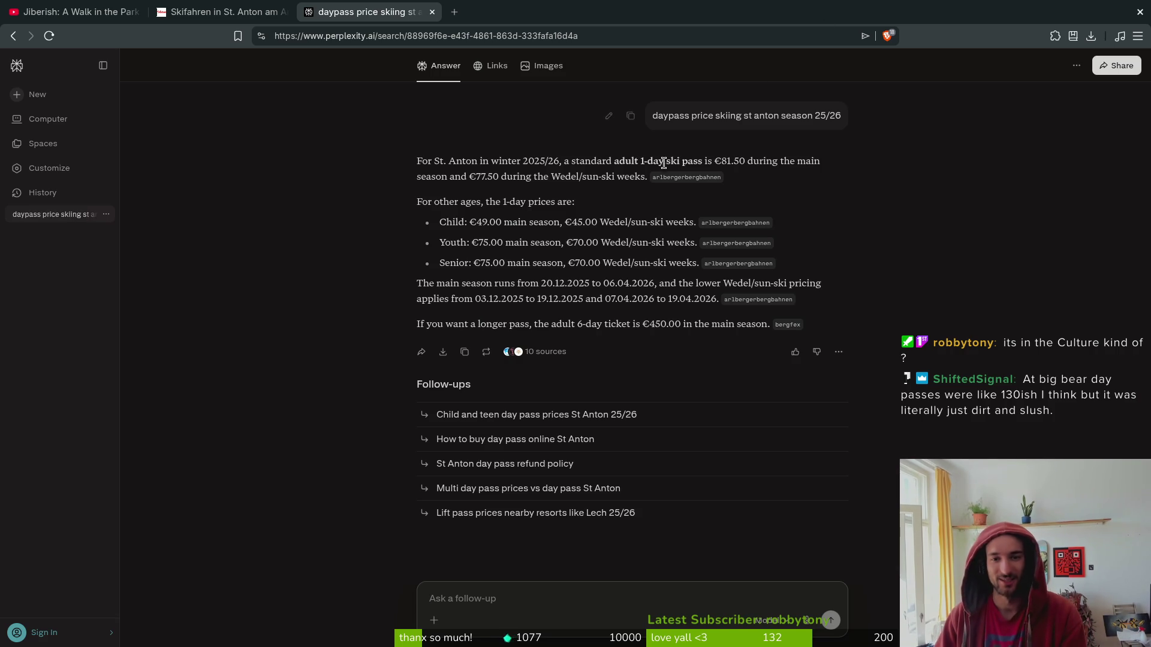
Highlight the €81.50 adult day pass and €450.00 six-day prices, then close both tabs.
{"action": "left_click_drag", "start_coordinate": [740, 159], "coordinate": [743, 162]}
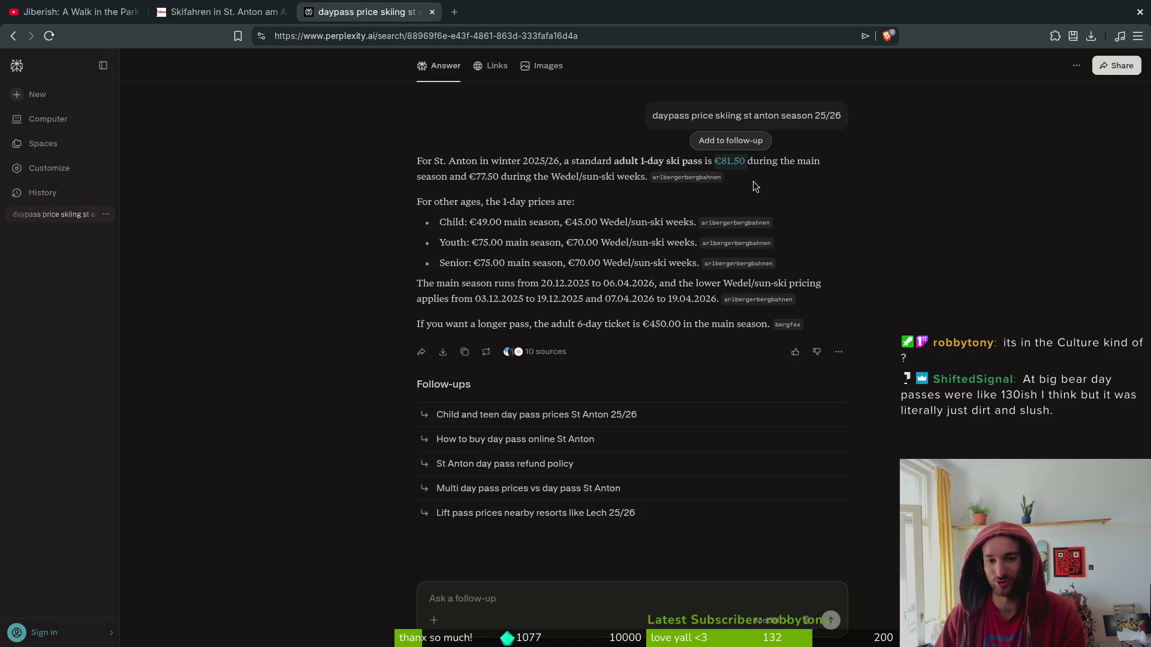
{"action": "left_click", "coordinate": [723, 164]}
{"action": "left_click_drag", "start_coordinate": [743, 161], "coordinate": [715, 166]}
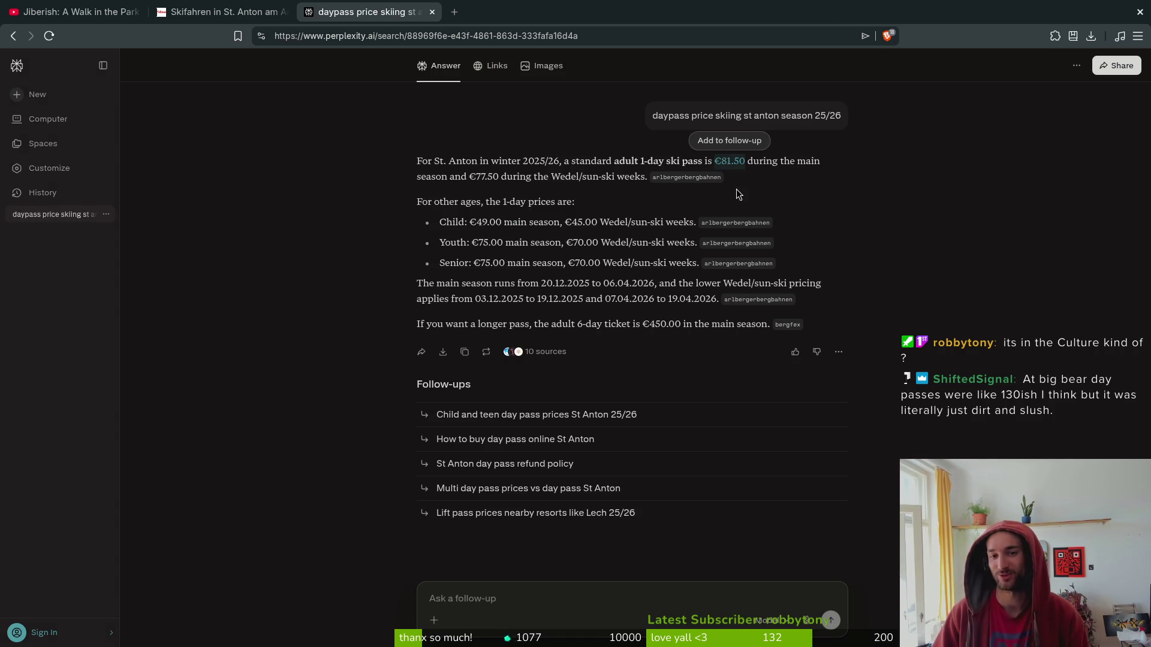
{"action": "left_click", "coordinate": [756, 168]}
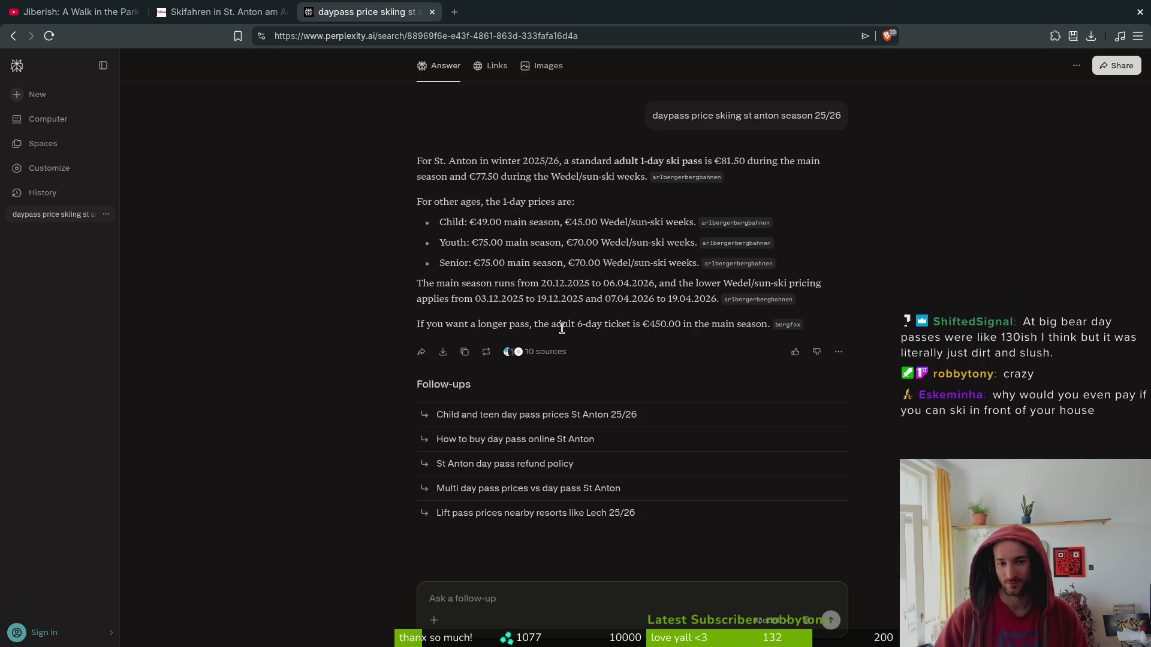
{"action": "mouse_move", "coordinate": [538, 324]}
{"action": "left_mouse_down"}
{"action": "mouse_move", "coordinate": [695, 324]}
{"action": "mouse_move", "coordinate": [643, 324]}
{"action": "mouse_move", "coordinate": [682, 331]}
{"action": "left_mouse_up"}
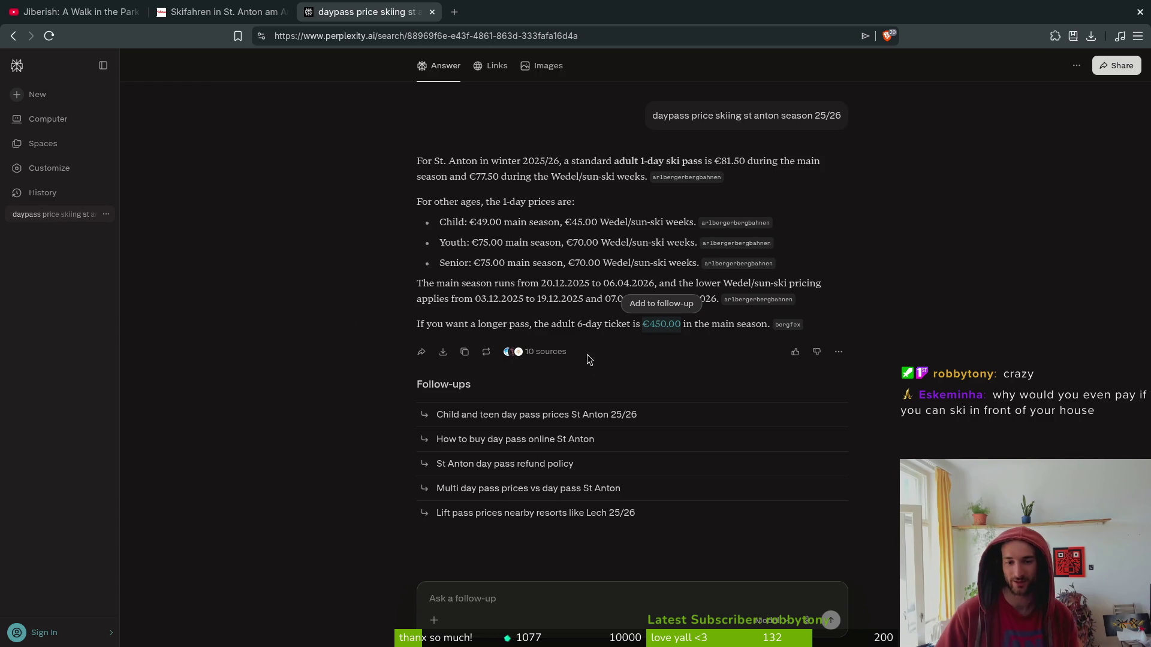
{"action": "left_click", "coordinate": [671, 322]}
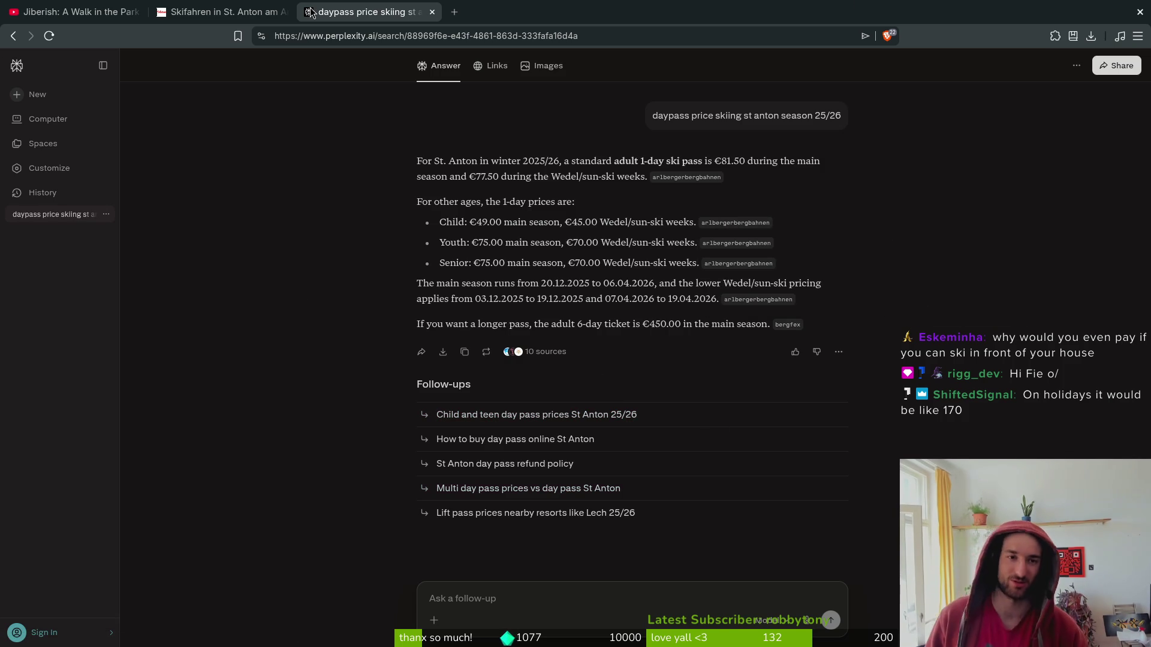
{"action": "left_click", "coordinate": [431, 13]}
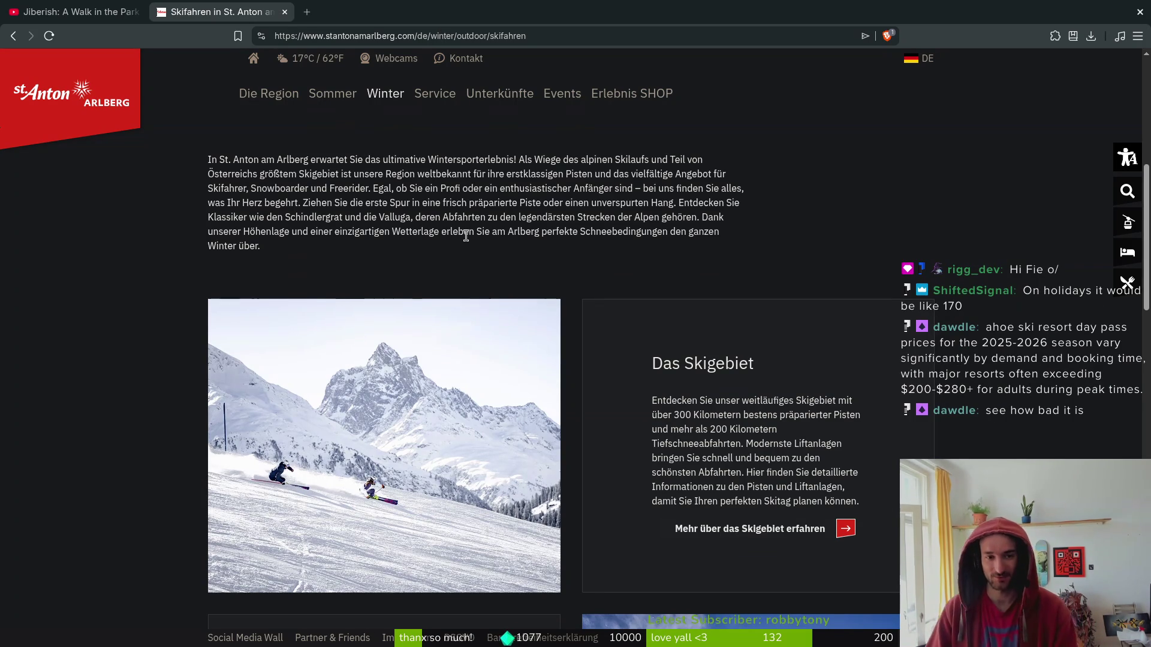
{"action": "key", "text": "ctrl+w"}
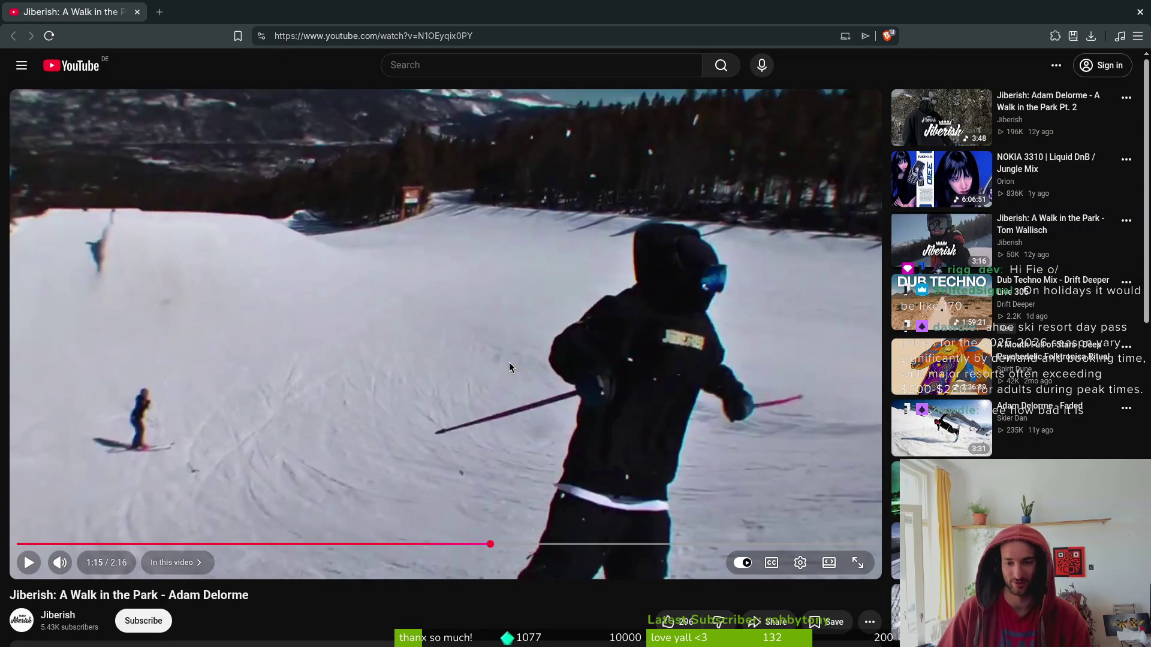
Play the Jiberish 'A Walk in the Park' video and pause it at 1:41.
{"action": "left_click", "coordinate": [391, 332]}
{"action": "left_click", "coordinate": [382, 344]}
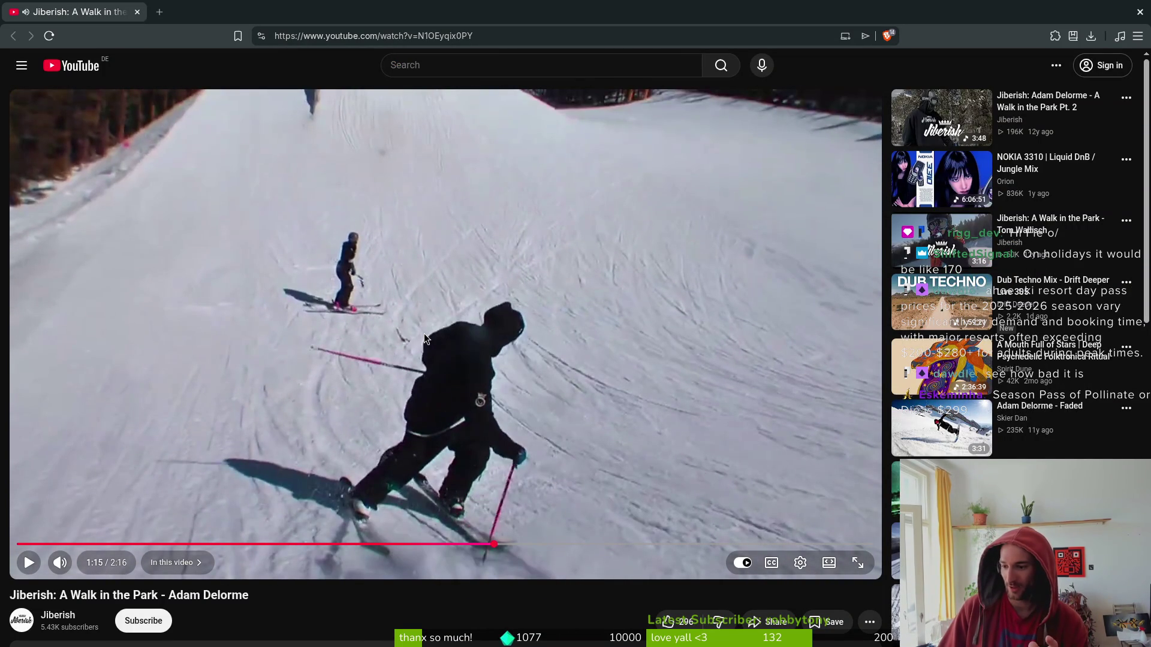
{"action": "left_click", "coordinate": [429, 300]}
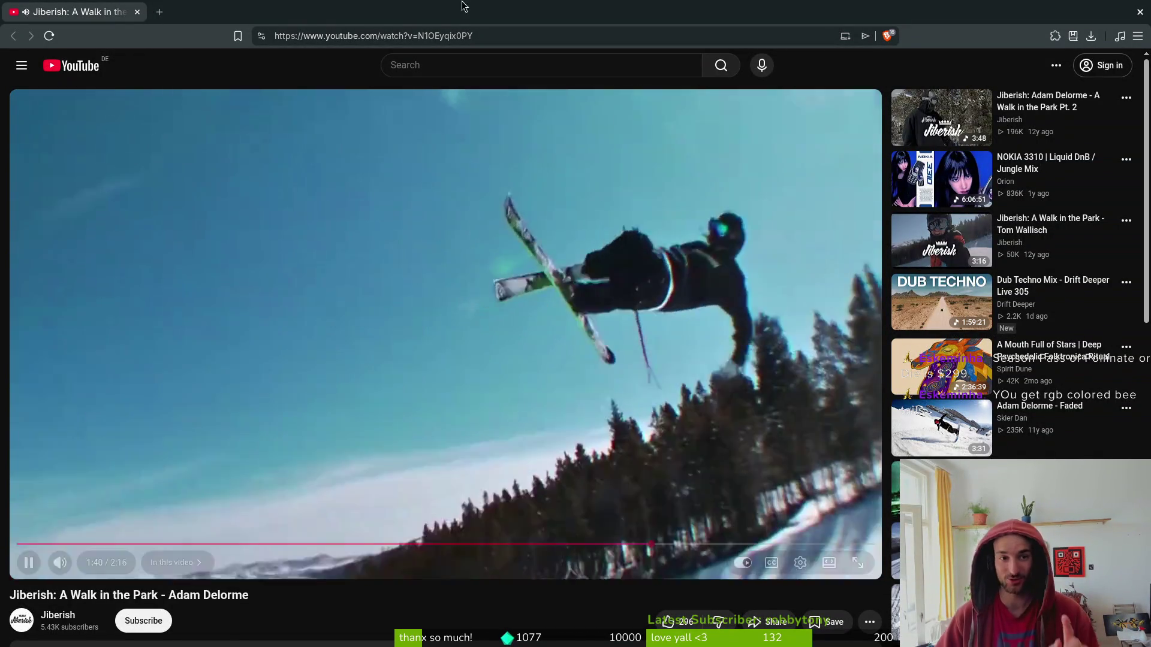
{"action": "left_click", "coordinate": [508, 393]}
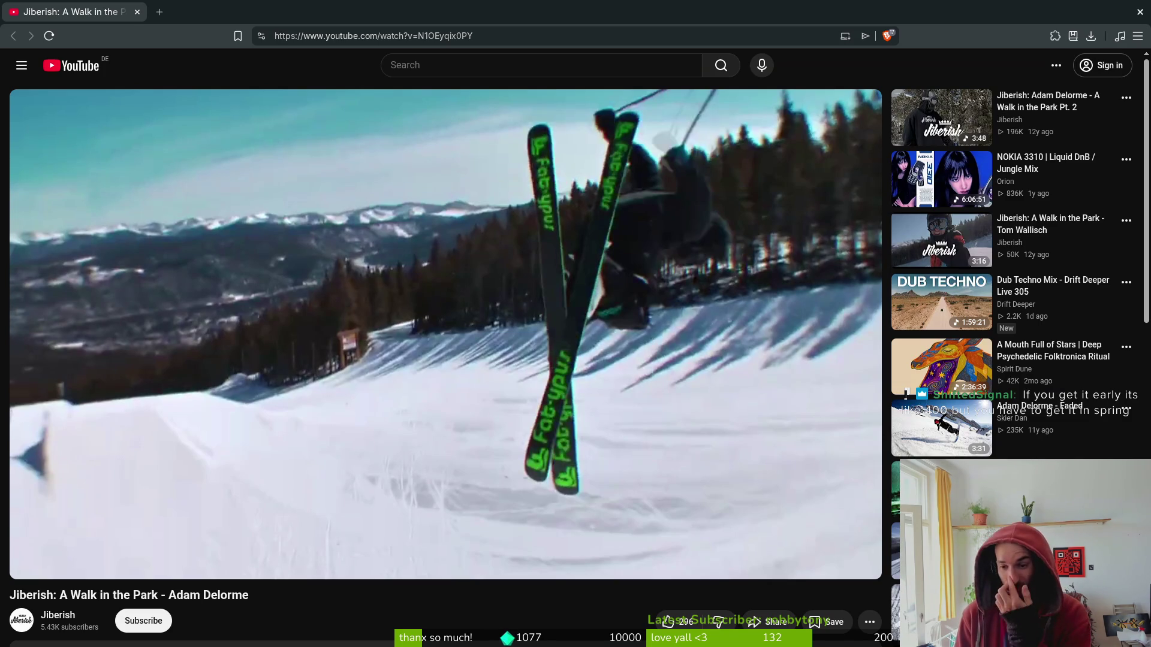
{"action": "key", "text": "ctrl+t"}
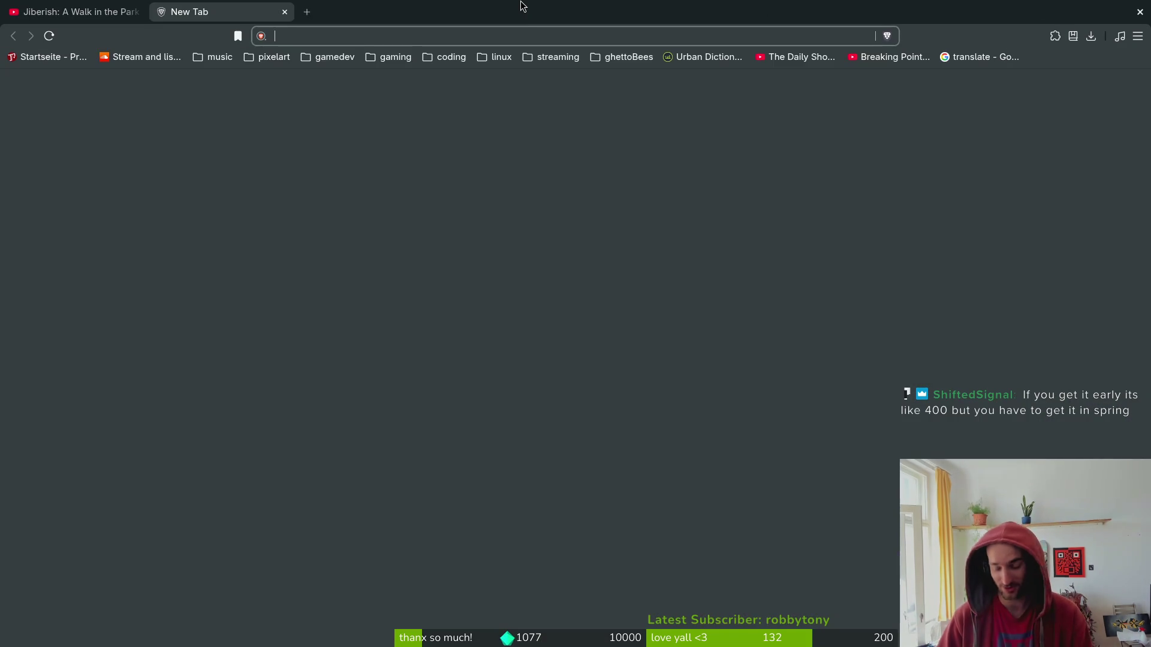
Search 'atomic' and open the Herren > Ski catalogue on atomic.com.
{"action": "type", "text": "atomic"}
{"action": "key", "text": "Return"}
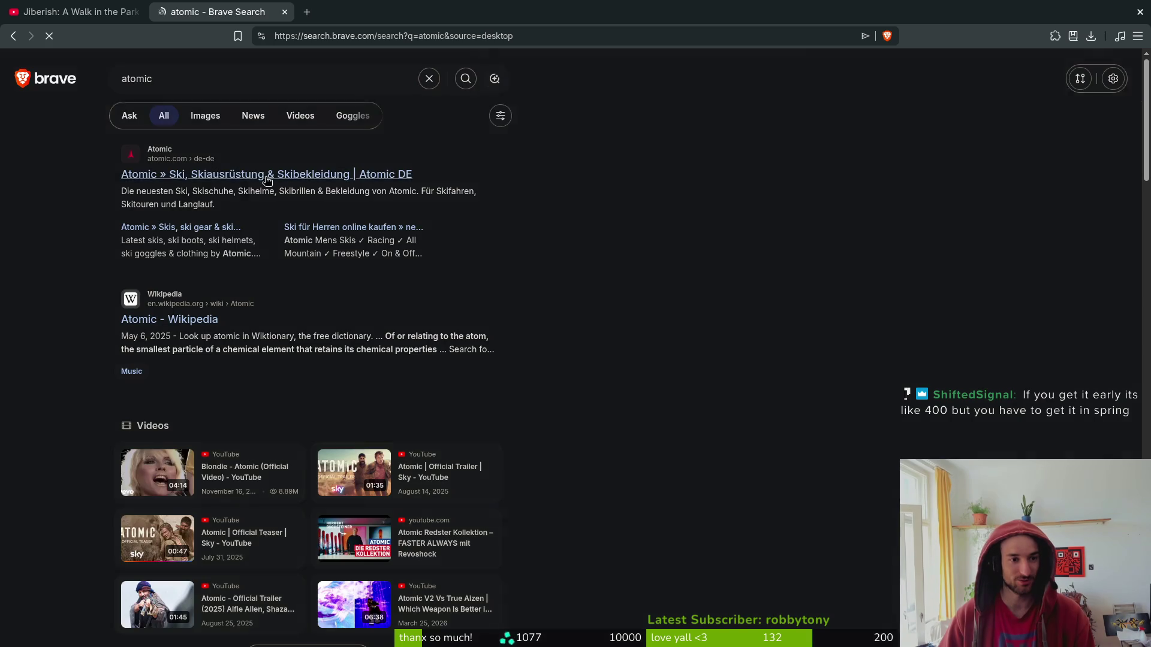
{"action": "left_click", "coordinate": [240, 173]}
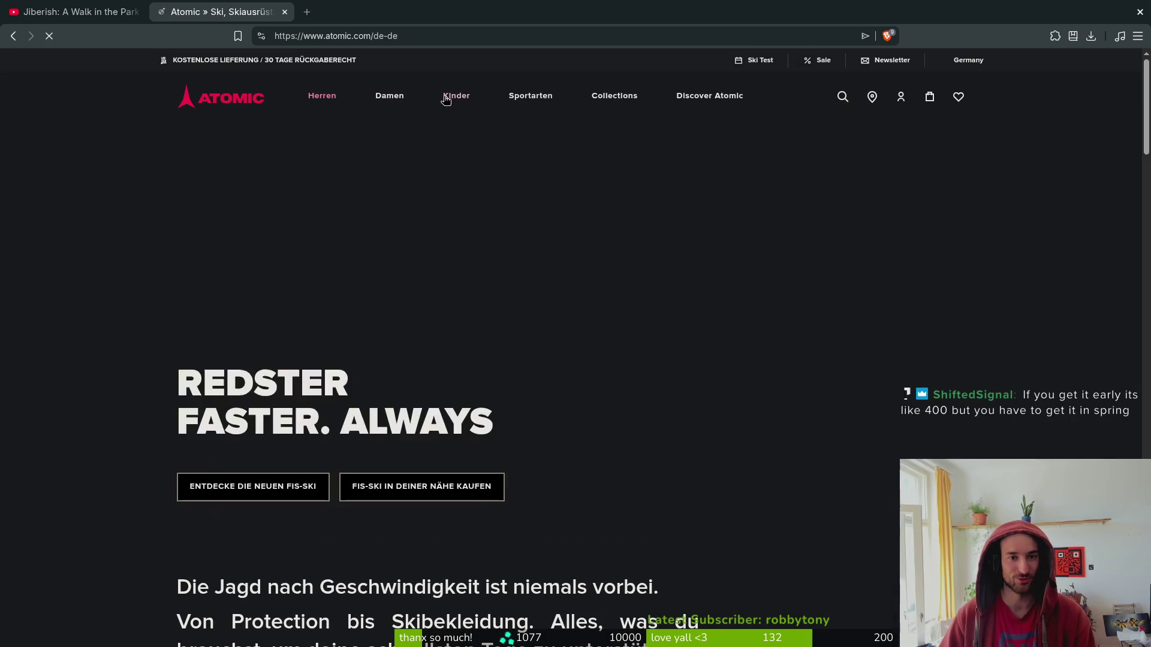
{"action": "mouse_move", "coordinate": [556, 96]}
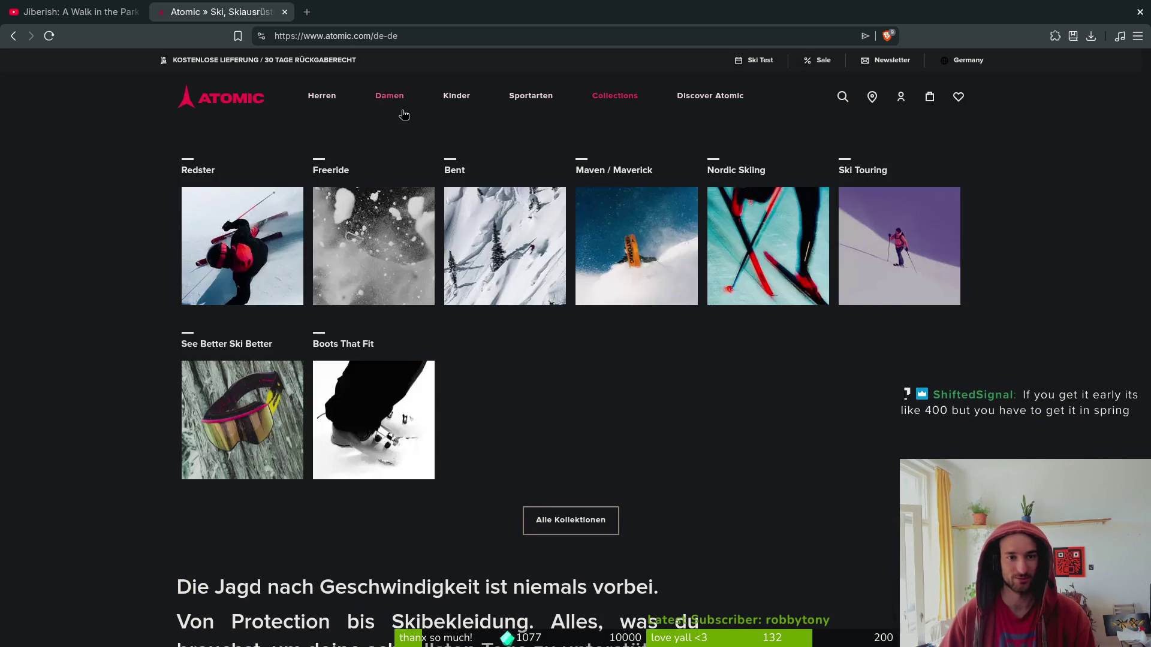
{"action": "mouse_move", "coordinate": [316, 103]}
{"action": "left_click", "coordinate": [450, 194]}
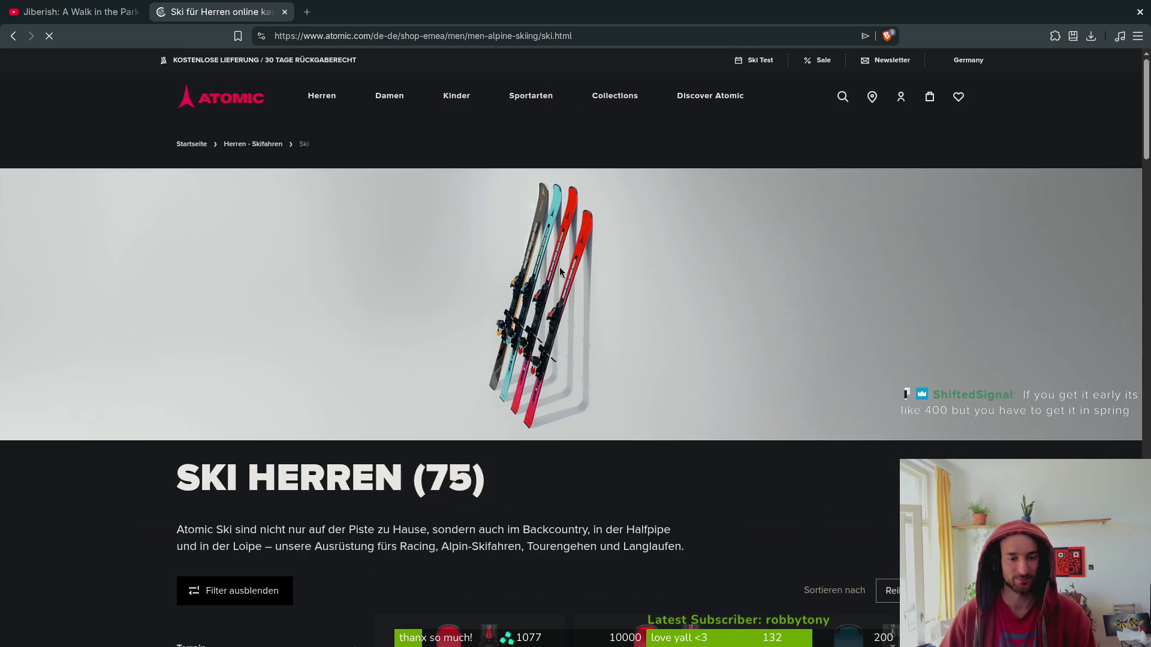
Scroll through the 75 men's ski models, including the Redster range and prices.
{"action": "scroll", "coordinate": [571, 508], "scroll_direction": "down", "scroll_amount": 10}
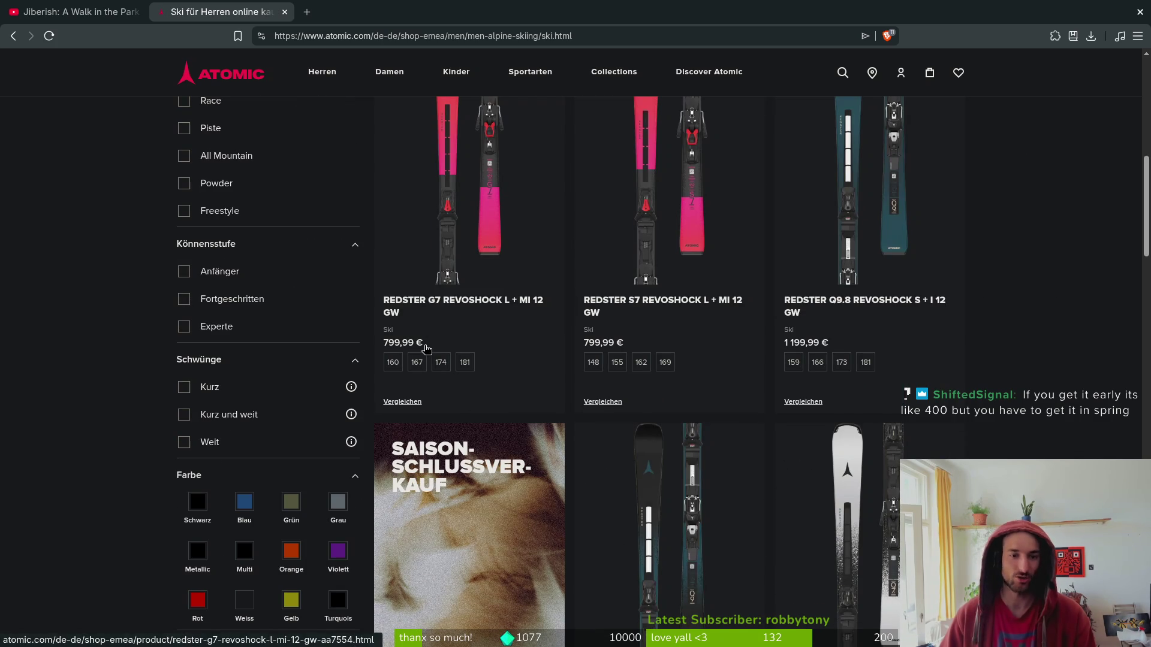
{"action": "scroll", "coordinate": [811, 316], "scroll_direction": "up", "scroll_amount": 3}
{"action": "scroll", "coordinate": [511, 420], "scroll_direction": "down", "scroll_amount": 3}
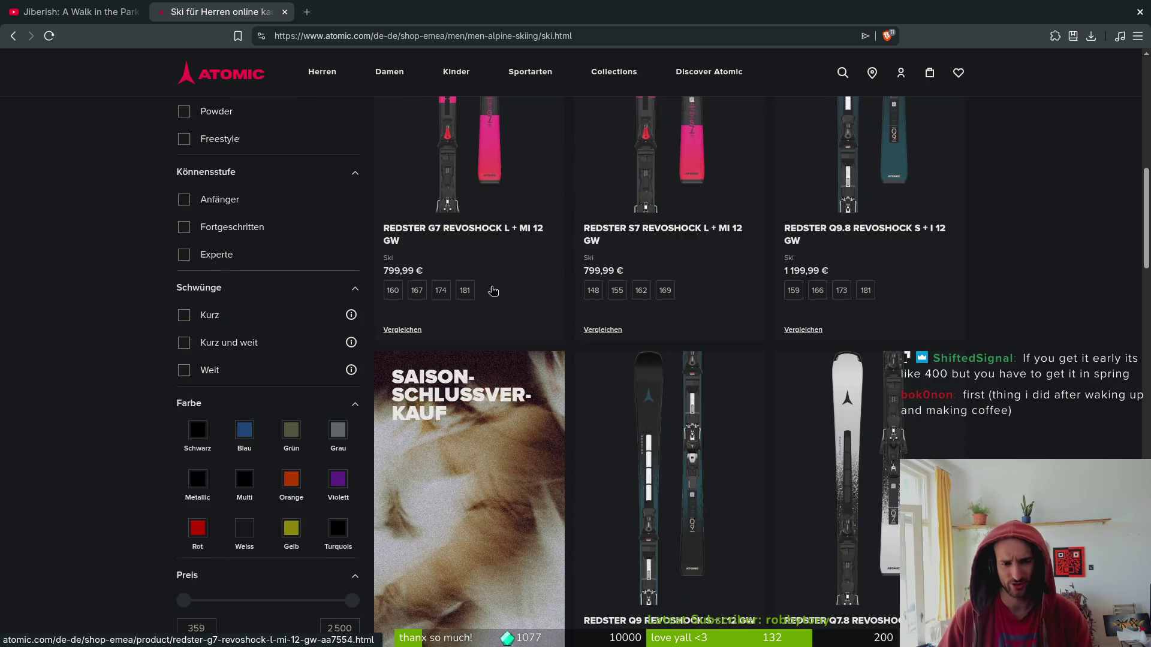
{"action": "scroll", "coordinate": [465, 259], "scroll_direction": "down", "scroll_amount": 4}
{"action": "scroll", "coordinate": [729, 379], "scroll_direction": "down", "scroll_amount": 1}
{"action": "scroll", "coordinate": [749, 449], "scroll_direction": "up", "scroll_amount": 3}
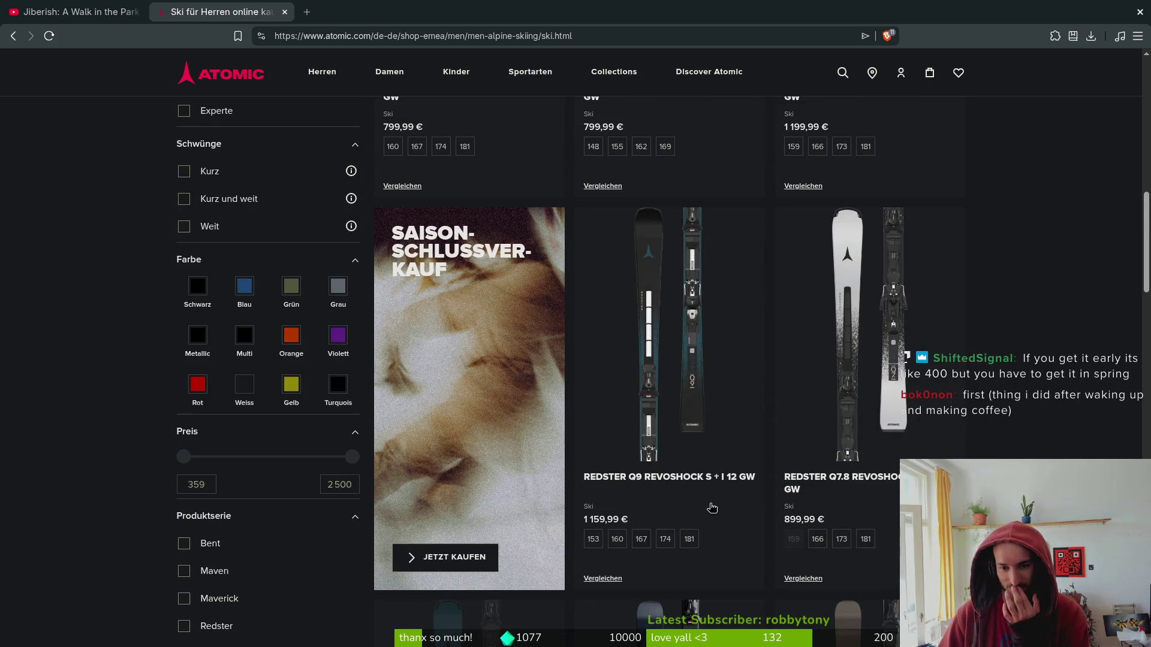
{"action": "scroll", "coordinate": [727, 516], "scroll_direction": "down", "scroll_amount": 3}
{"action": "scroll", "coordinate": [727, 515], "scroll_direction": "up", "scroll_amount": 5}
Search 'moment skis' and open the MENS collection on momentskis.com.
{"action": "key", "text": "ctrl+t"}
{"action": "type", "text": "fa"}
{"action": "key", "text": "BackSpace"}
{"action": "key", "text": "BackSpace"}
{"action": "type", "text": "moment skis"}
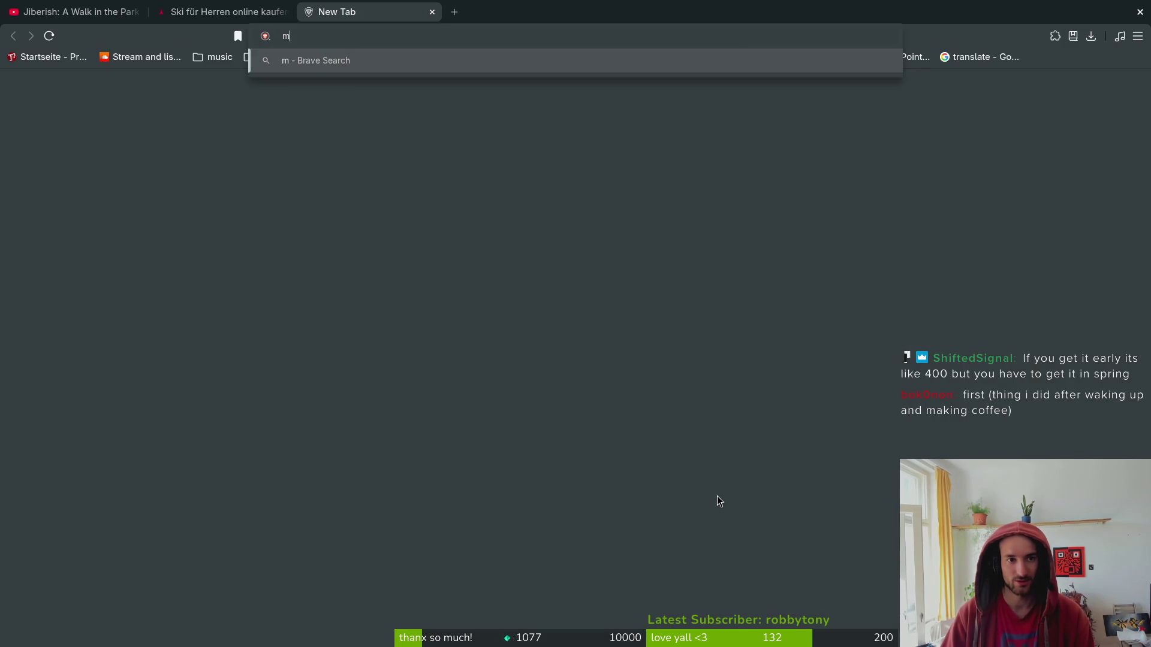
{"action": "key", "text": "Return"}
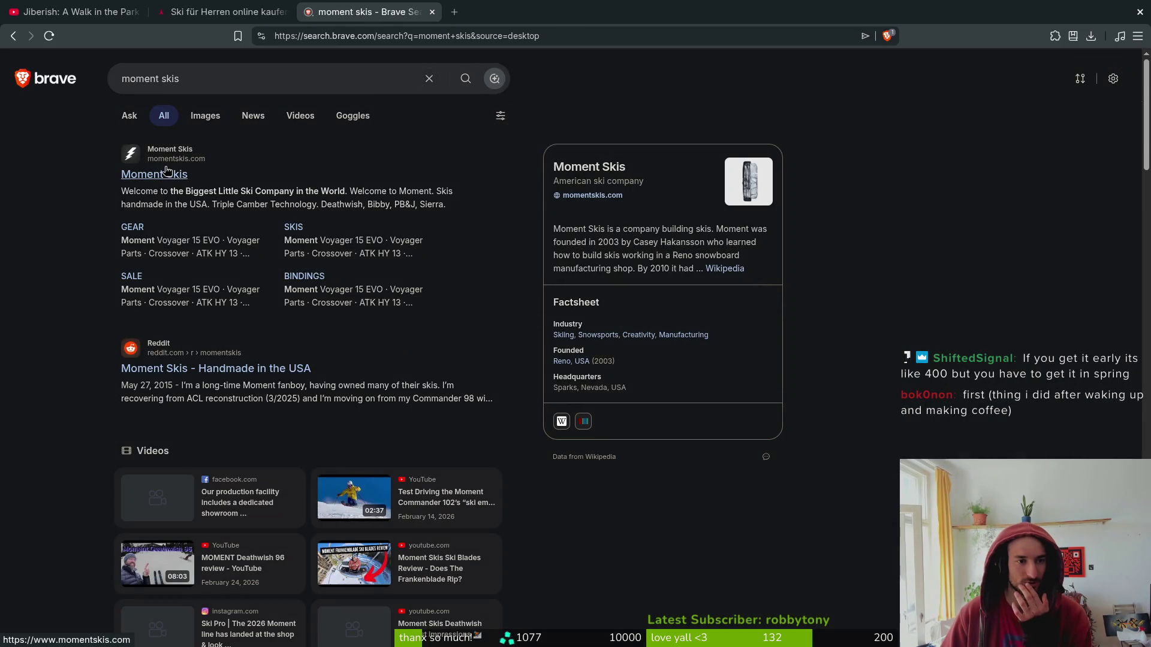
{"action": "left_click", "coordinate": [167, 174]}
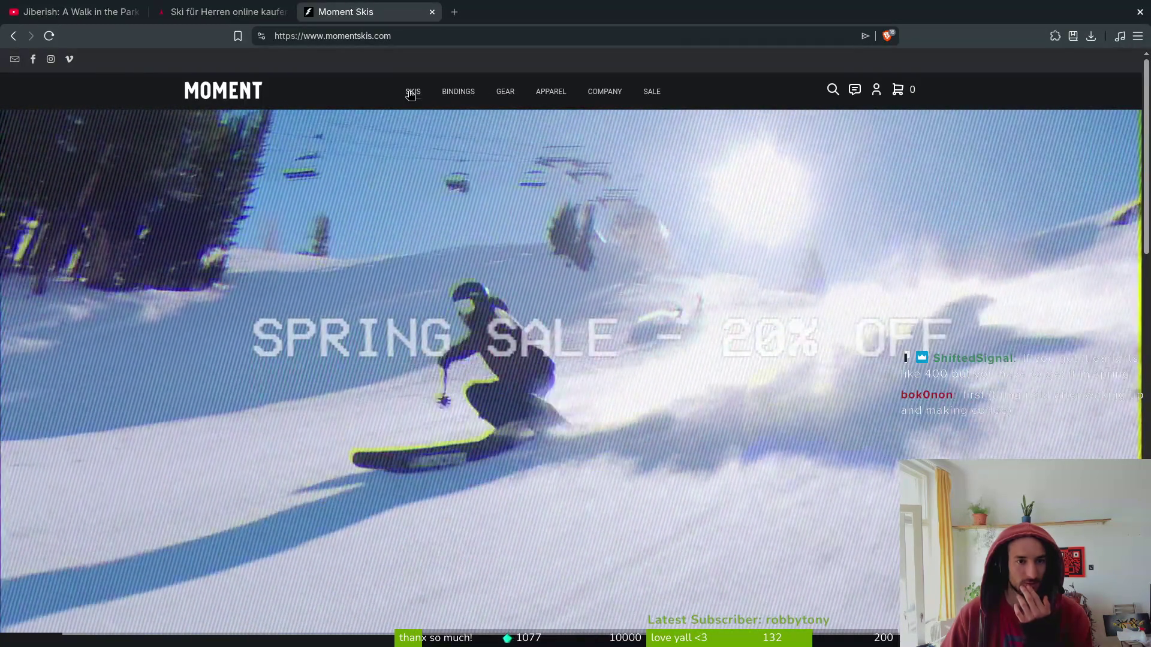
{"action": "mouse_move", "coordinate": [413, 95]}
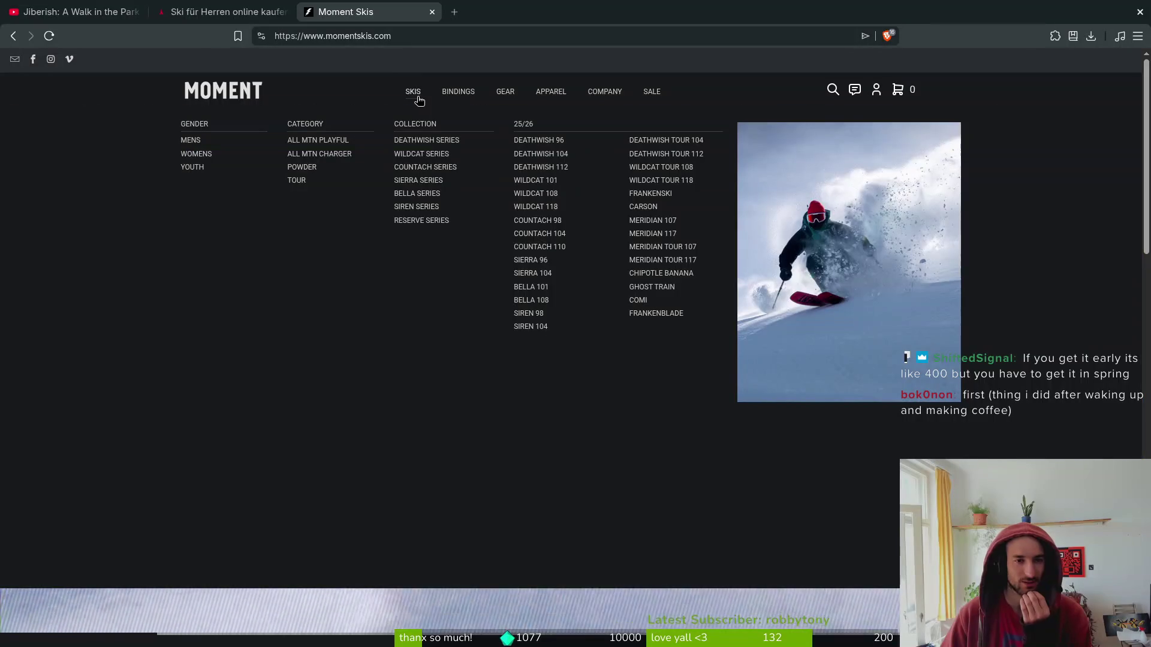
{"action": "left_click", "coordinate": [196, 145]}
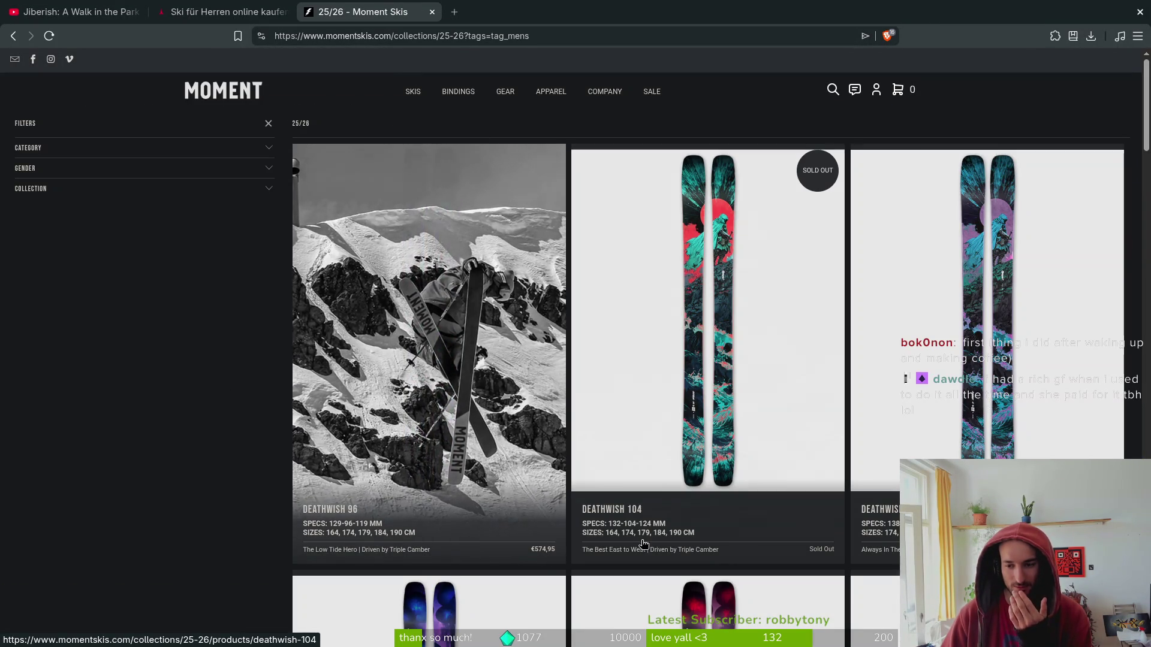
Browse every model in the men's 25/26 collection, then close the Moment Skis tab.
{"action": "scroll", "coordinate": [708, 360], "scroll_direction": "down", "scroll_amount": 6}
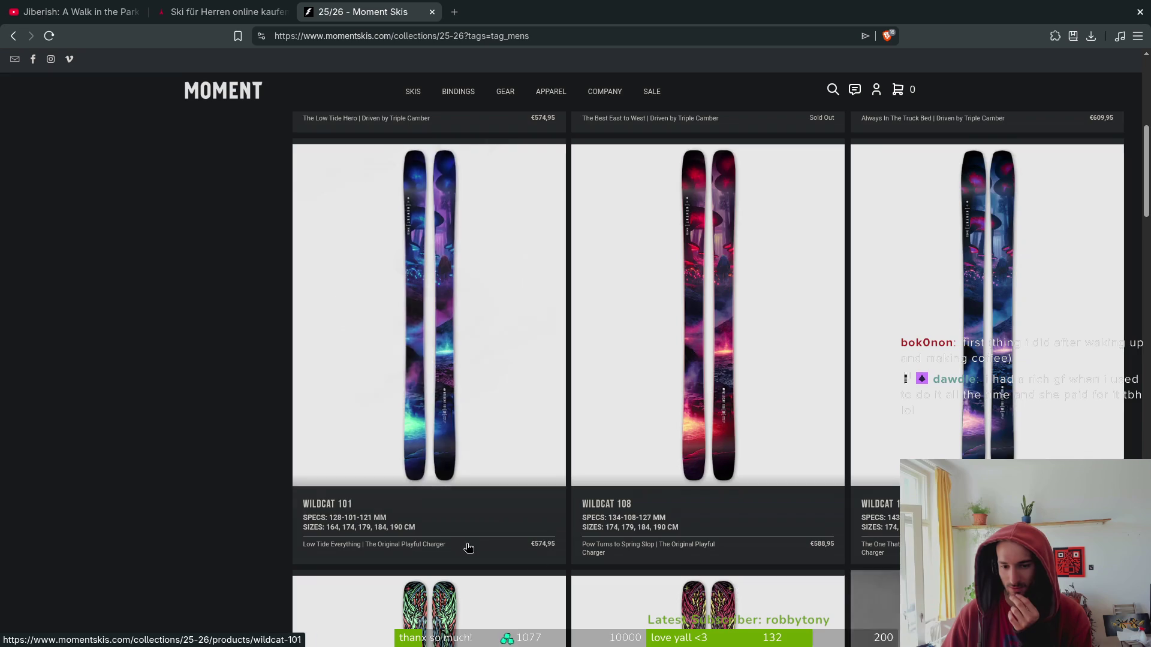
{"action": "scroll", "coordinate": [420, 509], "scroll_direction": "down", "scroll_amount": 4}
{"action": "scroll", "coordinate": [179, 434], "scroll_direction": "down", "scroll_amount": 2}
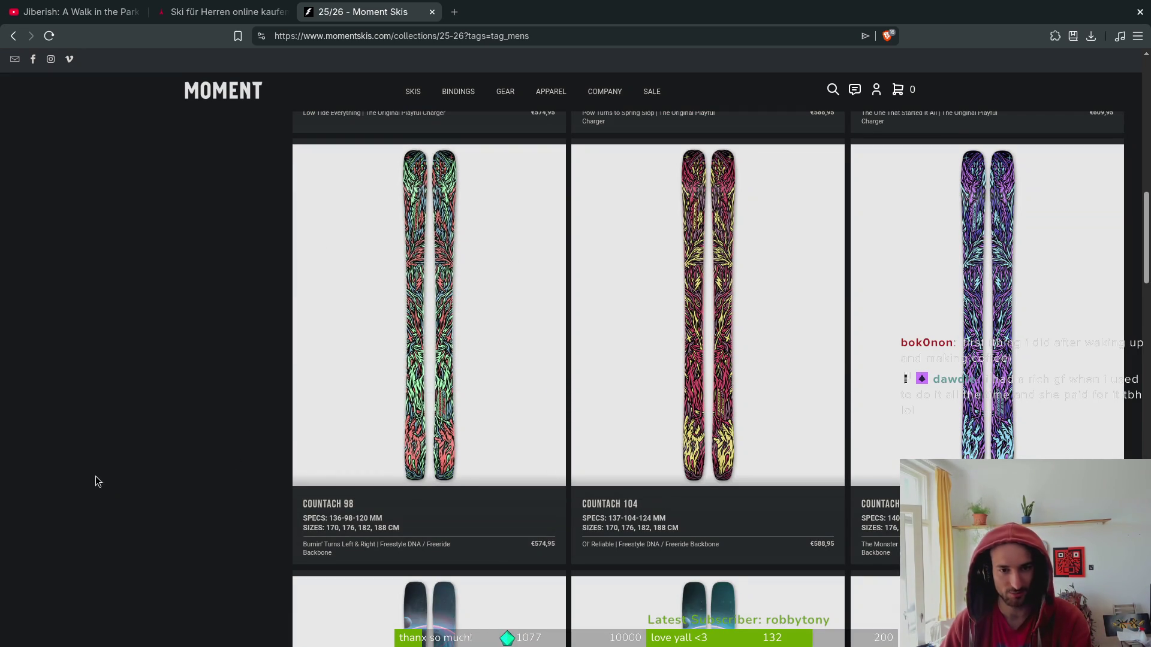
{"action": "scroll", "coordinate": [136, 448], "scroll_direction": "down", "scroll_amount": 10}
{"action": "scroll", "coordinate": [145, 448], "scroll_direction": "down", "scroll_amount": 3}
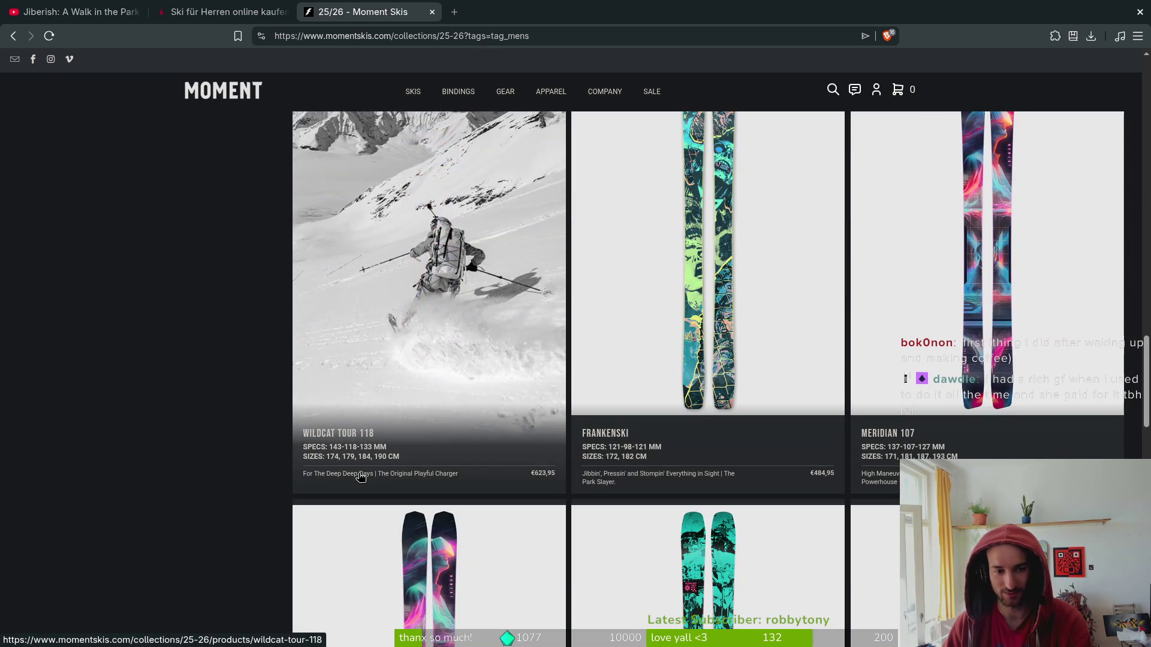
{"action": "scroll", "coordinate": [242, 360], "scroll_direction": "down", "scroll_amount": 3}
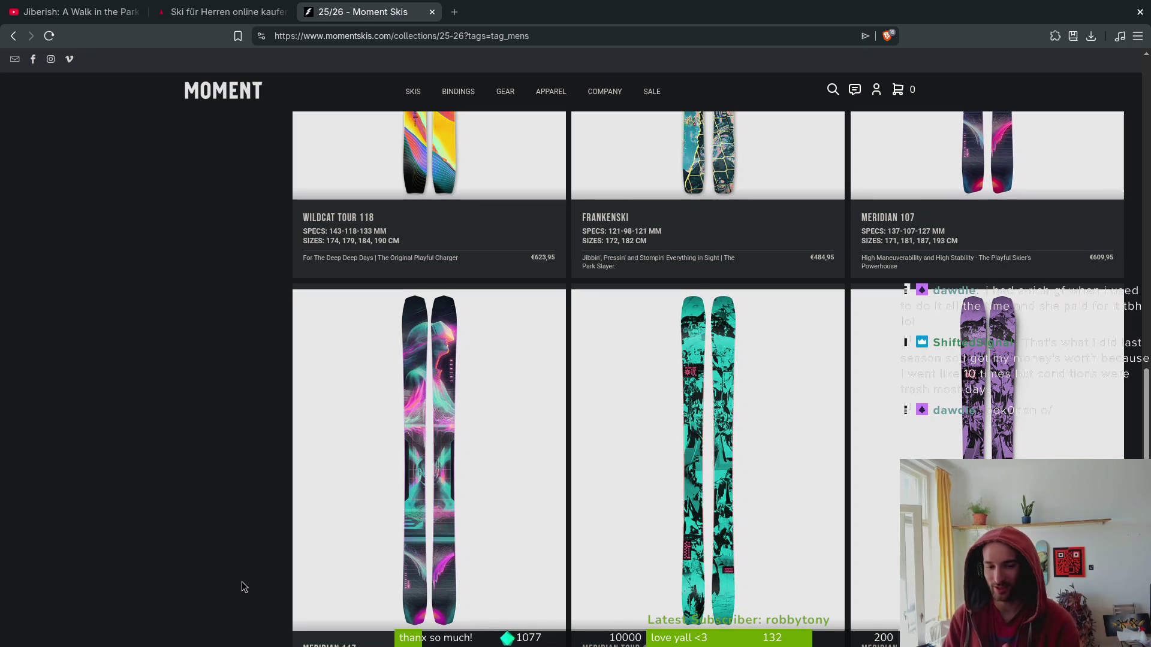
{"action": "scroll", "coordinate": [250, 417], "scroll_direction": "down", "scroll_amount": 4}
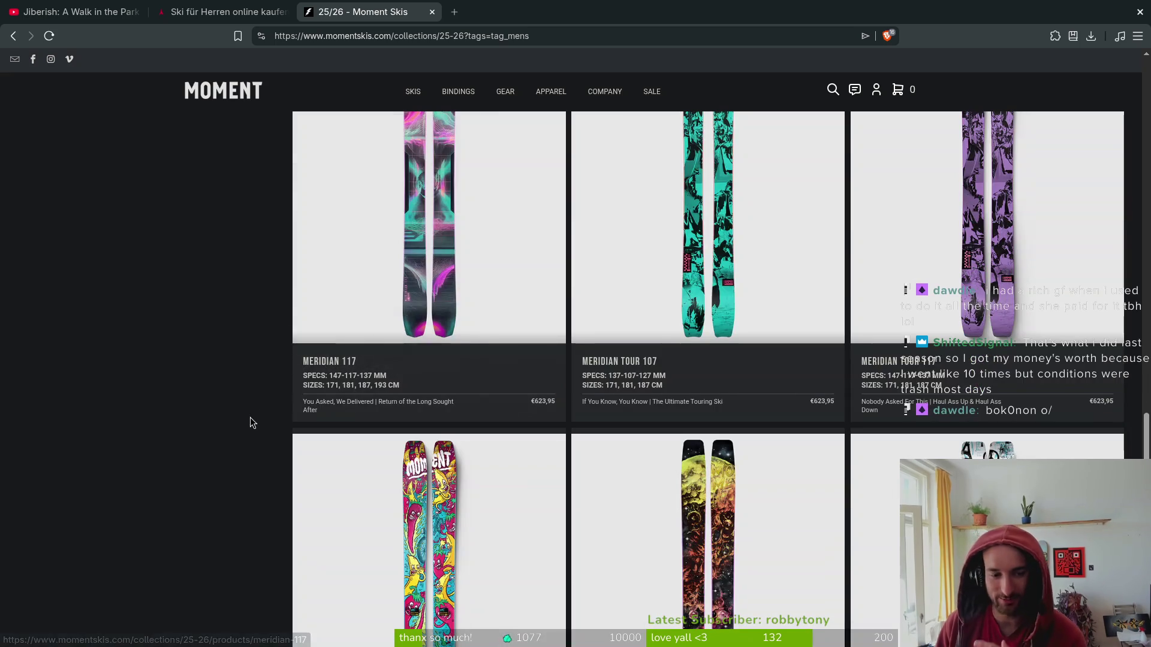
{"action": "scroll", "coordinate": [214, 492], "scroll_direction": "down", "scroll_amount": 3}
{"action": "scroll", "coordinate": [228, 413], "scroll_direction": "down", "scroll_amount": 8}
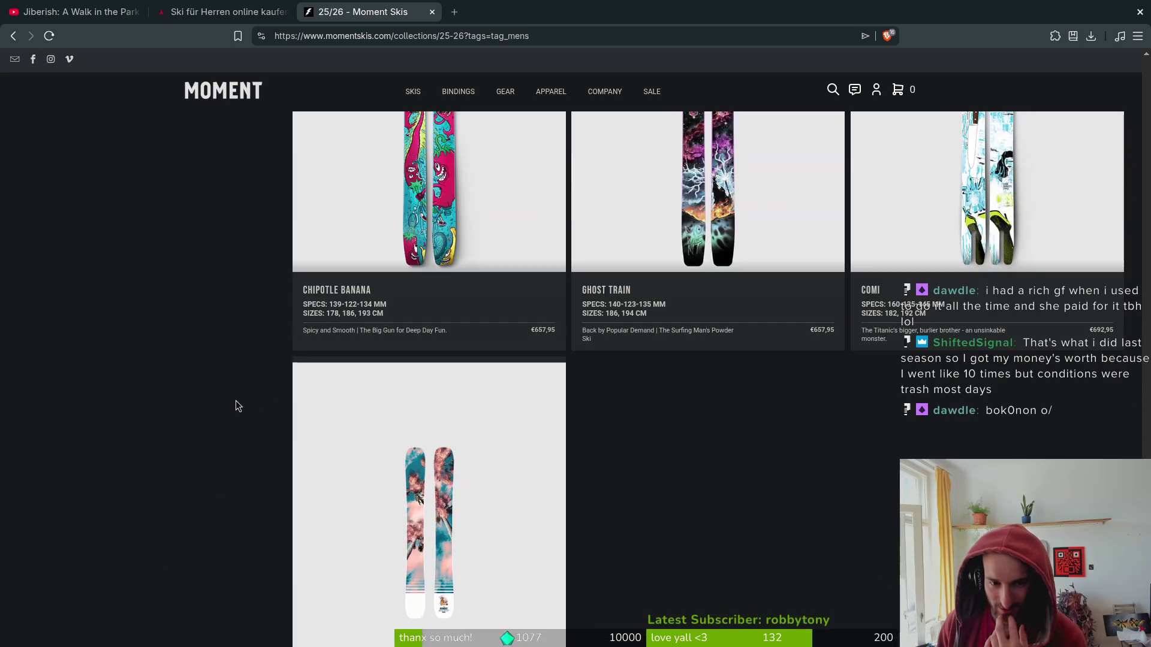
{"action": "scroll", "coordinate": [205, 440], "scroll_direction": "up", "scroll_amount": 6}
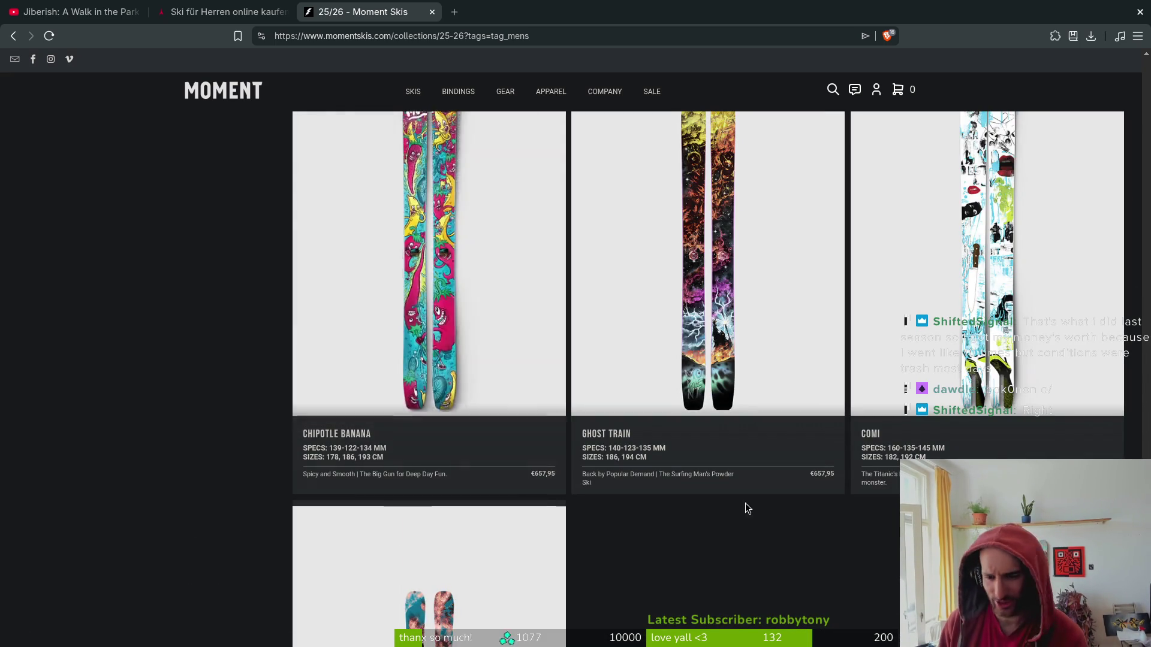
{"action": "scroll", "coordinate": [747, 501], "scroll_direction": "up", "scroll_amount": 5}
{"action": "scroll", "coordinate": [259, 338], "scroll_direction": "up", "scroll_amount": 10}
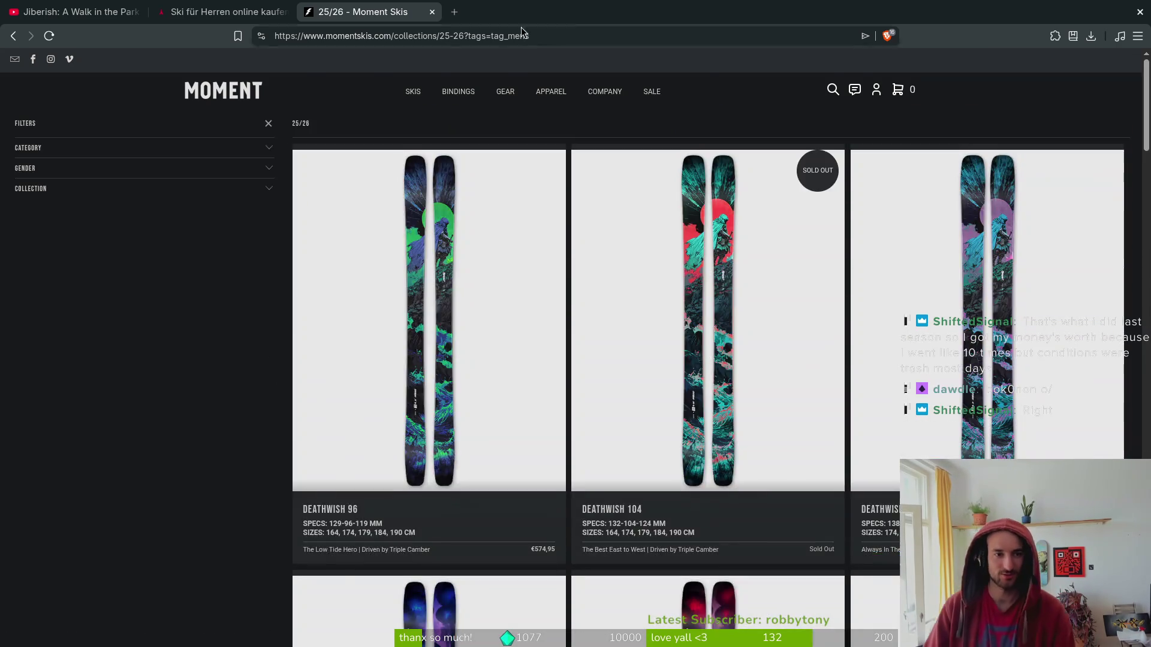
{"action": "key", "text": "ctrl+w"}
{"action": "left_click", "coordinate": [304, 8]}
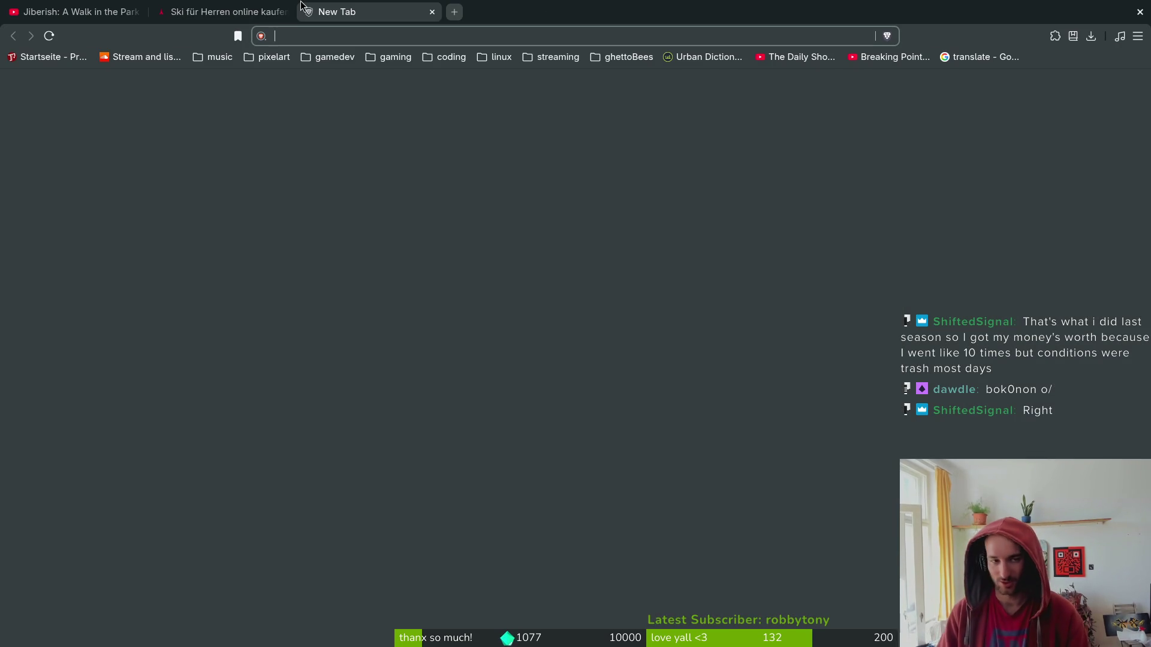
Close the Atomic tab and search the web for 'salomon'.
{"action": "left_click", "coordinate": [222, 12]}
{"action": "key", "text": "ctrl+w"}
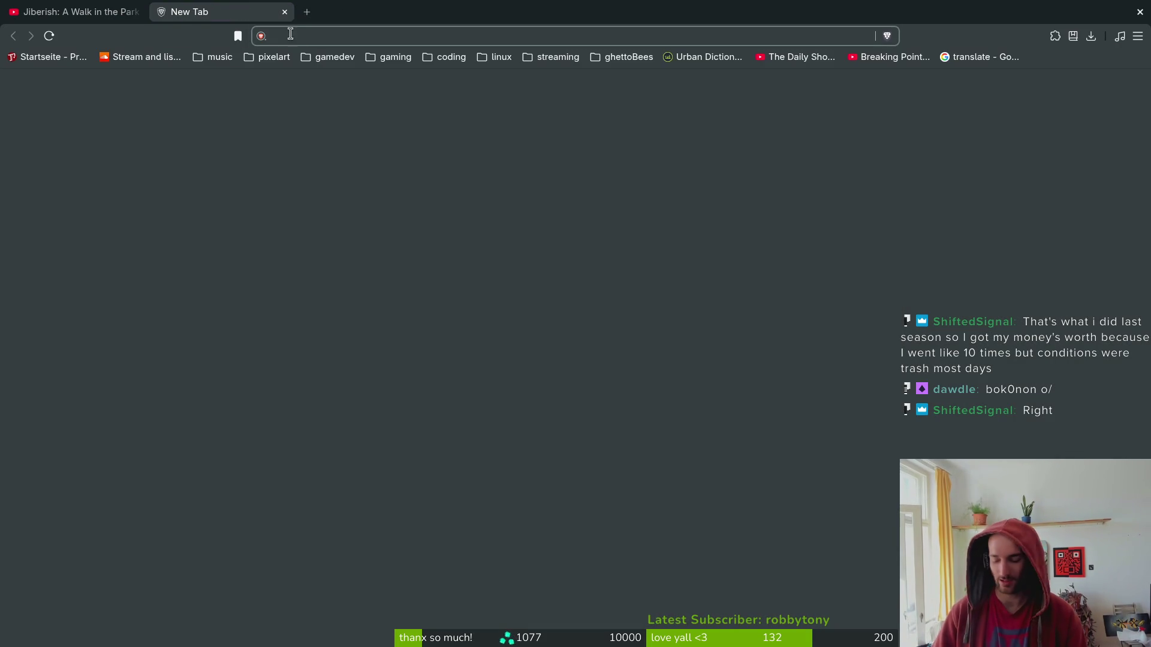
{"action": "type", "text": "salmon"}
{"action": "key", "text": "BackSpace"}
{"action": "key", "text": "BackSpace"}
{"action": "type", "text": "omon"}
{"action": "key", "text": "Return"}
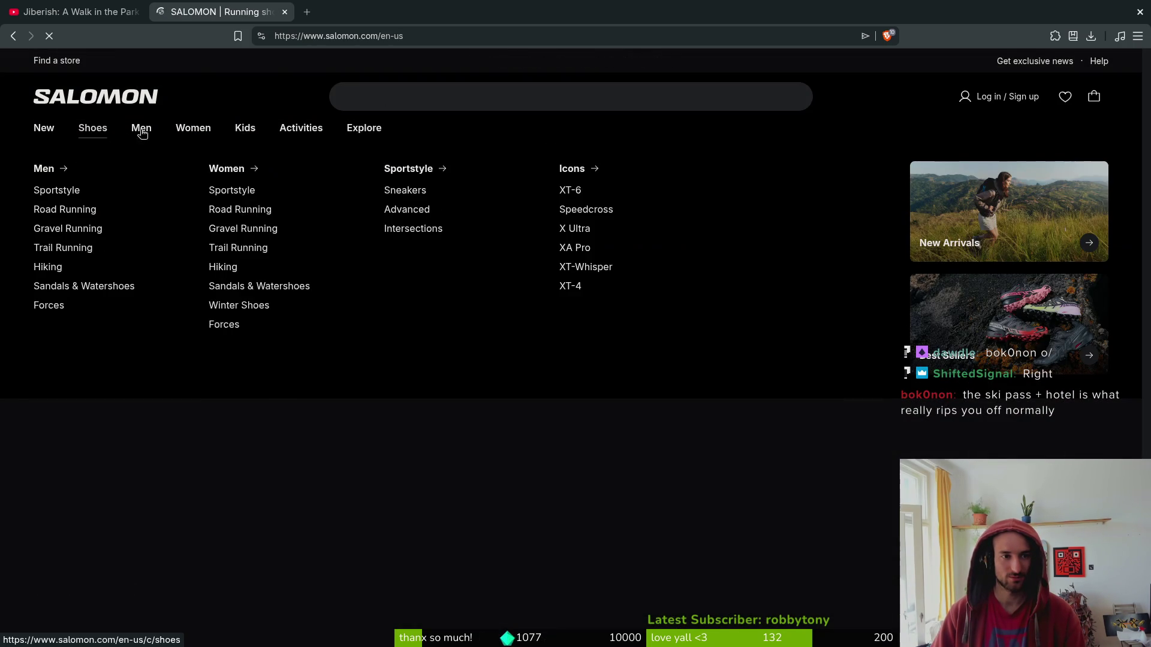
Open Salomon's Men's Alpine Skiing Equipment listing and scroll past the S/LAB and Shift Supra products.
{"action": "mouse_move", "coordinate": [151, 133]}
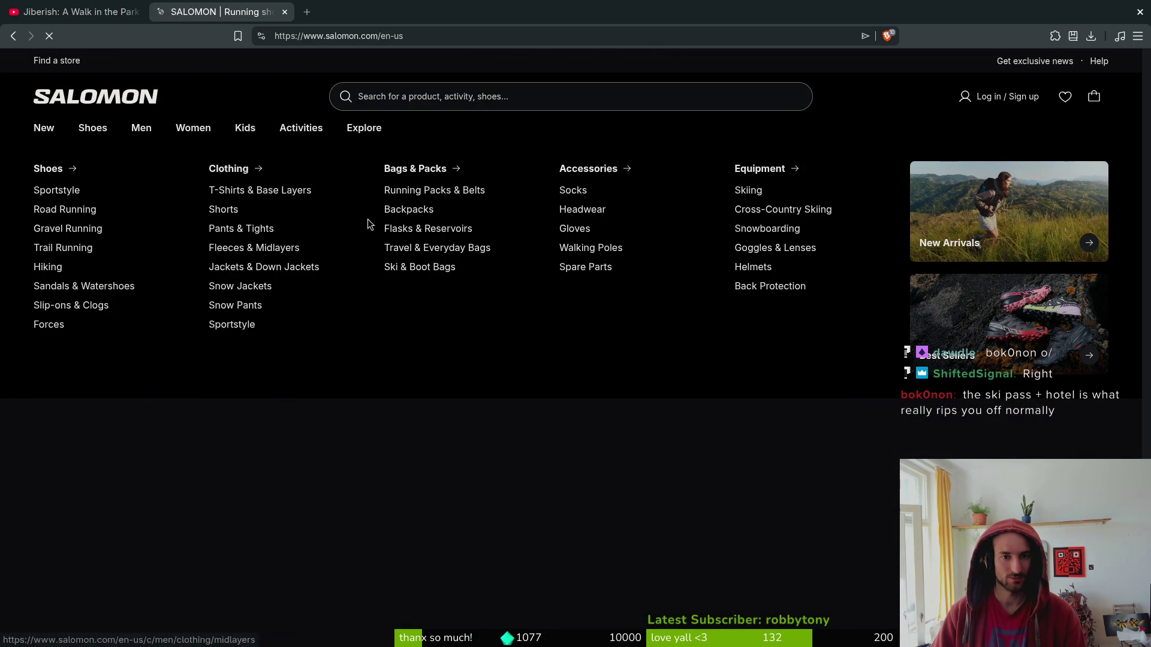
{"action": "left_click", "coordinate": [758, 196]}
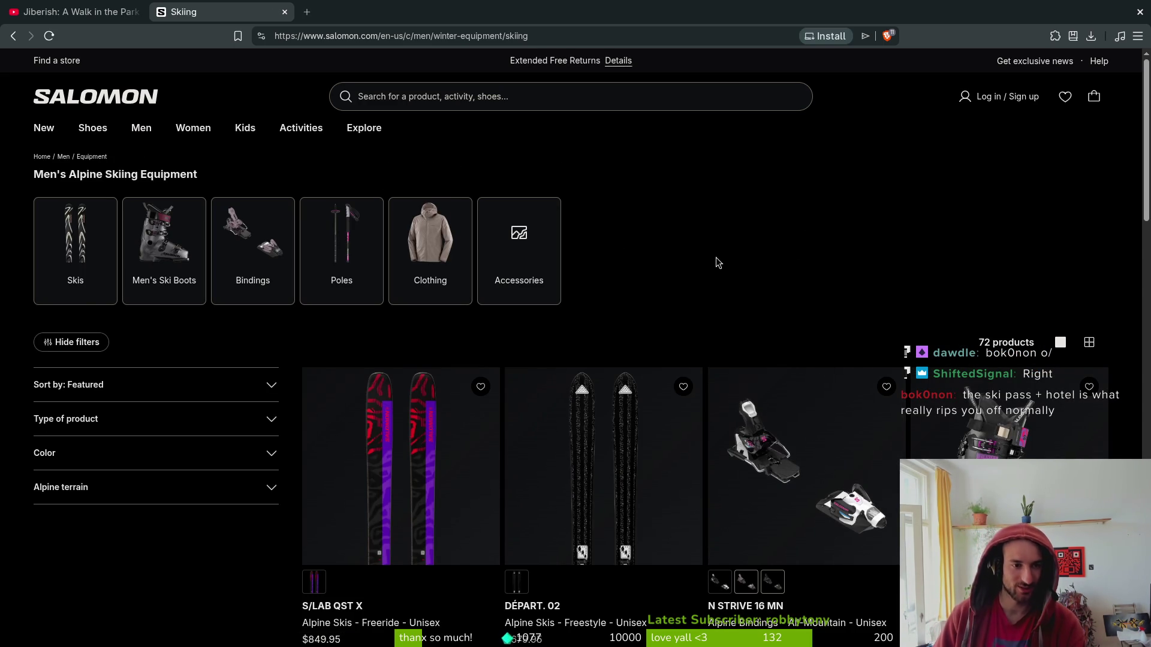
{"action": "scroll", "coordinate": [778, 261], "scroll_direction": "down", "scroll_amount": 1}
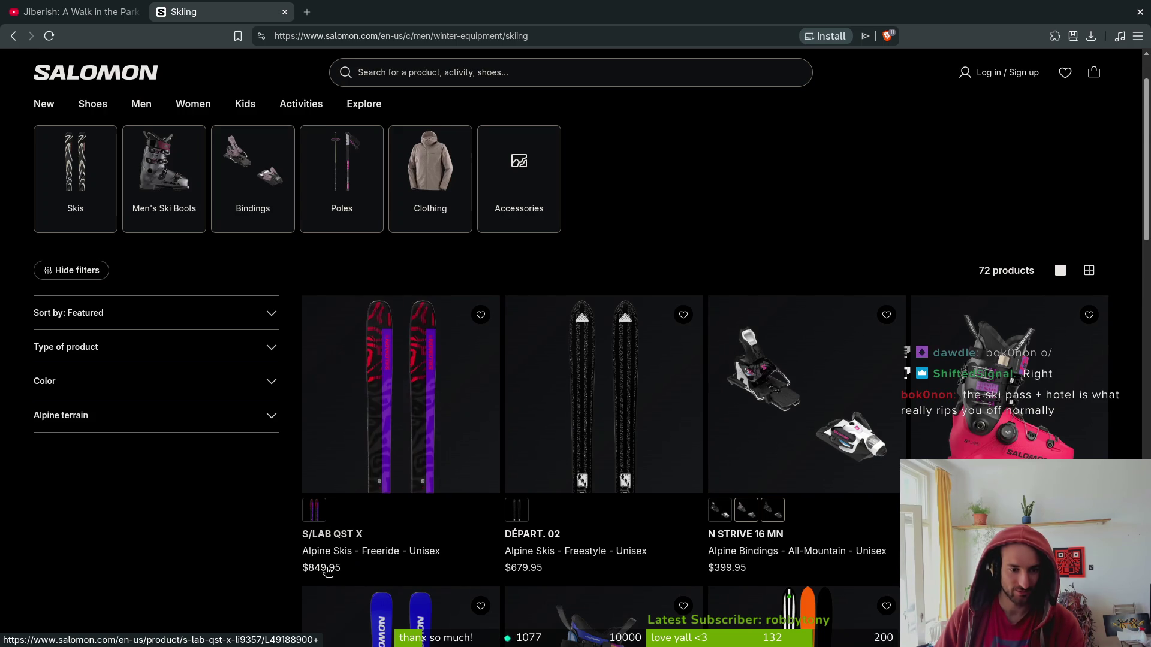
{"action": "scroll", "coordinate": [288, 548], "scroll_direction": "down", "scroll_amount": 6}
{"action": "scroll", "coordinate": [240, 491], "scroll_direction": "down", "scroll_amount": 3}
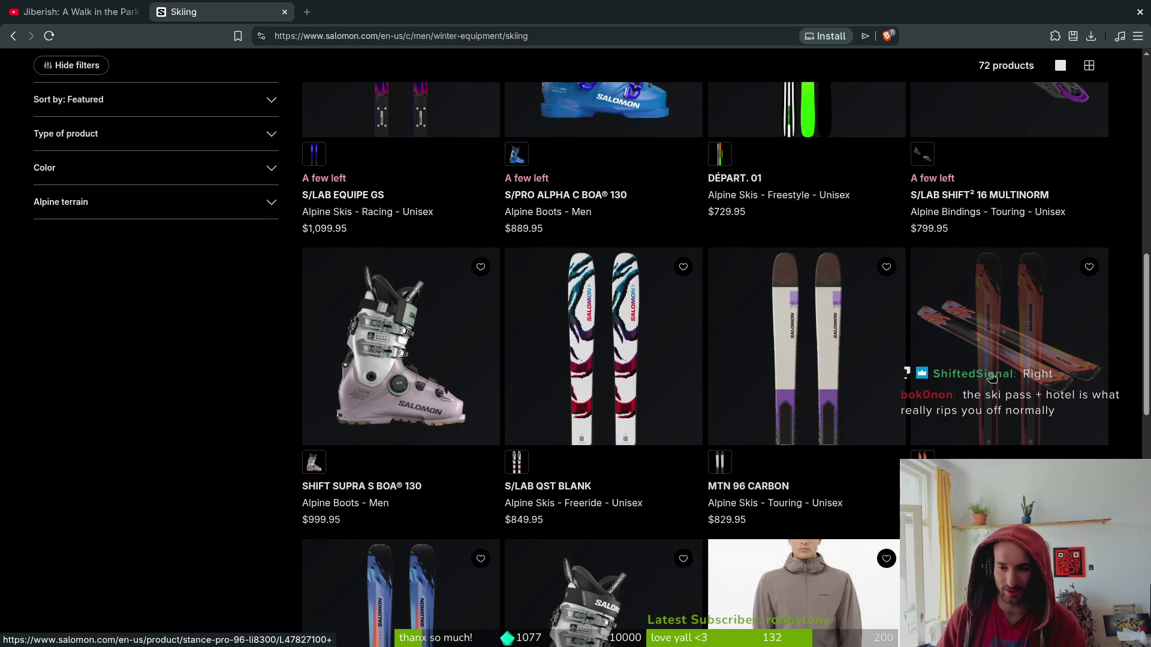
{"action": "scroll", "coordinate": [323, 395], "scroll_direction": "down", "scroll_amount": 4}
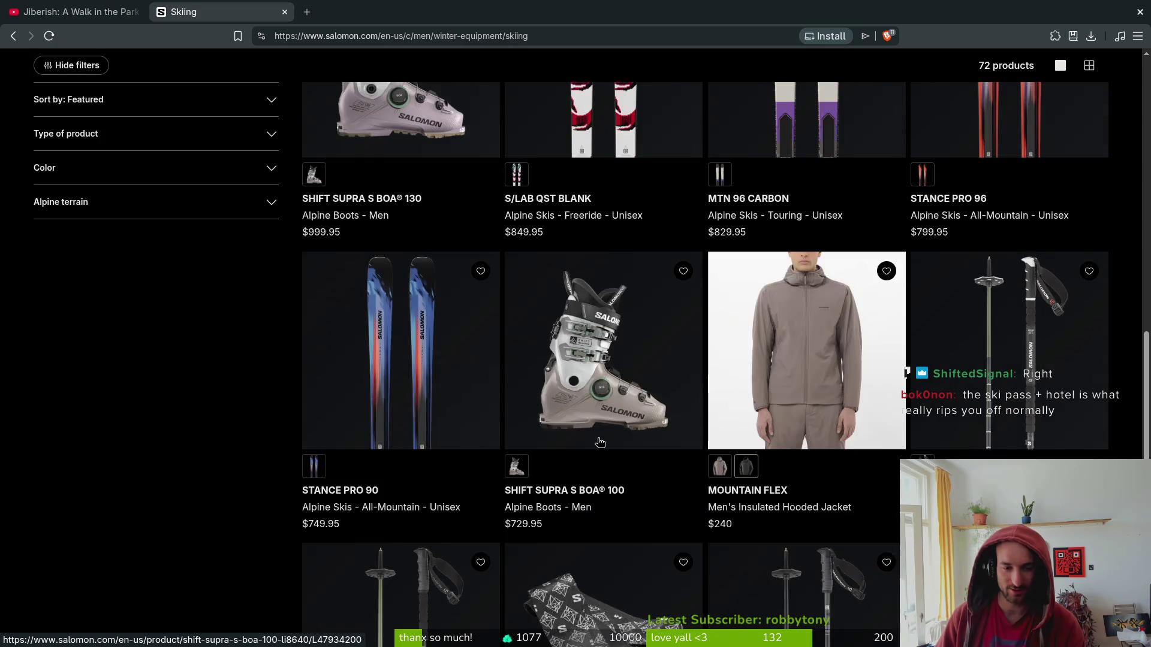
{"action": "scroll", "coordinate": [457, 318], "scroll_direction": "up", "scroll_amount": 5}
{"action": "key", "text": "ctrl+t"}
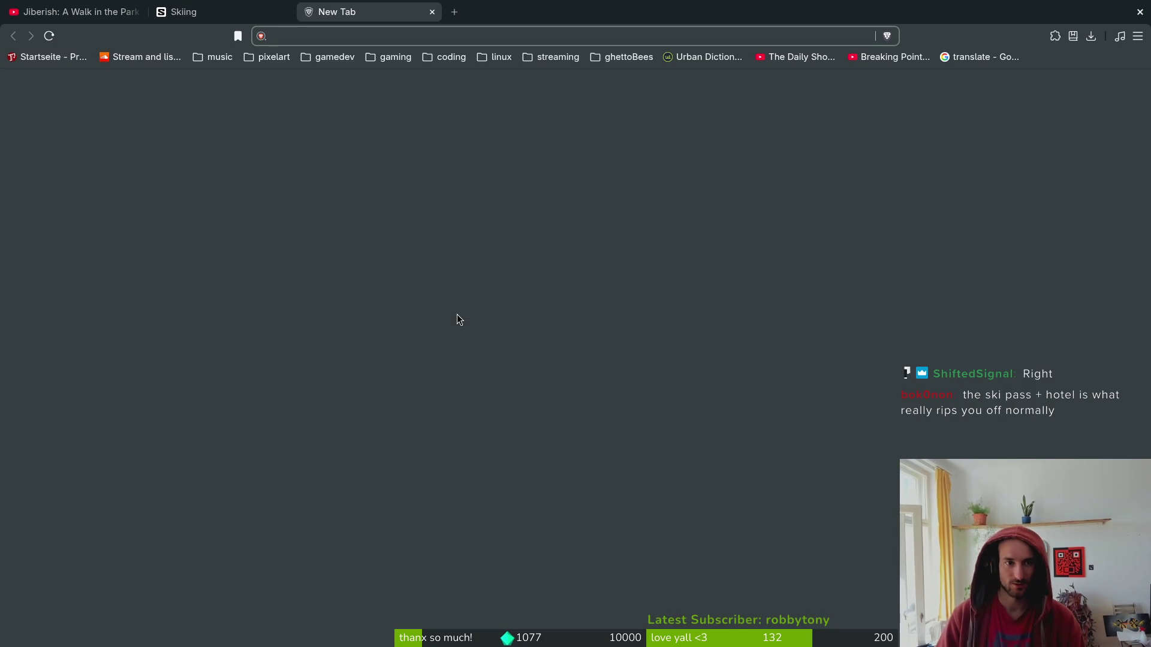
Search 'burton snowboard' and browse burton.com boards like Blossom, Mystery Deep Thinker and Cultivator.
{"action": "type", "text": "burton snowboar"}
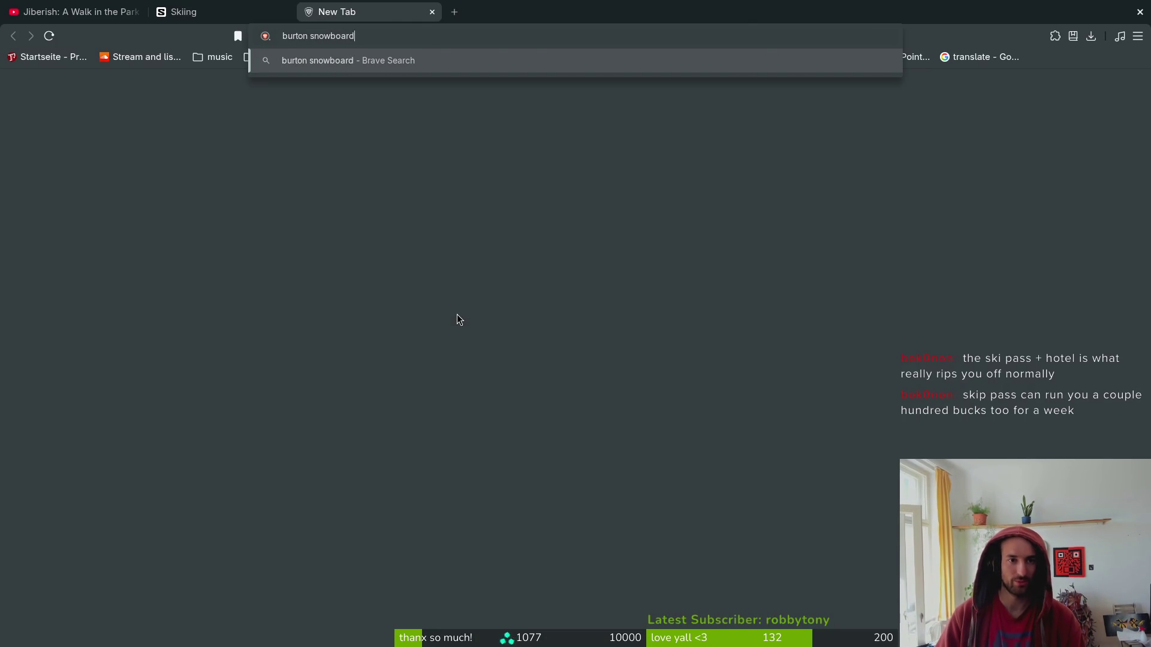
{"action": "type", "text": "d"}
{"action": "key", "text": "Return"}
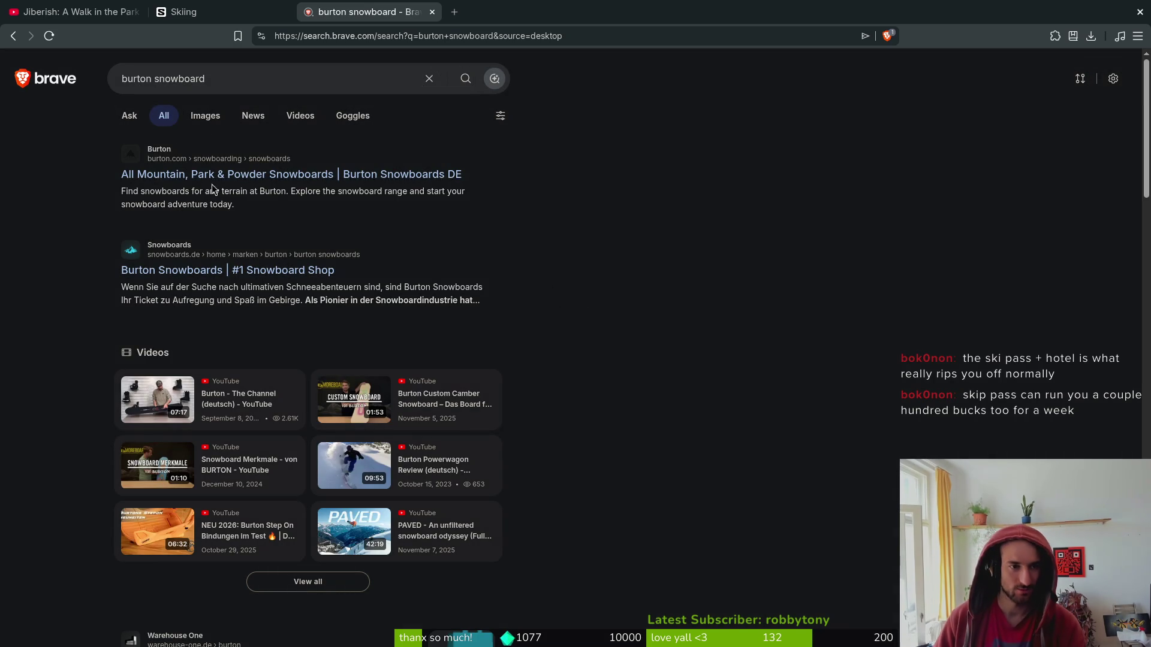
{"action": "left_click", "coordinate": [173, 175]}
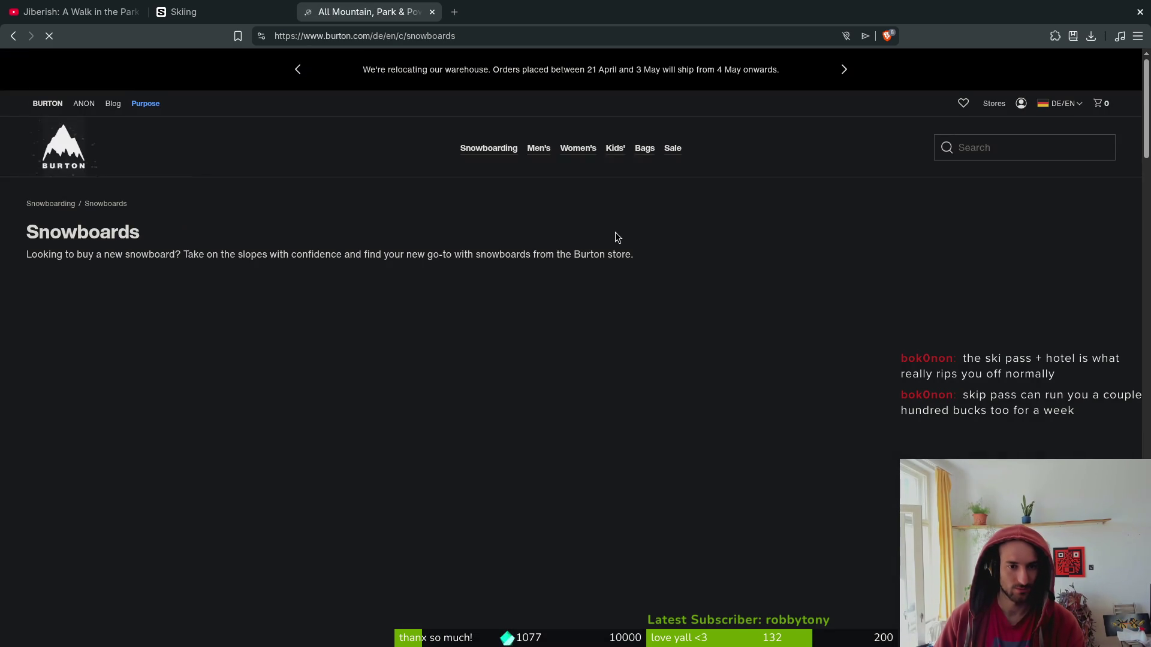
{"action": "scroll", "coordinate": [185, 542], "scroll_direction": "down", "scroll_amount": 5}
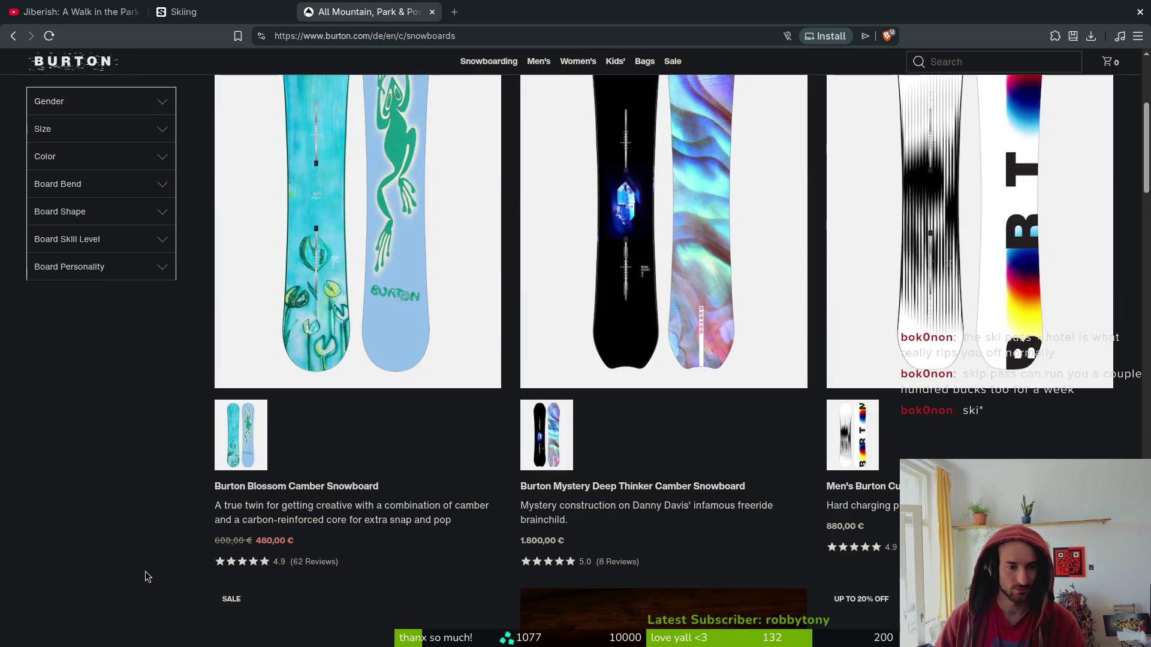
{"action": "scroll", "coordinate": [182, 512], "scroll_direction": "up", "scroll_amount": 4}
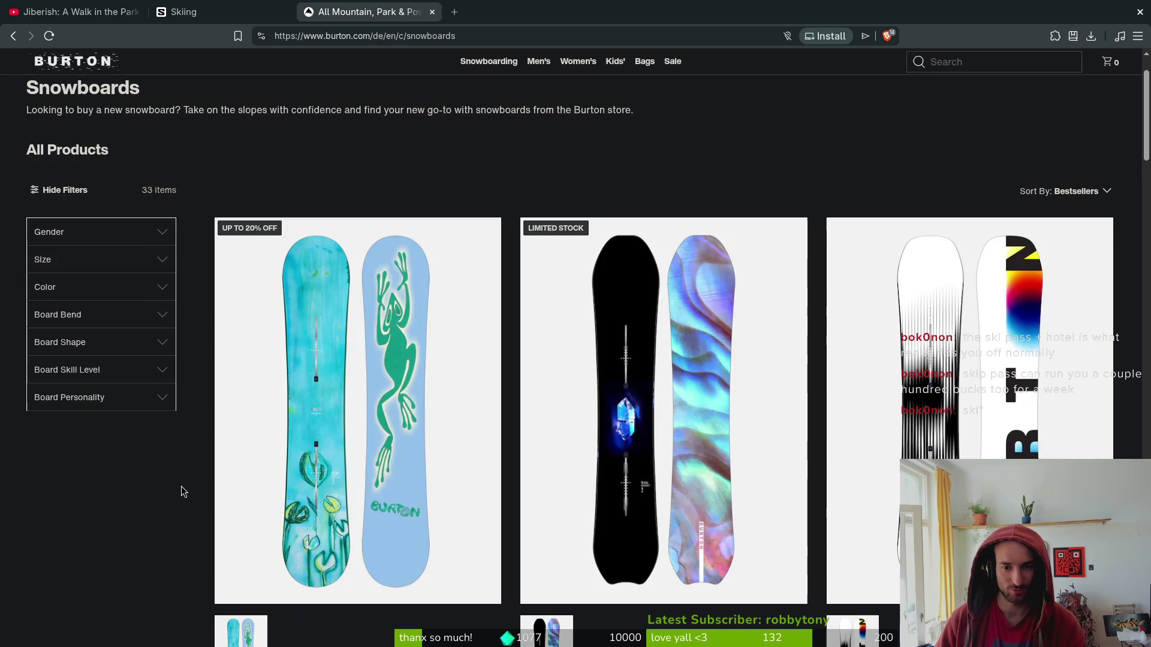
{"action": "scroll", "coordinate": [182, 515], "scroll_direction": "down", "scroll_amount": 3}
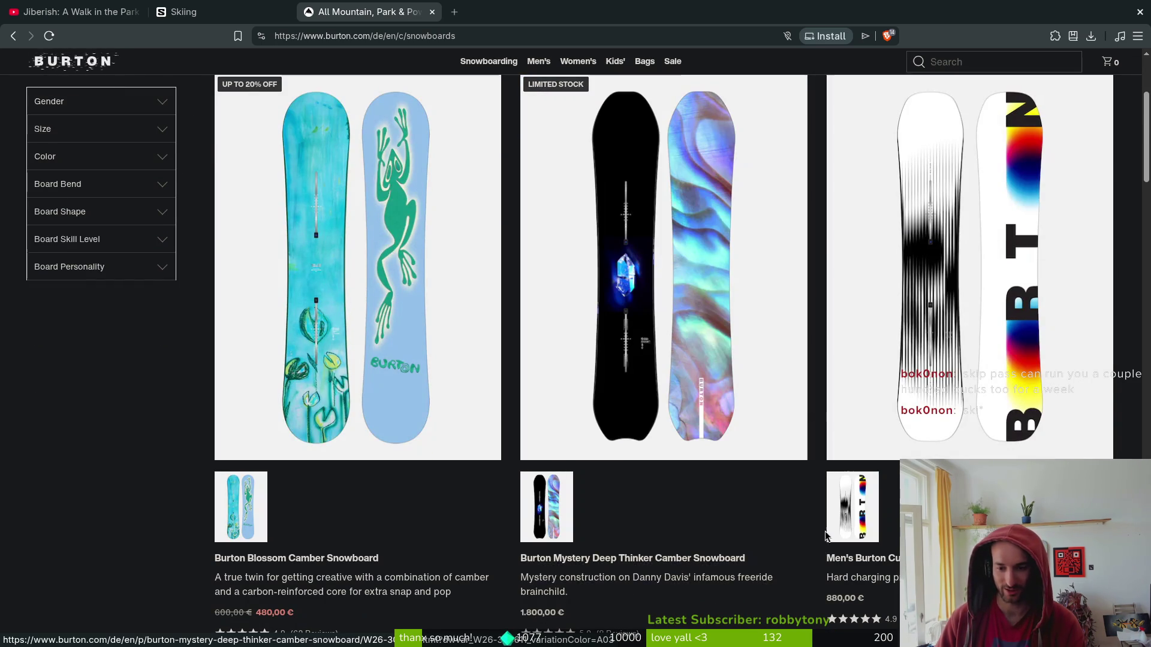
{"action": "scroll", "coordinate": [803, 548], "scroll_direction": "down", "scroll_amount": 5}
{"action": "scroll", "coordinate": [186, 376], "scroll_direction": "down", "scroll_amount": 5}
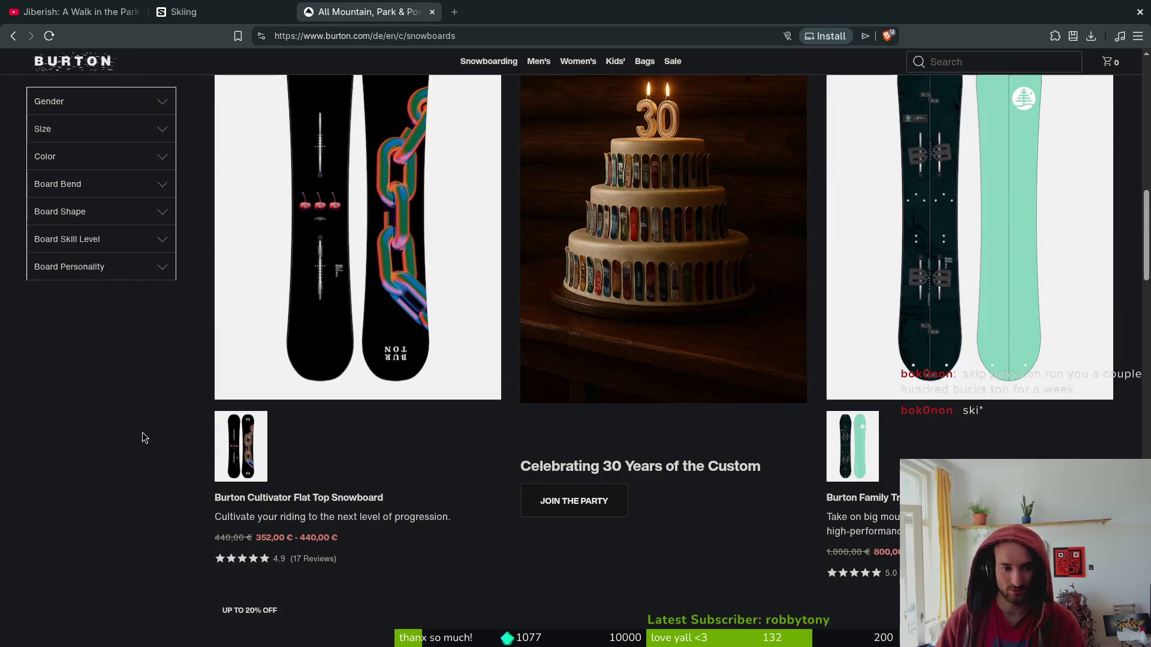
{"action": "scroll", "coordinate": [347, 250], "scroll_direction": "up", "scroll_amount": 2}
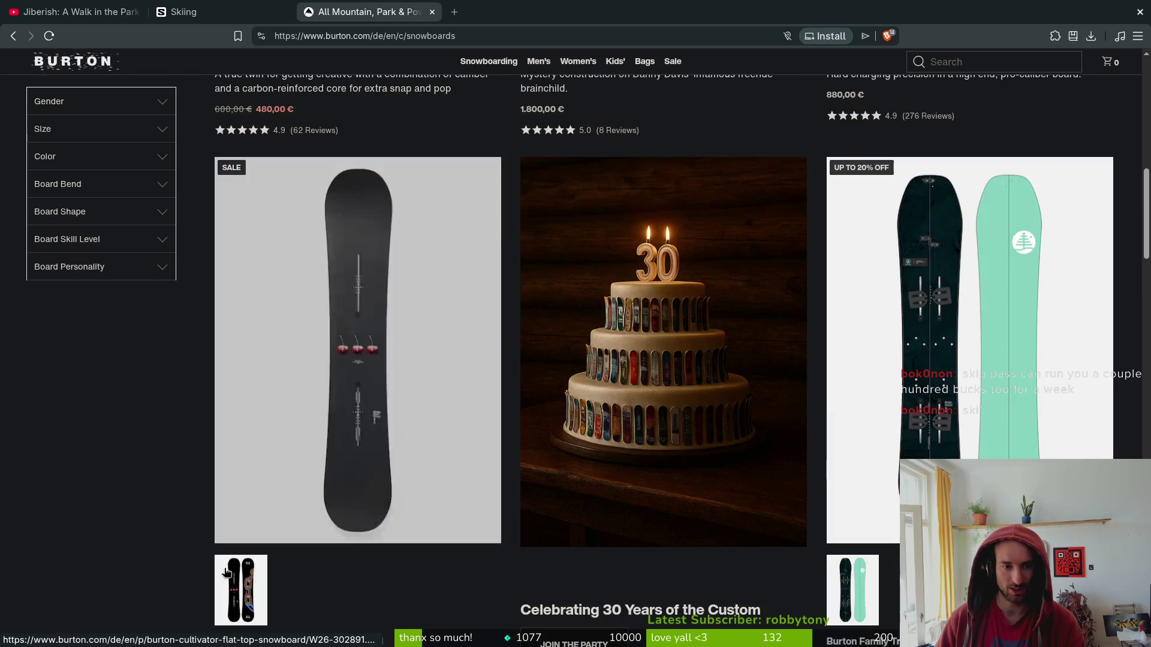
{"action": "scroll", "coordinate": [166, 501], "scroll_direction": "down", "scroll_amount": 3}
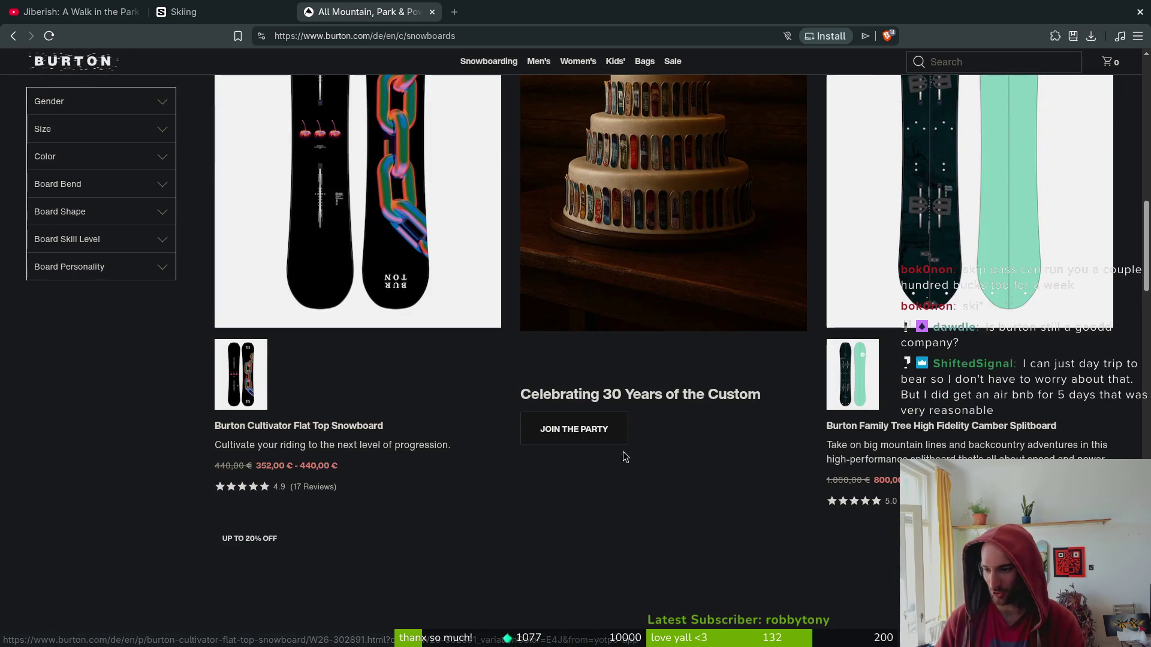
{"action": "scroll", "coordinate": [671, 446], "scroll_direction": "up", "scroll_amount": 4}
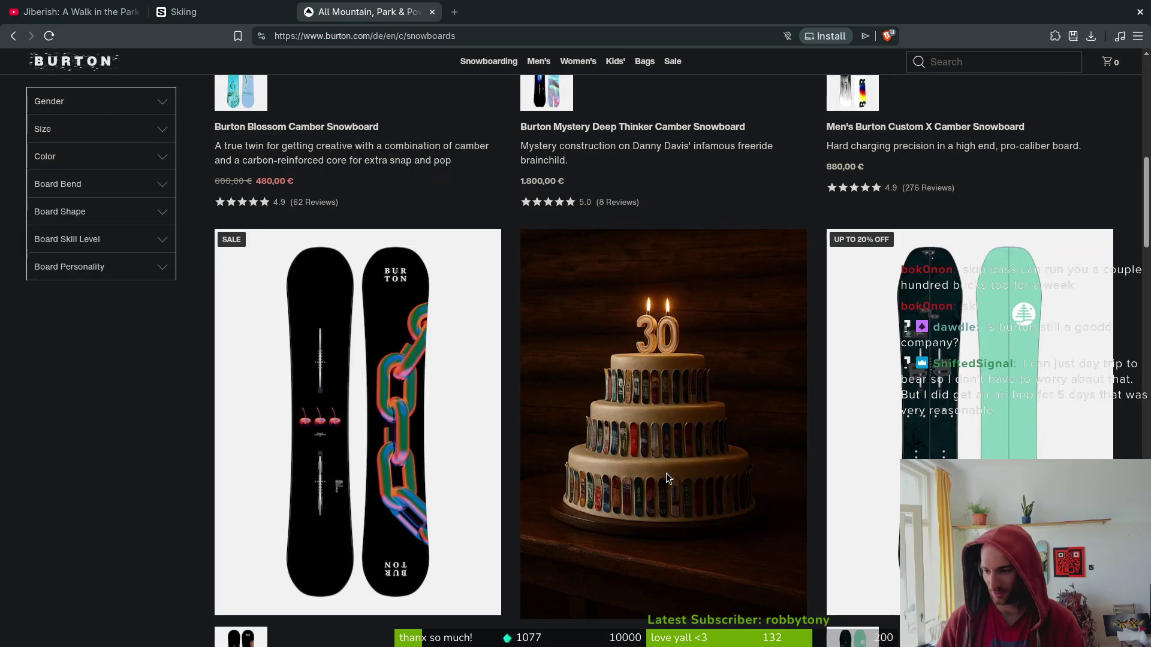
Send that tab back to the earlier Whistler resort search.
{"action": "left_click", "coordinate": [487, 38]}
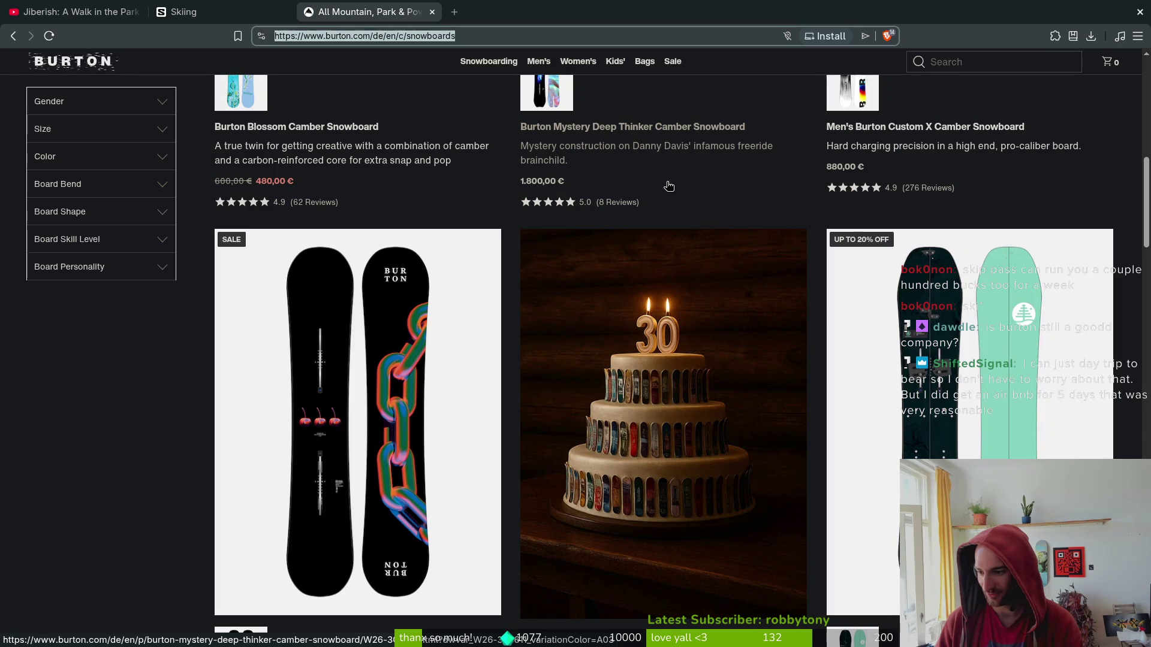
{"action": "key", "text": "alt+Left"}
{"action": "key", "text": "ctrl+t"}
Search 'revelstoke' and open the Revelstoke Mountain Resort homepage from the results.
{"action": "type", "text": "revelstoke"}
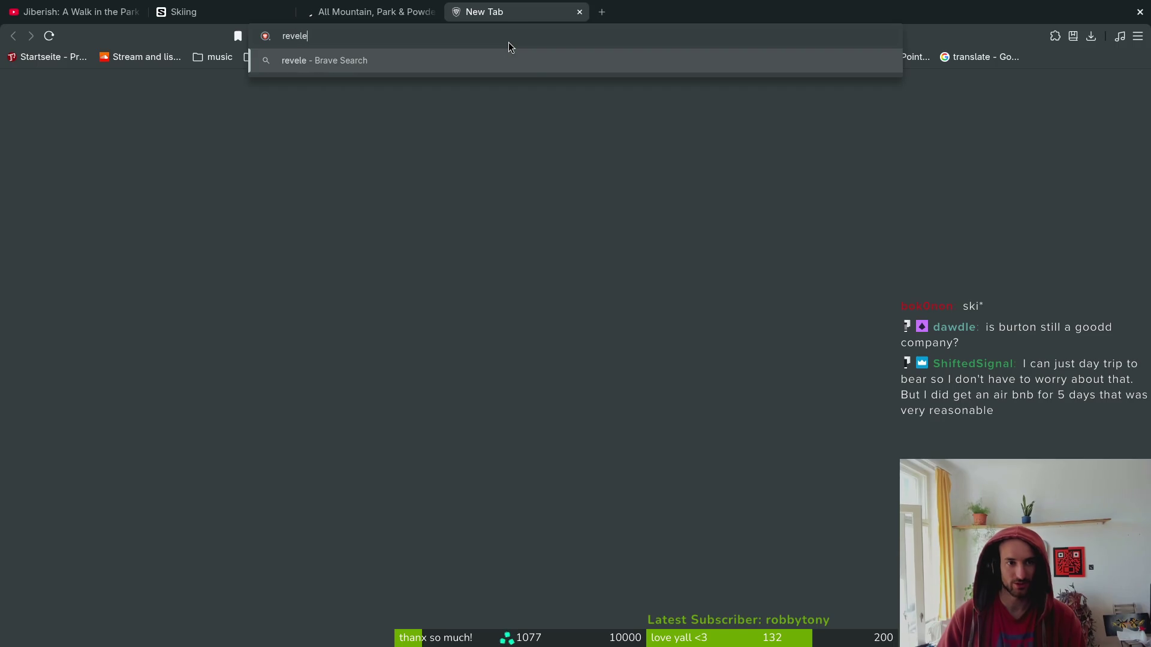
{"action": "key", "text": "Return"}
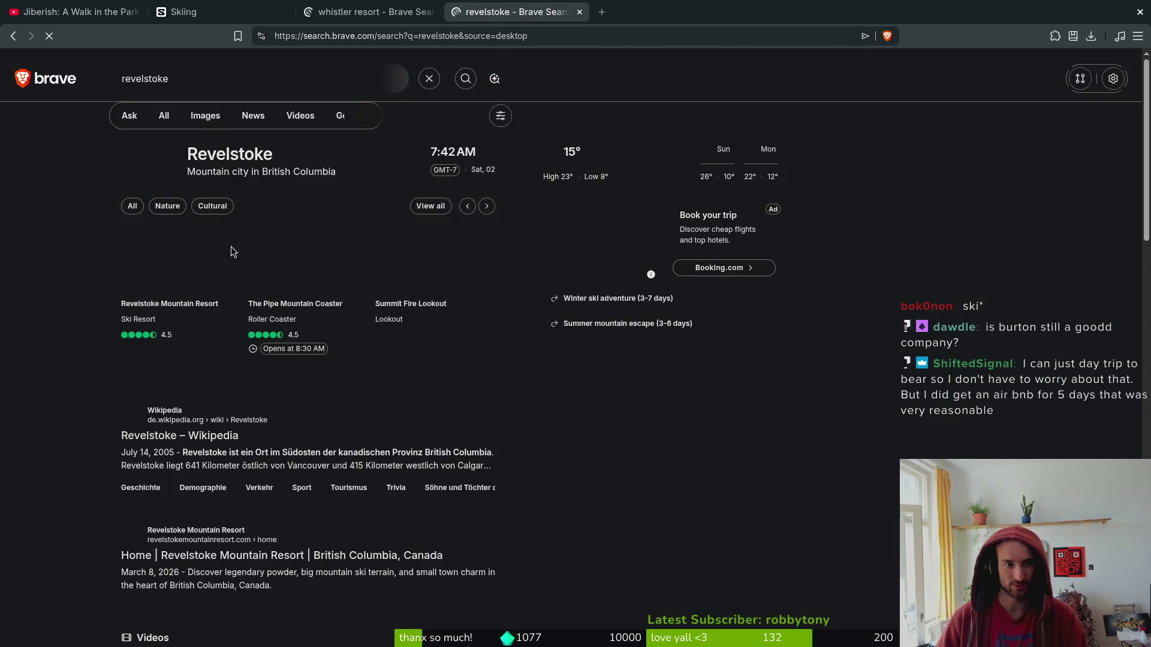
{"action": "left_click", "coordinate": [183, 560]}
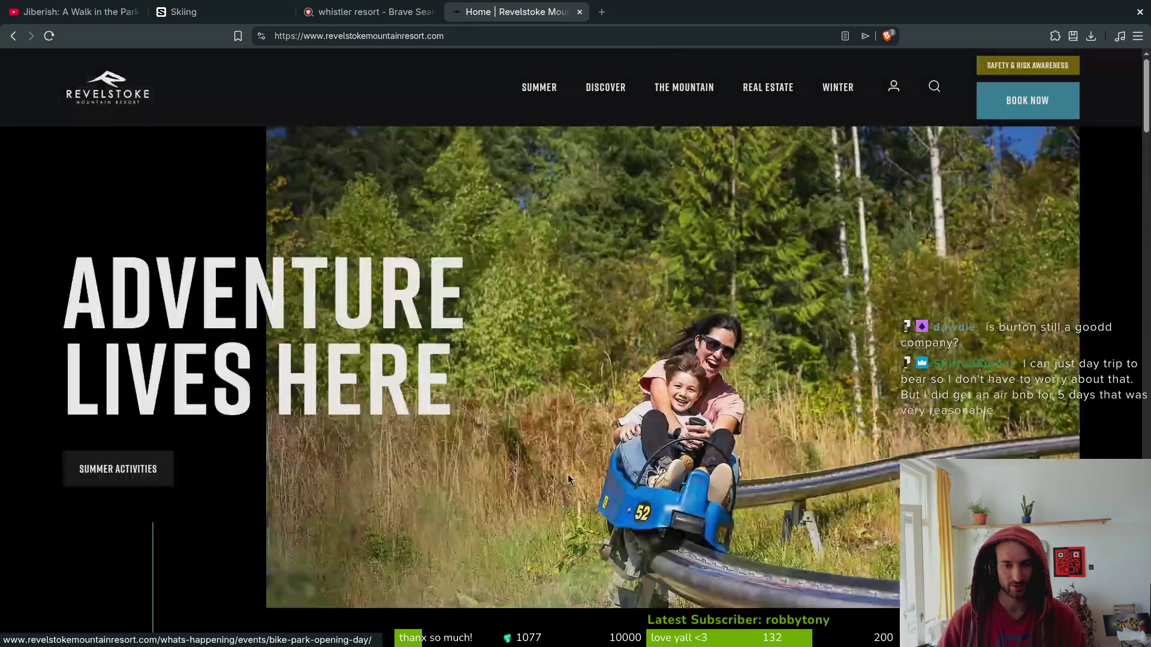
{"action": "key", "text": "ctrl+t"}
Ask Perplexity for Revelstoke Mountain Resort's 25/26 day pass and season pass prices.
{"action": "type", "text": "perplexity.ai"}
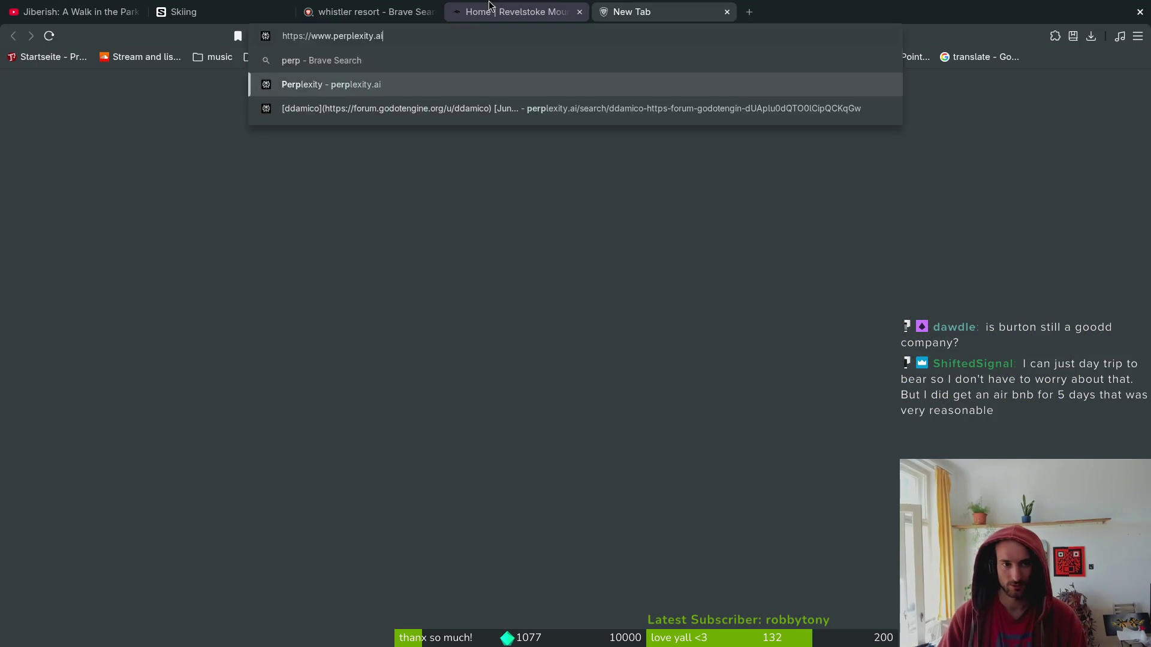
{"action": "key", "text": "Return"}
{"action": "type", "text": "revel"}
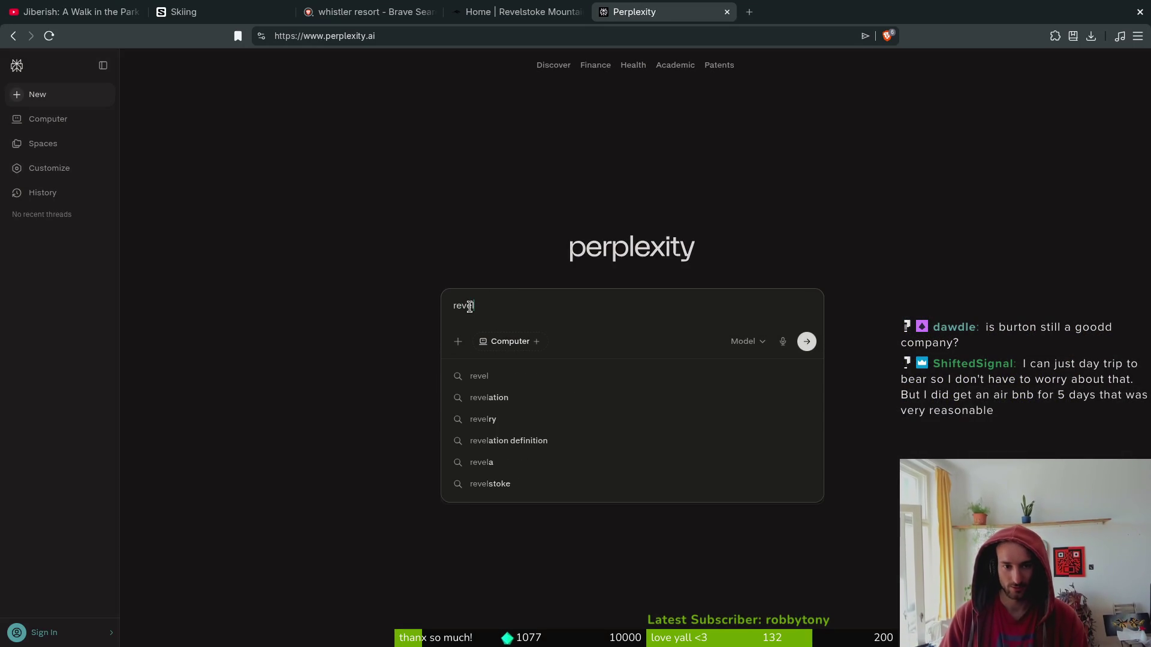
{"action": "type", "text": "stoke mountain re"}
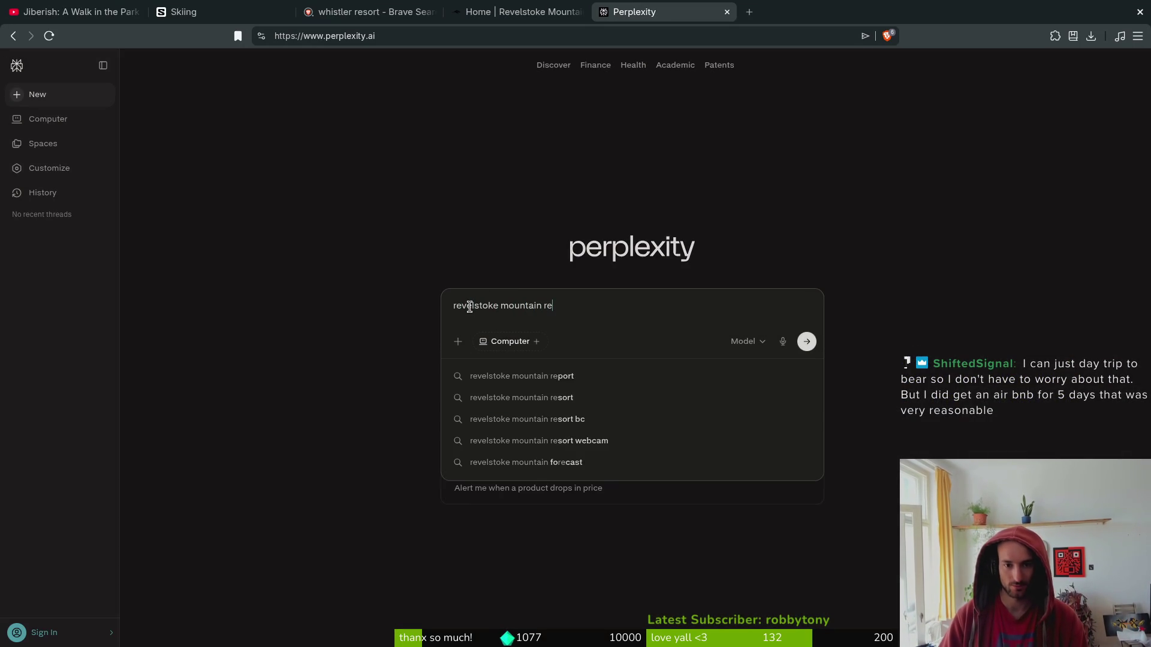
{"action": "type", "text": "sort daypass price "}
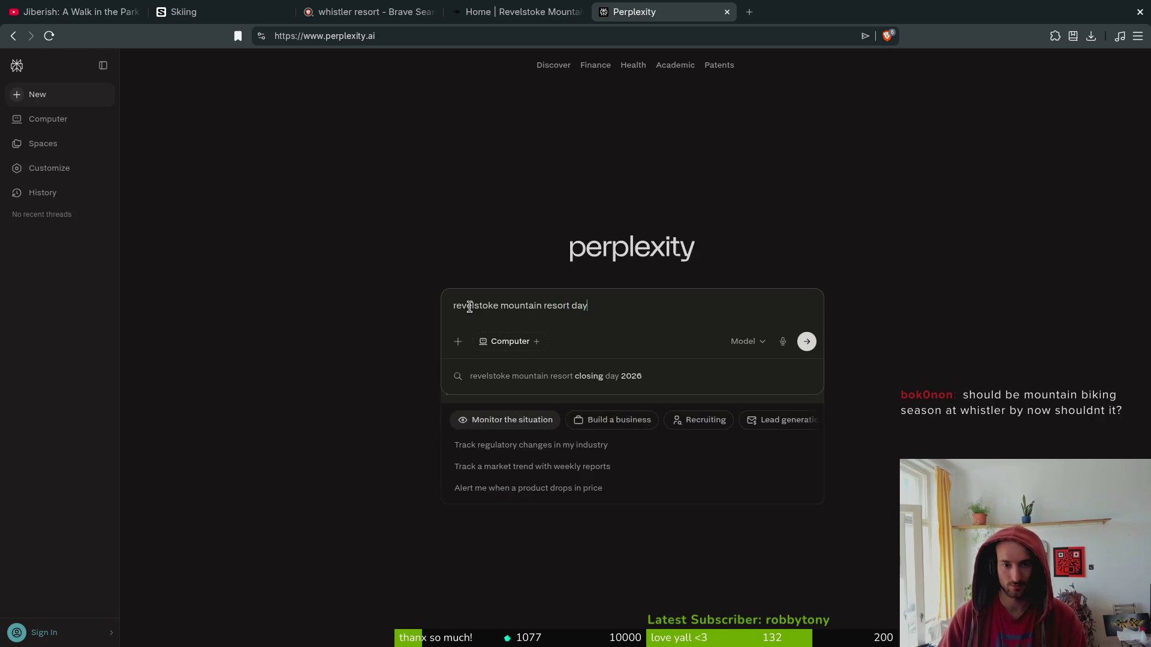
{"action": "type", "text": "2"}
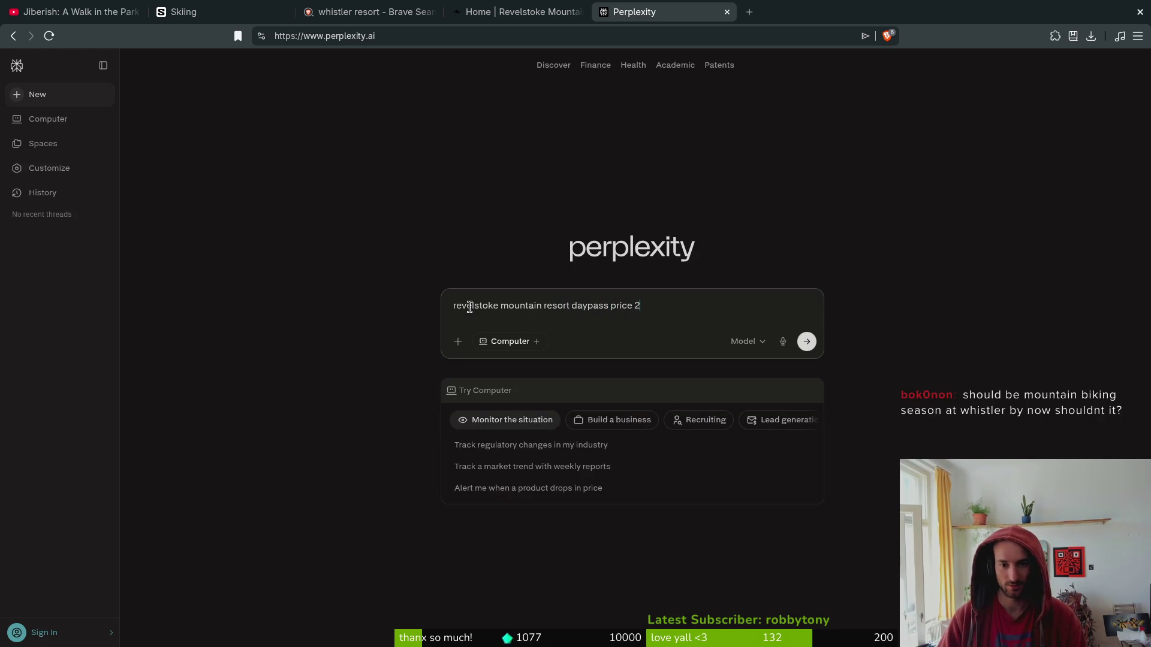
{"action": "type", "text": "5 /26 season"}
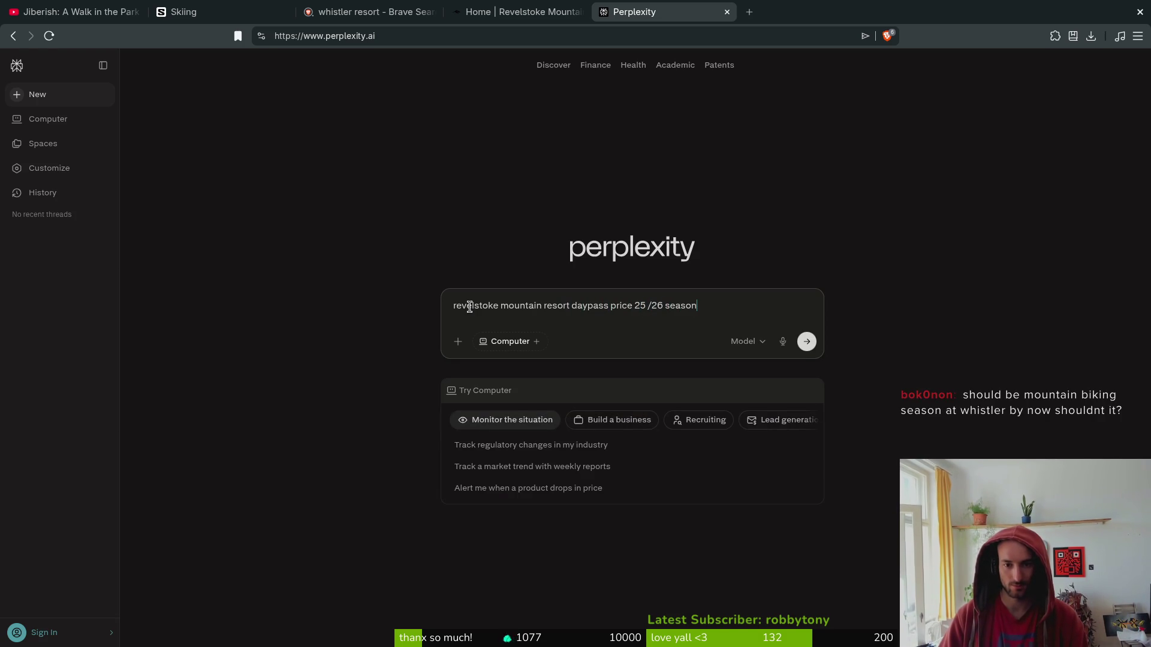
{"action": "key", "text": "shift+Return"}
{"action": "key", "text": "shift+Return"}
{"action": "type", "text": "and"}
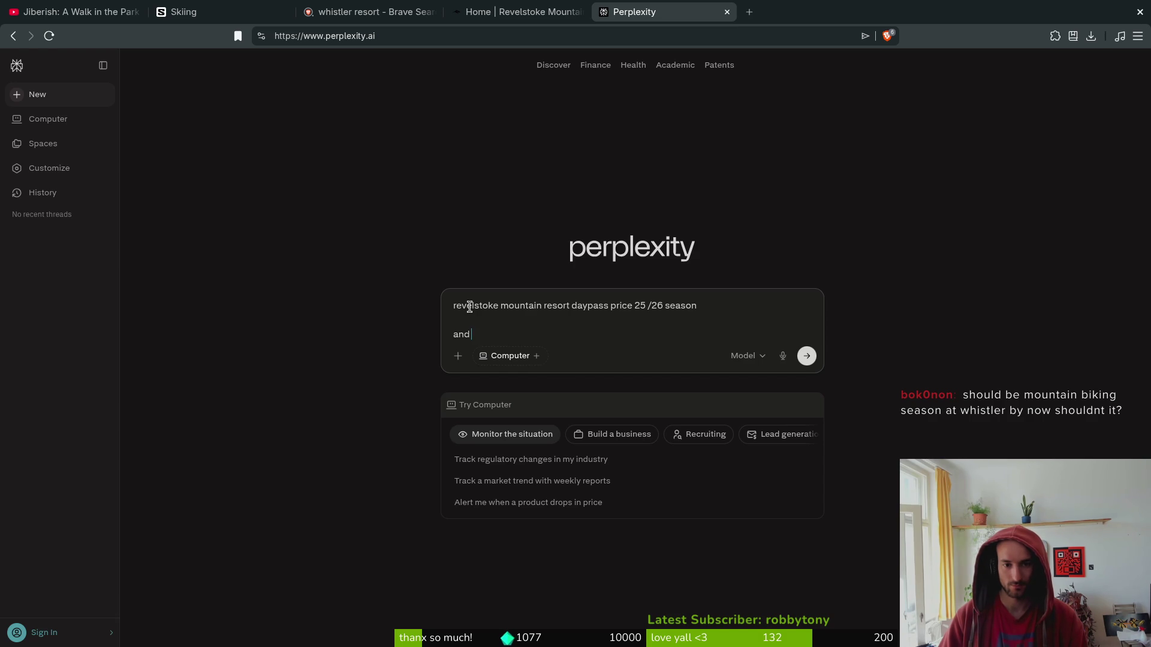
{"action": "type", "text": "annua"}
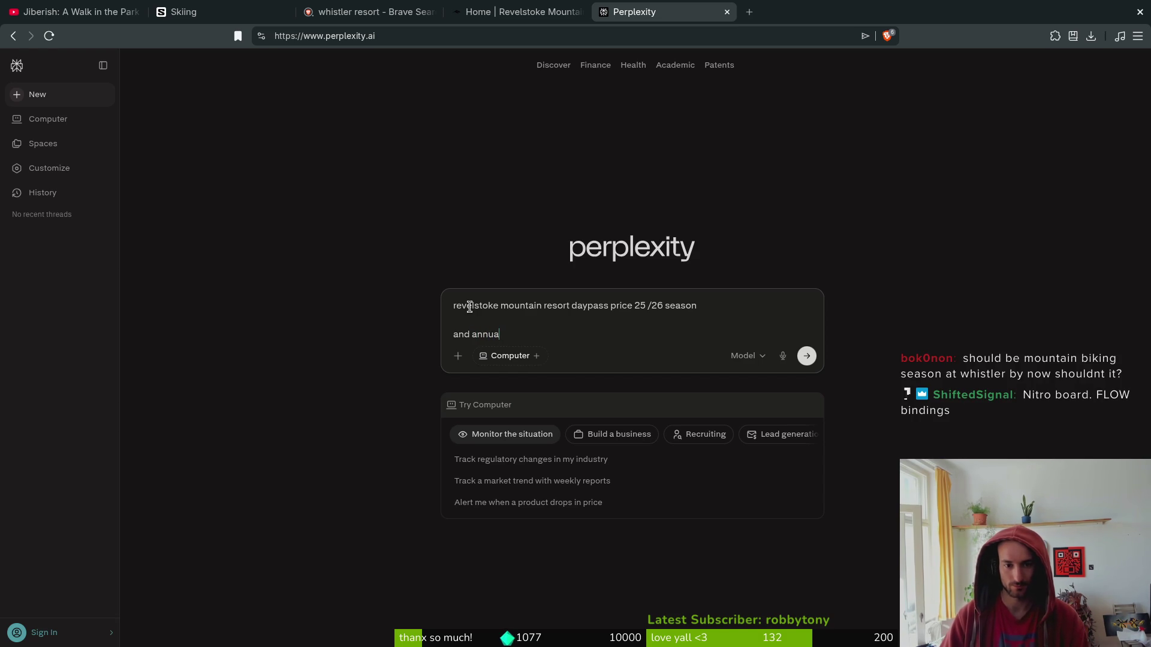
{"action": "type", "text": "season pas"}
{"action": "key", "text": "Return"}
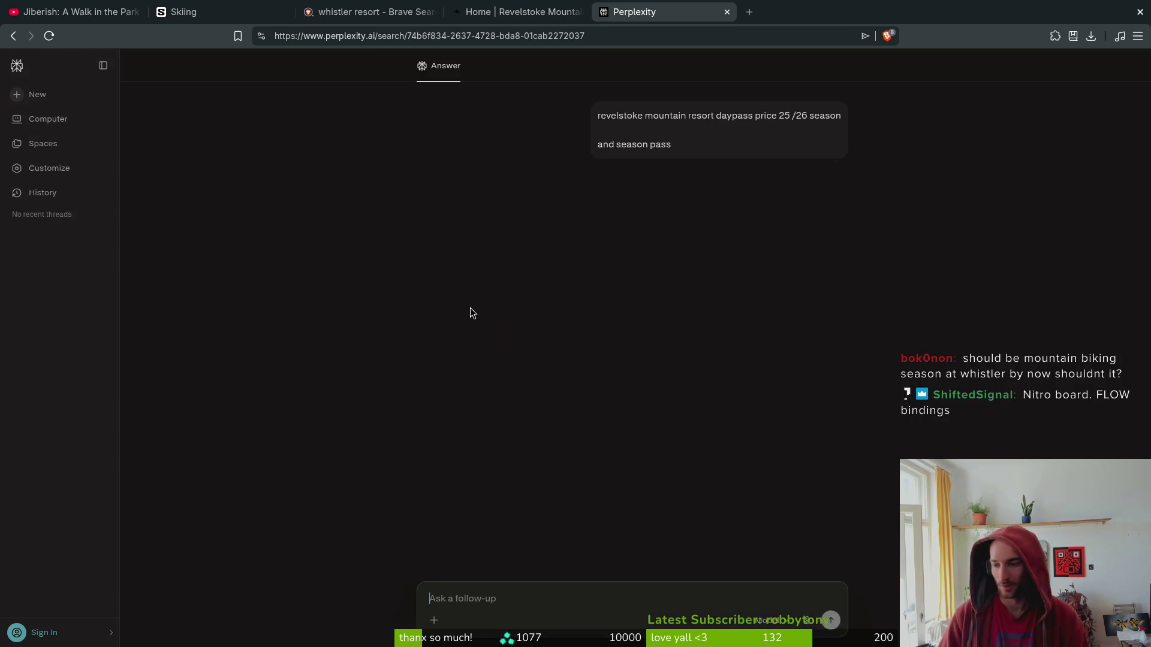
Search the web for 'nitro' in a new tab.
{"action": "key", "text": "ctrl+t"}
{"action": "type", "text": "nitro"}
{"action": "key", "text": "Return"}
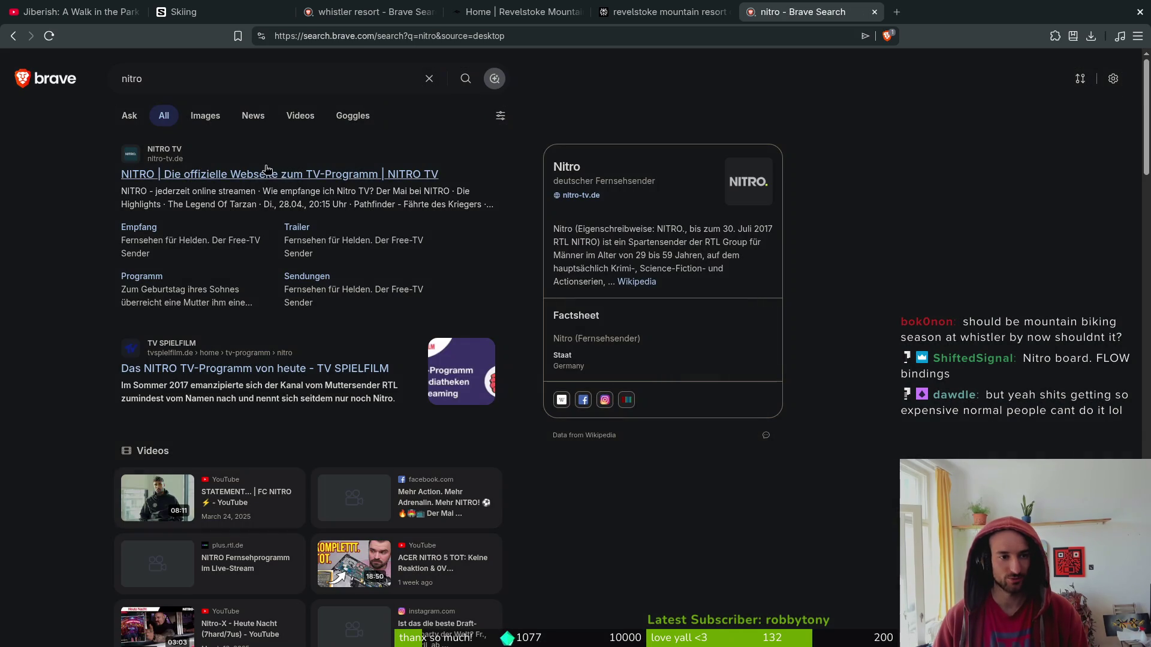
Refine the search to 'nitro snowboards' and open the official Nitro Snowboards site.
{"action": "left_click", "coordinate": [200, 80]}
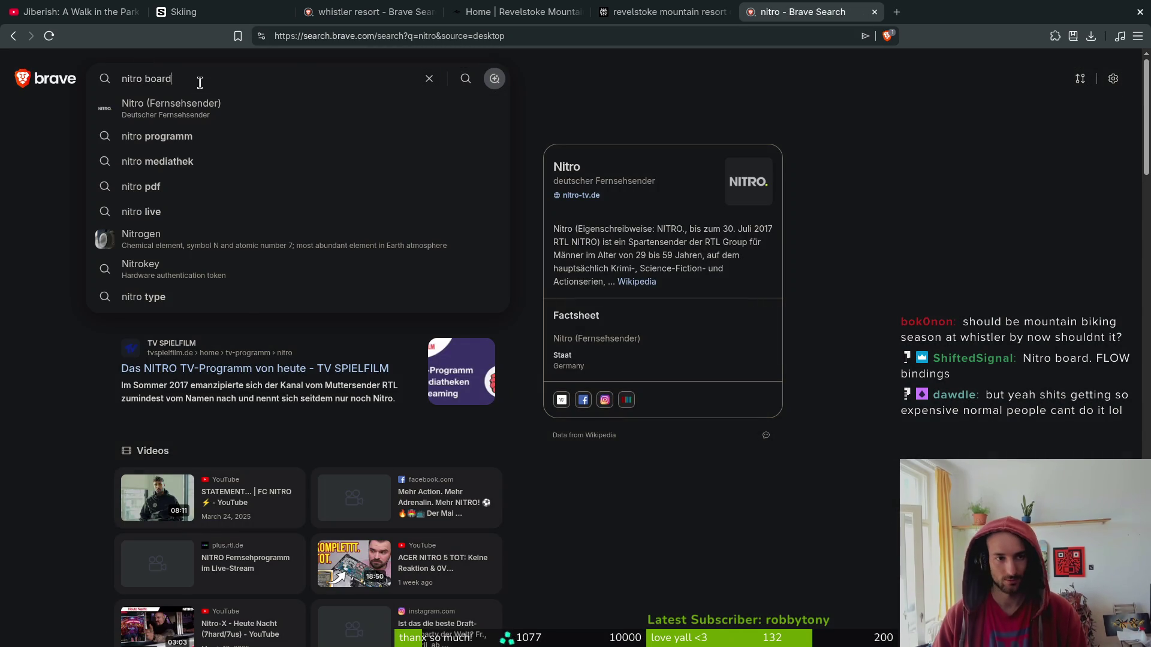
{"action": "type", "text": "ds"}
{"action": "key", "text": "Return"}
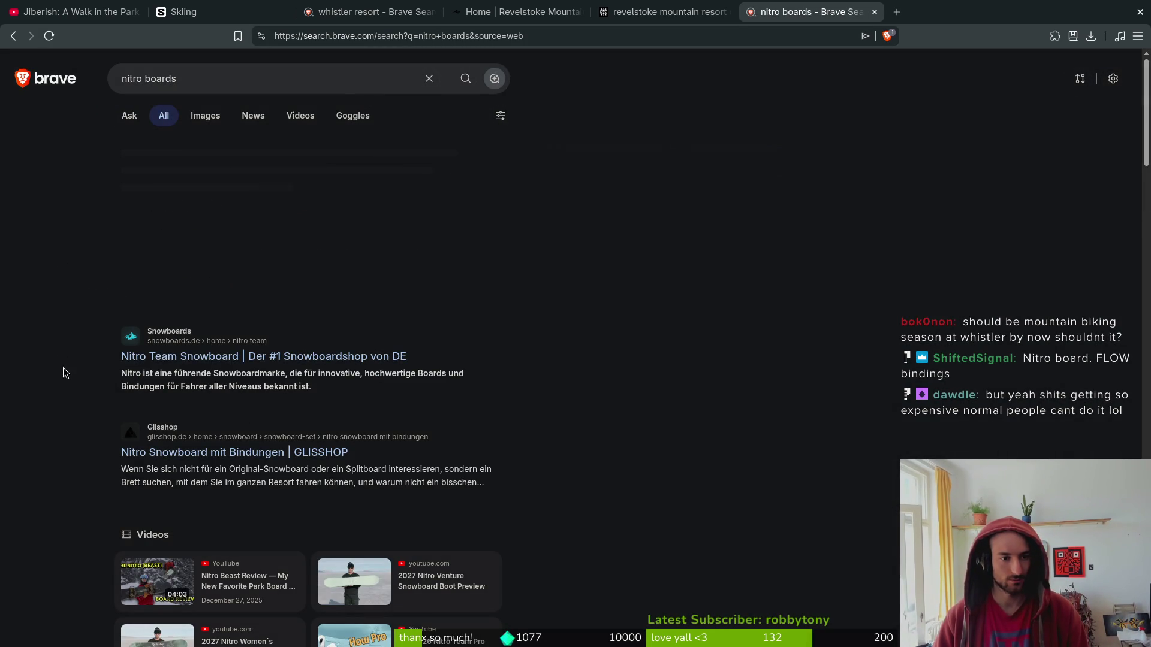
{"action": "key", "text": "alt+Left"}
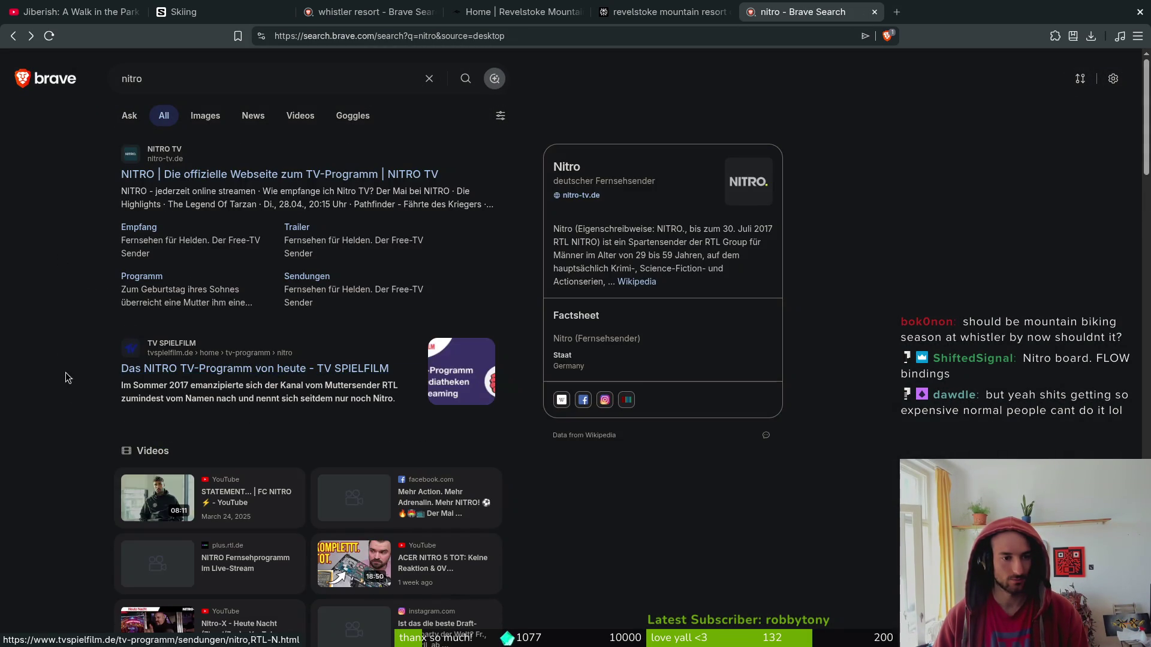
{"action": "scroll", "coordinate": [104, 342], "scroll_direction": "down", "scroll_amount": 7}
{"action": "scroll", "coordinate": [74, 478], "scroll_direction": "down", "scroll_amount": 6}
{"action": "scroll", "coordinate": [44, 325], "scroll_direction": "up", "scroll_amount": 7}
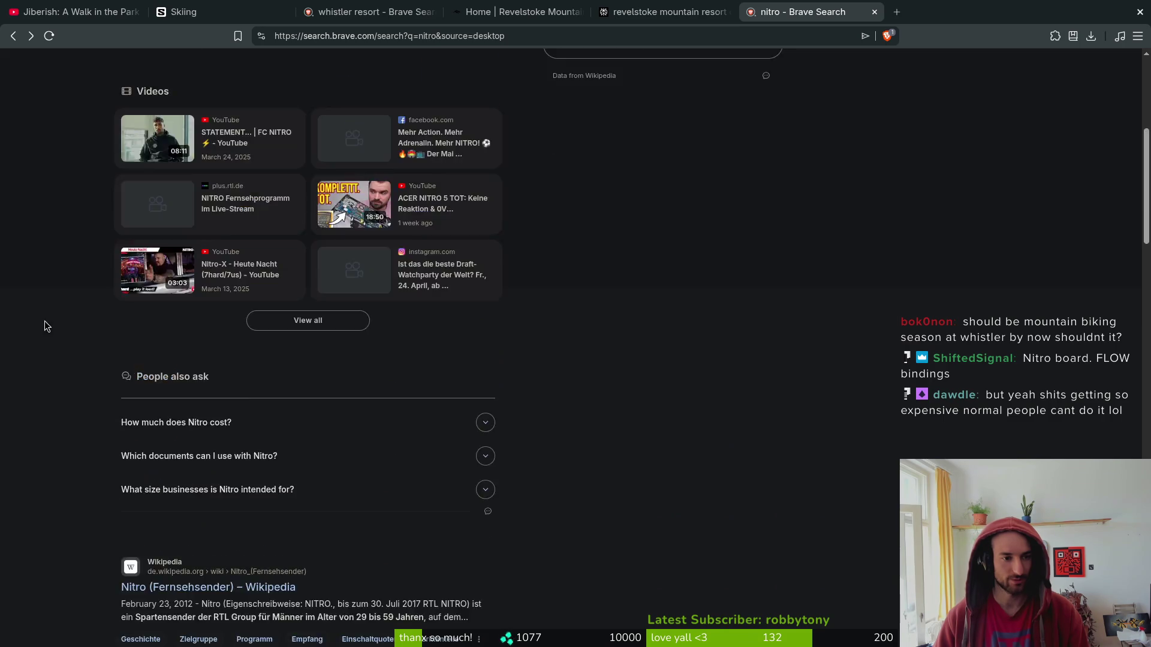
{"action": "scroll", "coordinate": [44, 326], "scroll_direction": "up", "scroll_amount": 6}
{"action": "left_click", "coordinate": [227, 68]}
{"action": "type", "text": "snowborads"}
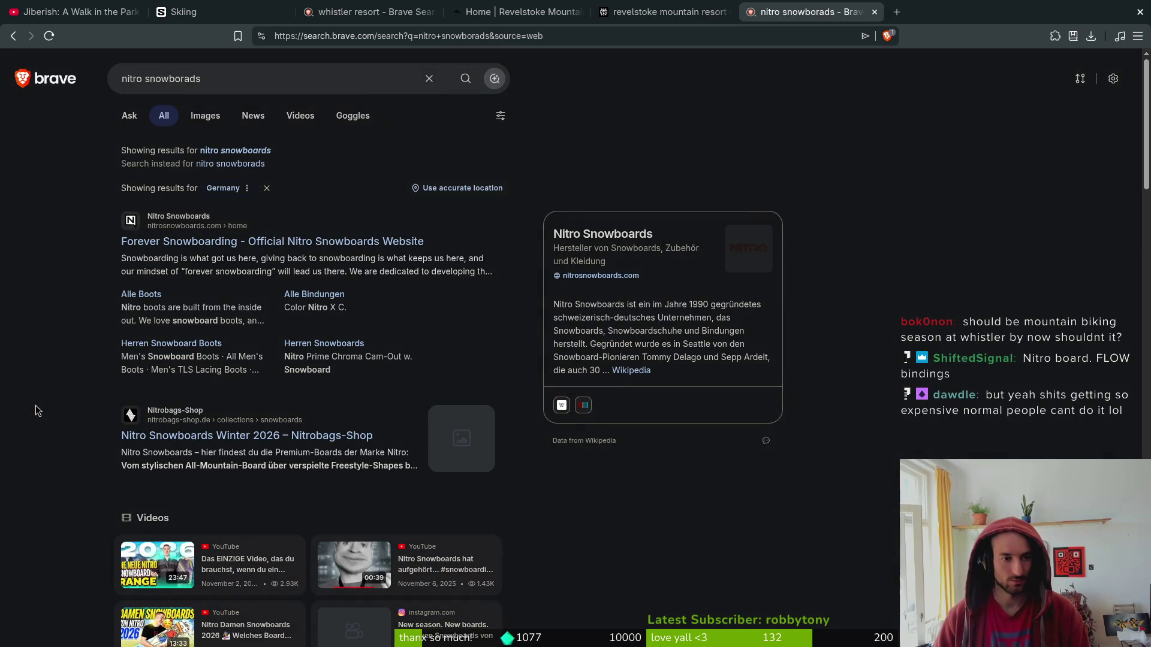
{"action": "left_click", "coordinate": [351, 241]}
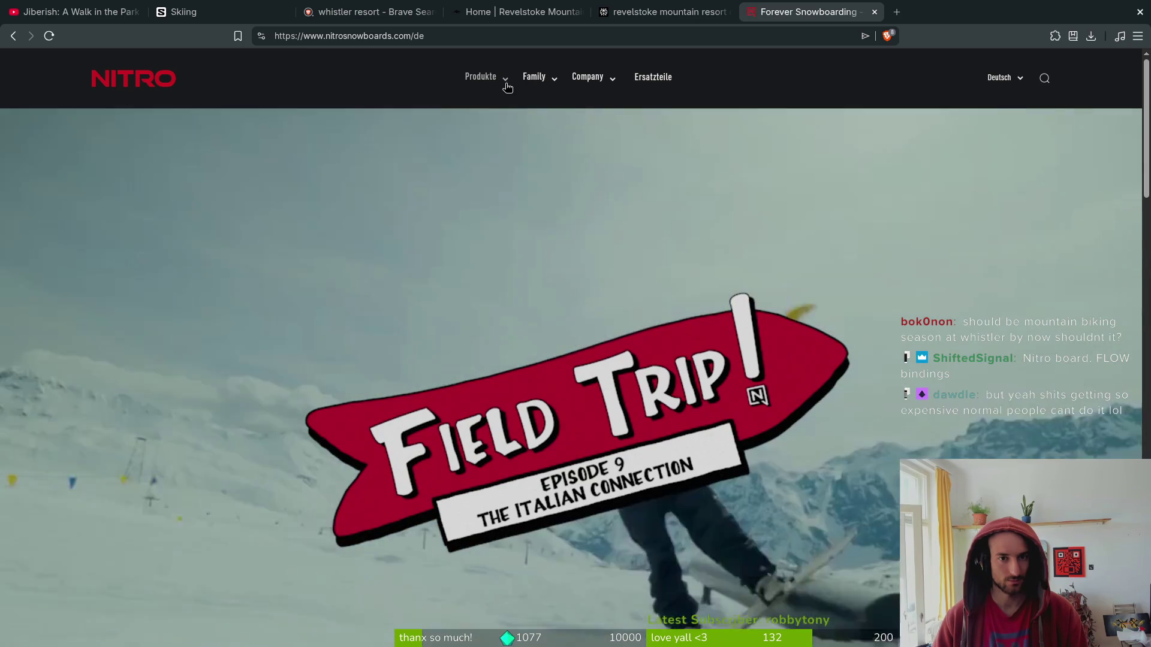
Switch the Nitro site to English and open All Men's Snowboards.
{"action": "left_click", "coordinate": [1013, 78]}
{"action": "left_click", "coordinate": [1019, 113]}
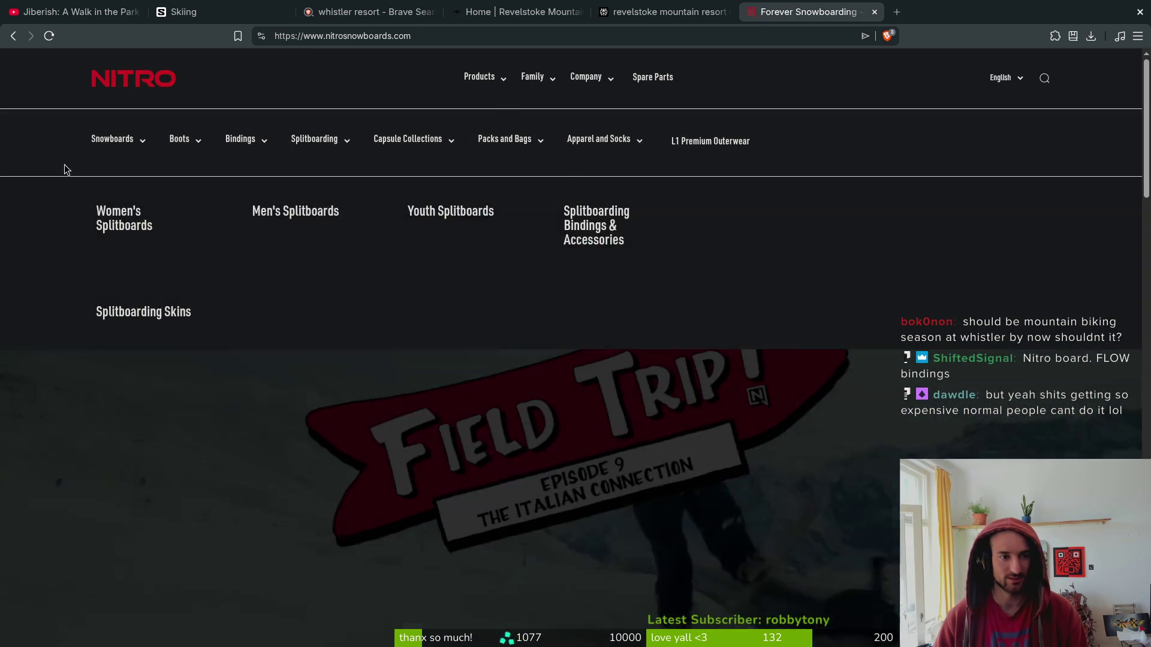
{"action": "mouse_move", "coordinate": [133, 143]}
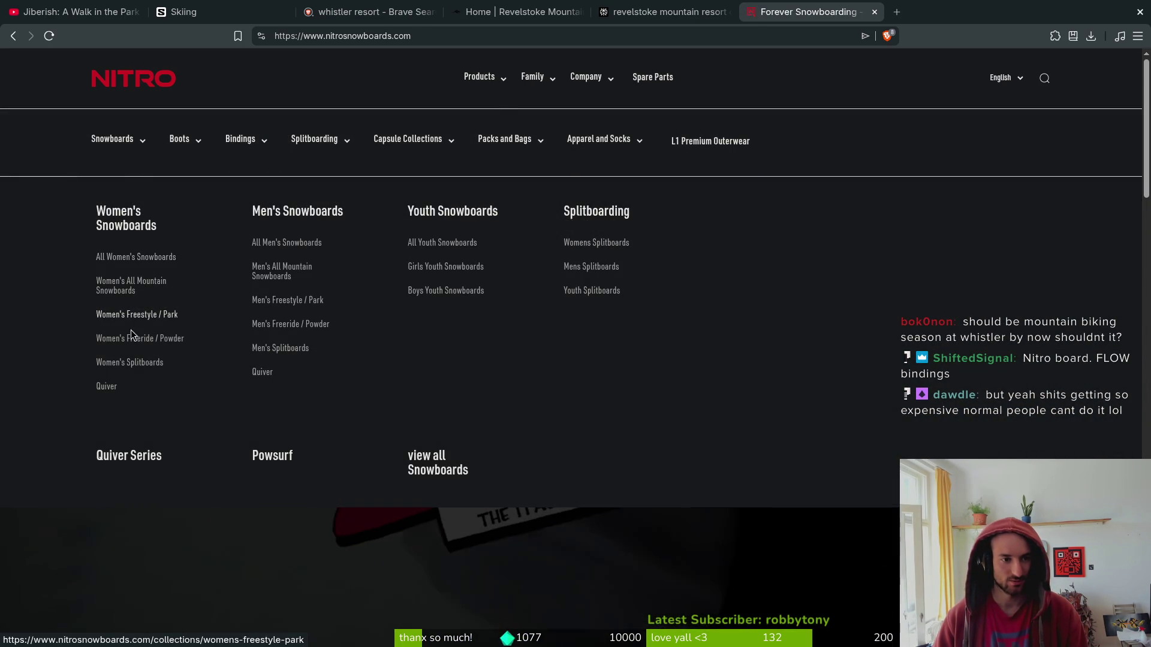
{"action": "left_click", "coordinate": [294, 244]}
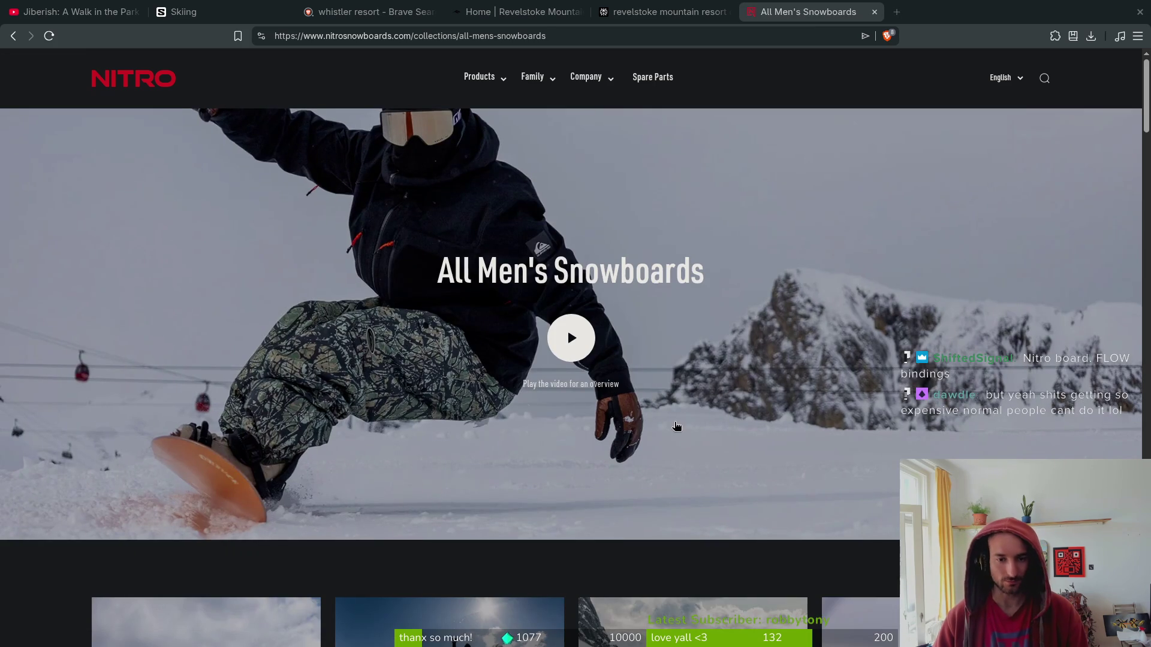
{"action": "scroll", "coordinate": [539, 558], "scroll_direction": "down", "scroll_amount": 10}
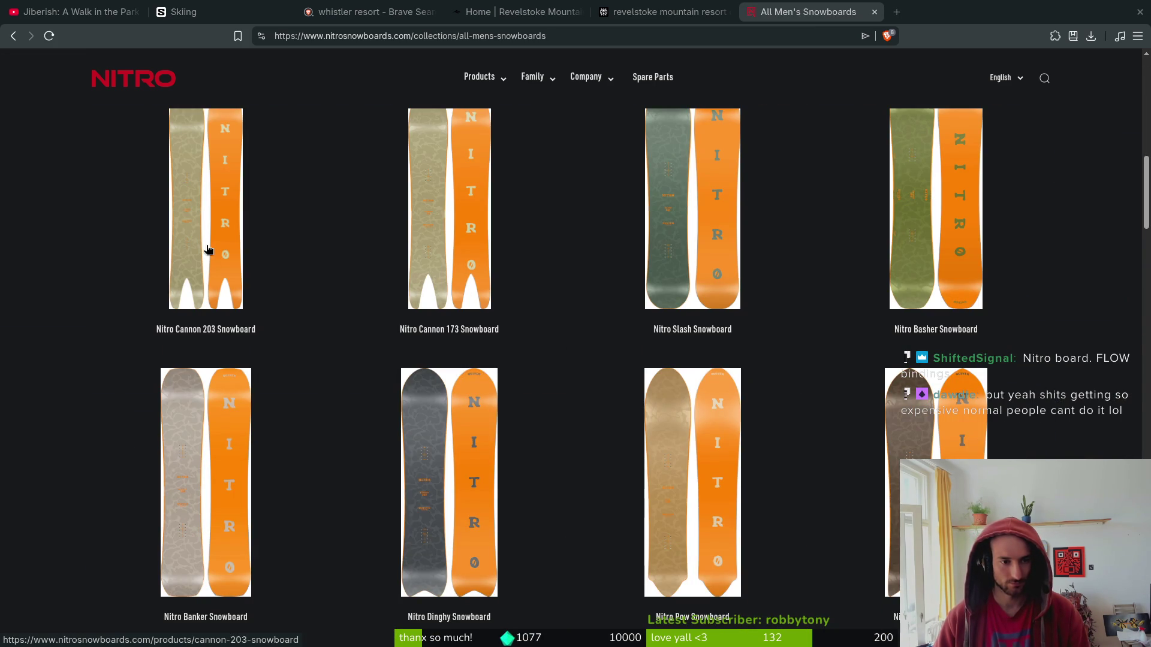
{"action": "scroll", "coordinate": [451, 249], "scroll_direction": "down", "scroll_amount": 5}
{"action": "scroll", "coordinate": [839, 438], "scroll_direction": "down", "scroll_amount": 3}
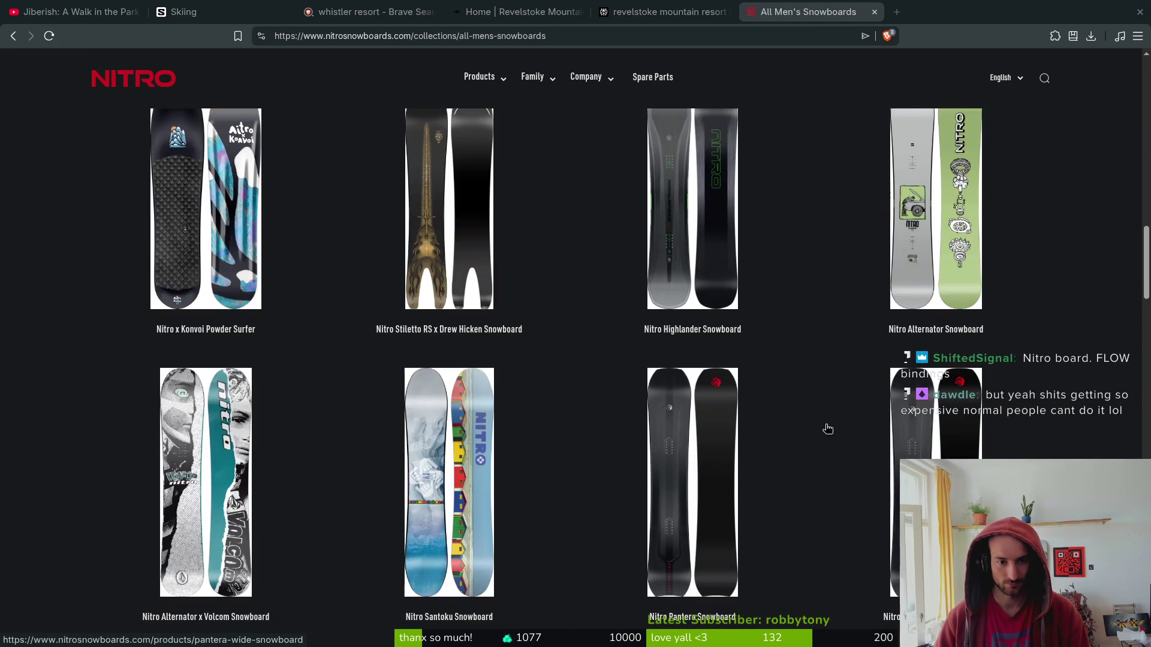
View the Alternator x Volcom snowboard product page, then close it.
{"action": "left_click", "coordinate": [225, 458]}
{"action": "scroll", "coordinate": [734, 397], "scroll_direction": "down", "scroll_amount": 3}
{"action": "scroll", "coordinate": [734, 397], "scroll_direction": "down", "scroll_amount": 5}
{"action": "scroll", "coordinate": [656, 414], "scroll_direction": "up", "scroll_amount": 1}
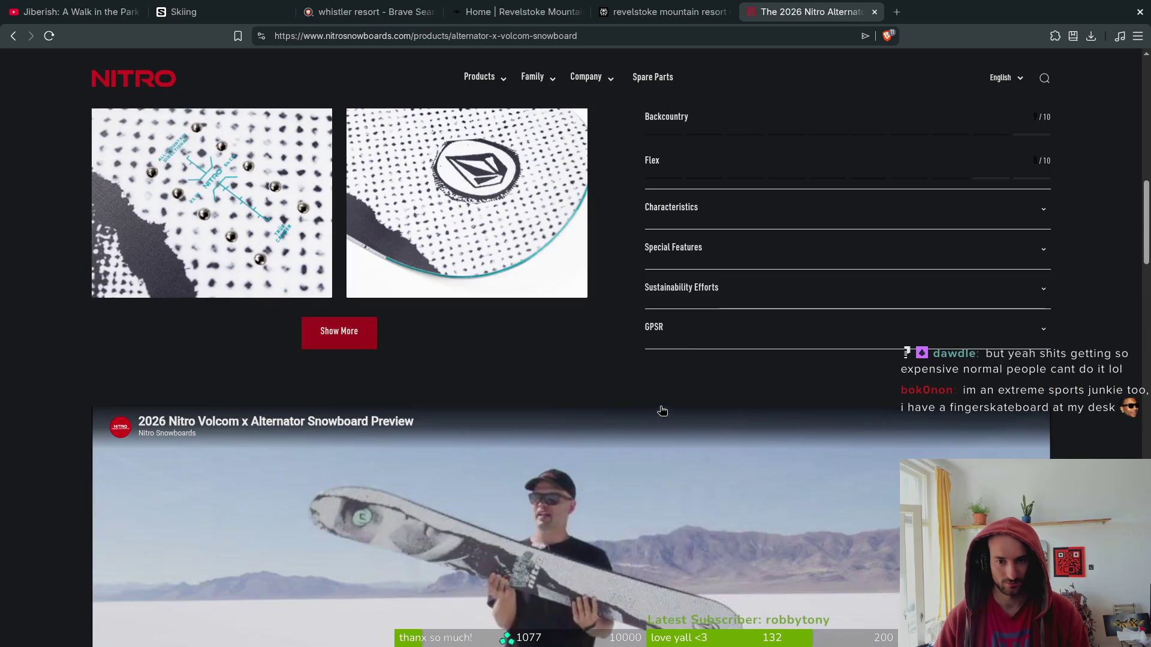
{"action": "scroll", "coordinate": [649, 325], "scroll_direction": "down", "scroll_amount": 15}
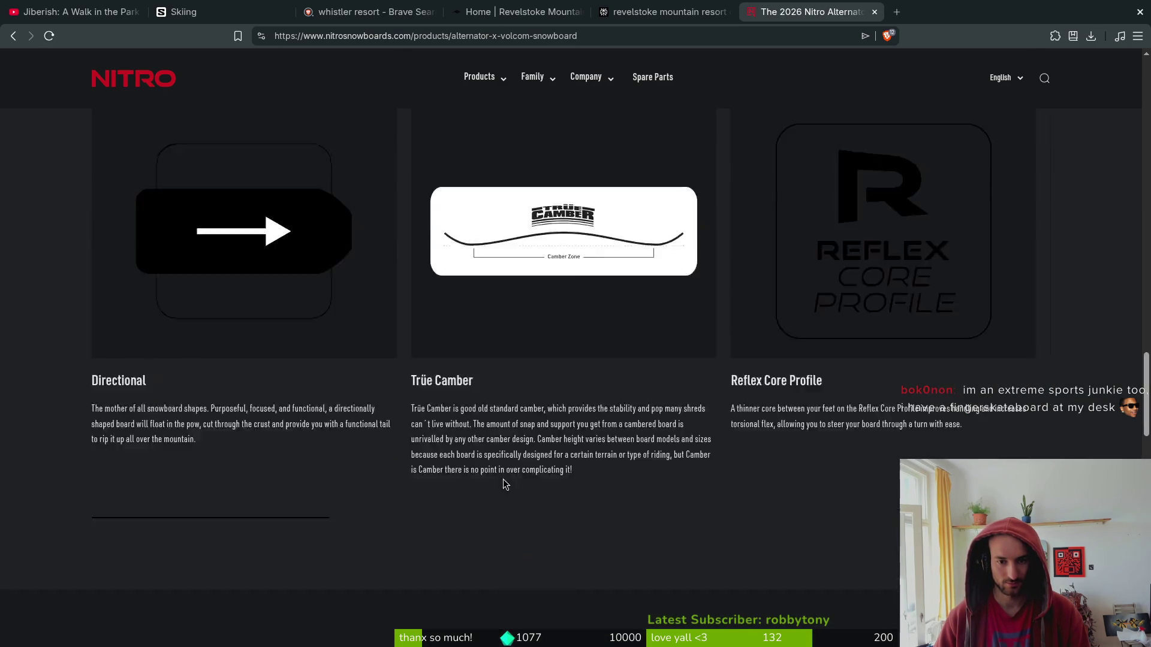
{"action": "scroll", "coordinate": [507, 455], "scroll_direction": "down", "scroll_amount": 6}
{"action": "scroll", "coordinate": [506, 443], "scroll_direction": "up", "scroll_amount": 1}
{"action": "key", "text": "ctrl+w"}
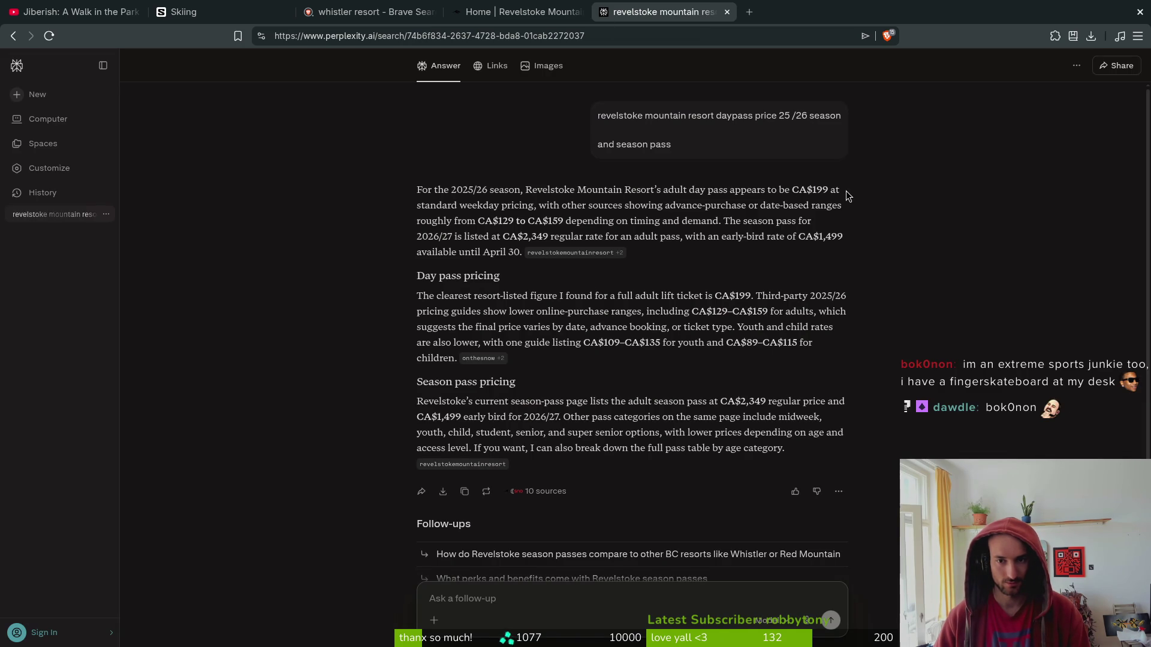
Highlight the CA$199 day-pass, CA$2,349 season-pass and CA$1,499 early-bird prices in the answer.
{"action": "left_click_drag", "start_coordinate": [827, 187], "coordinate": [791, 189]}
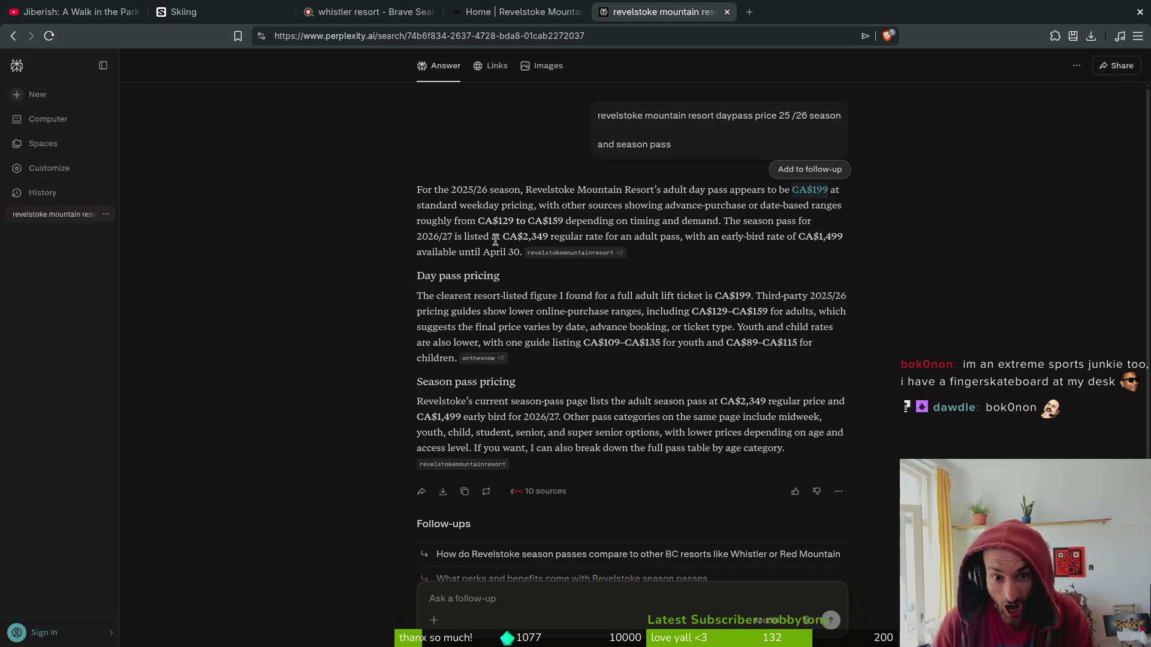
{"action": "left_click_drag", "start_coordinate": [502, 237], "coordinate": [548, 242]}
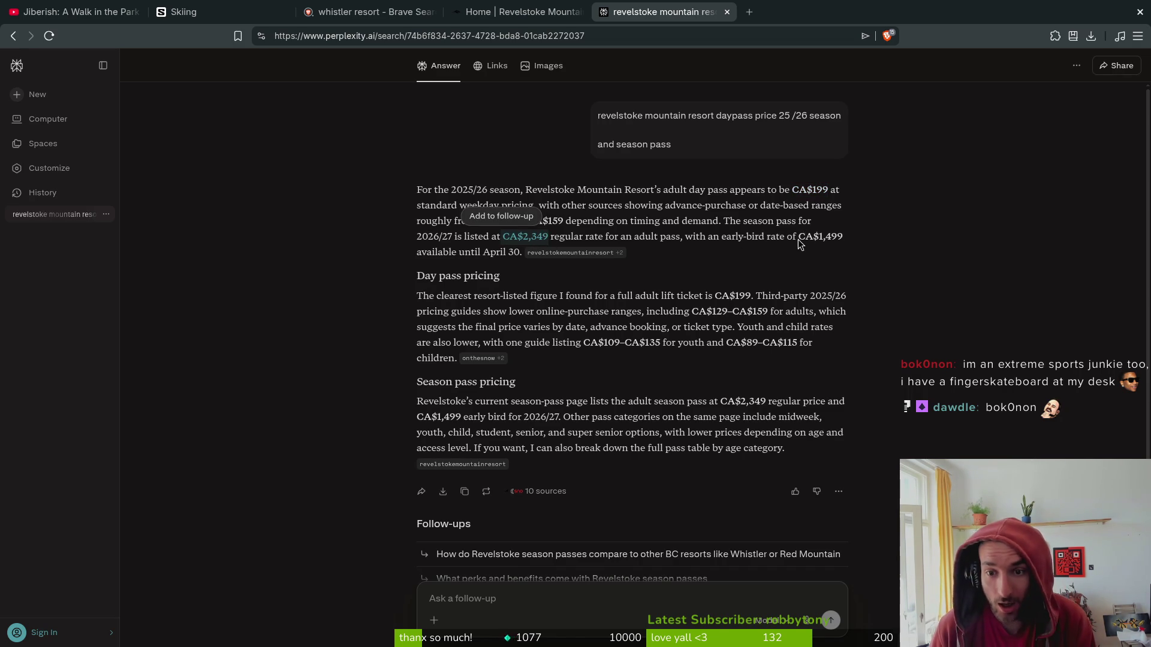
{"action": "left_click_drag", "start_coordinate": [799, 239], "coordinate": [850, 236]}
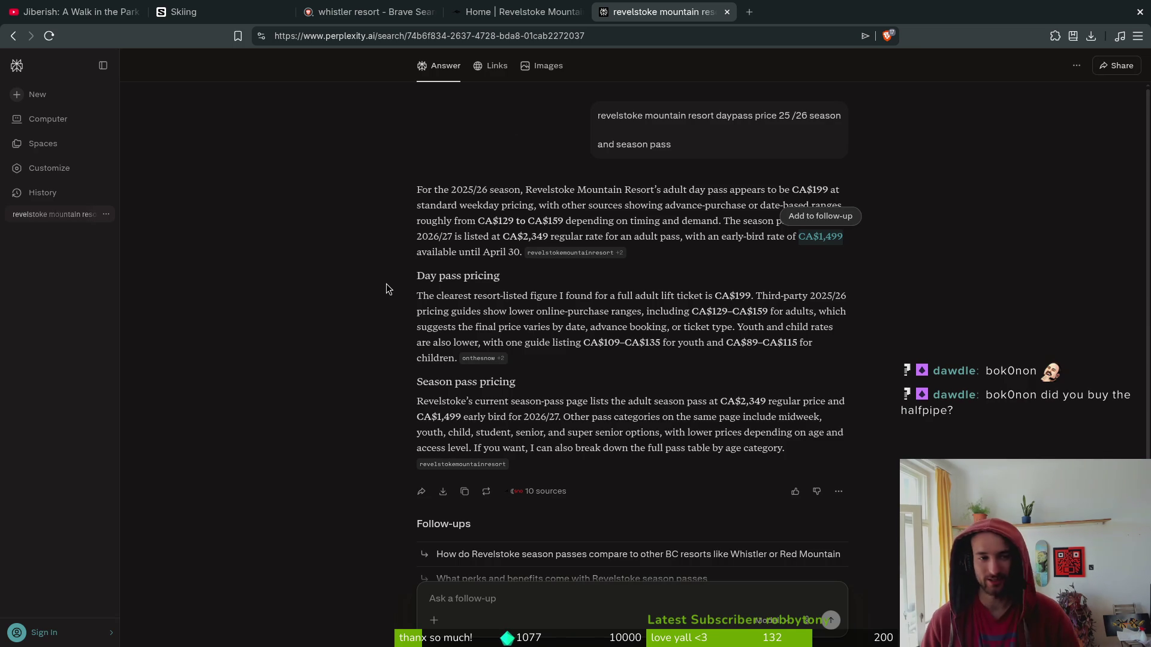
Look over the Four Seasons Whistler result, then return to the whistler resort search results.
{"action": "left_click", "coordinate": [397, 6]}
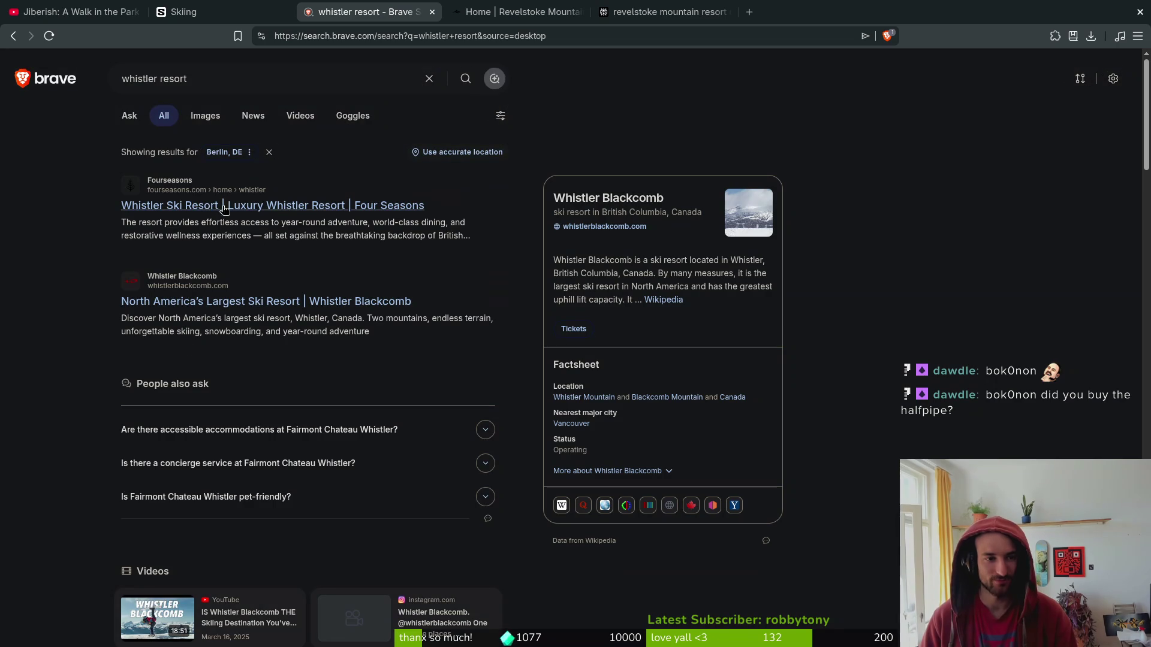
{"action": "left_click", "coordinate": [230, 206]}
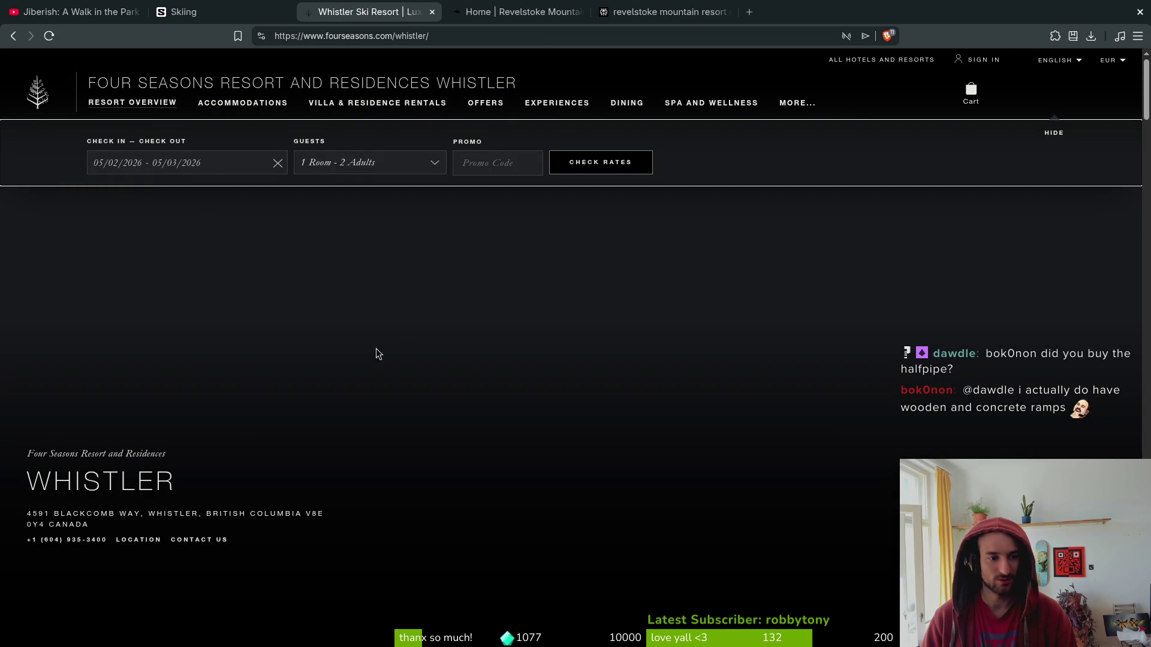
{"action": "scroll", "coordinate": [338, 372], "scroll_direction": "down", "scroll_amount": 10}
{"action": "scroll", "coordinate": [844, 507], "scroll_direction": "up", "scroll_amount": 9}
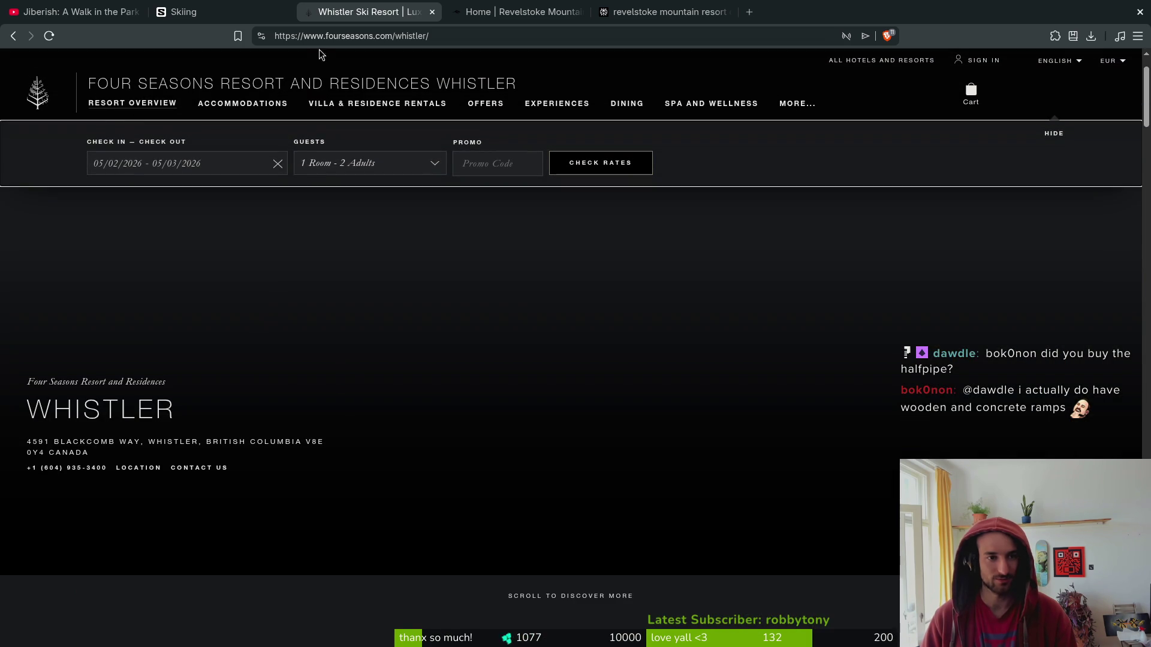
{"action": "key", "text": "alt+Left"}
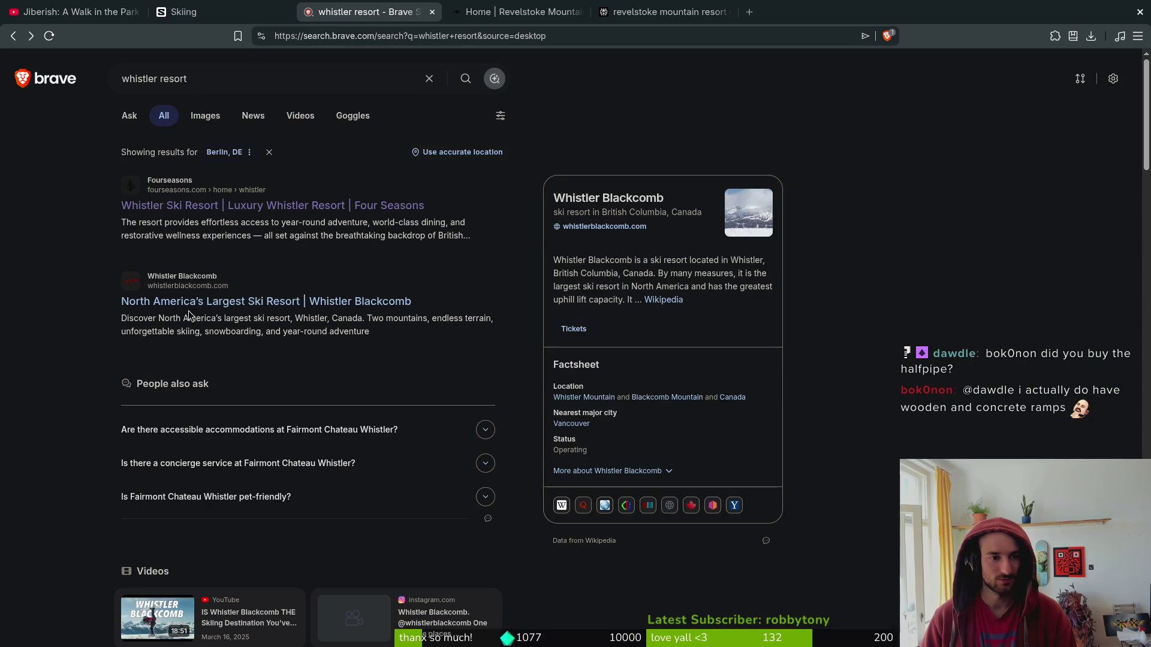
Visit the official Whistler Blackcomb site, accept its data-use choices, reload it, and close the tab.
{"action": "left_click", "coordinate": [373, 352]}
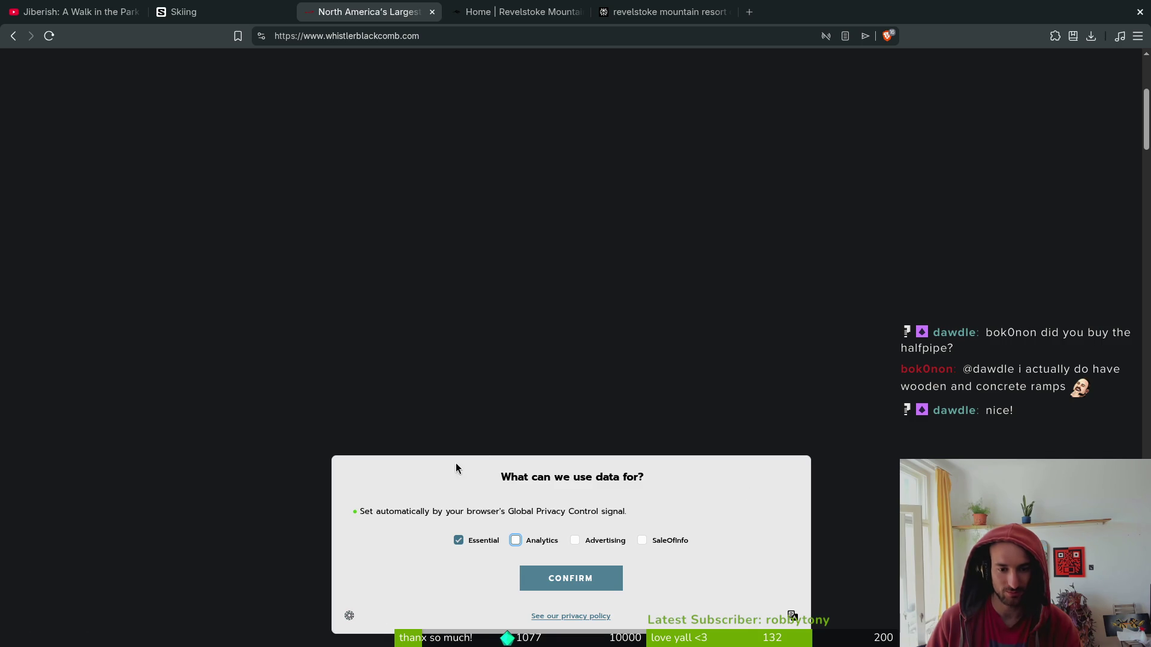
{"action": "left_click", "coordinate": [563, 579]}
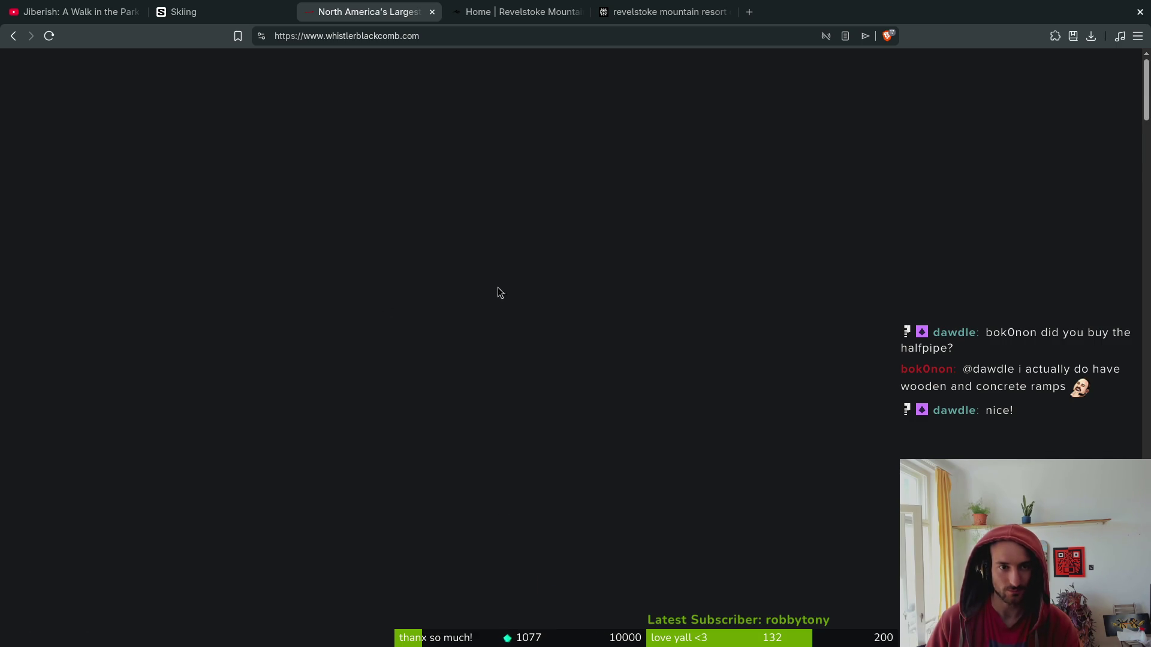
{"action": "left_click", "coordinate": [48, 37]}
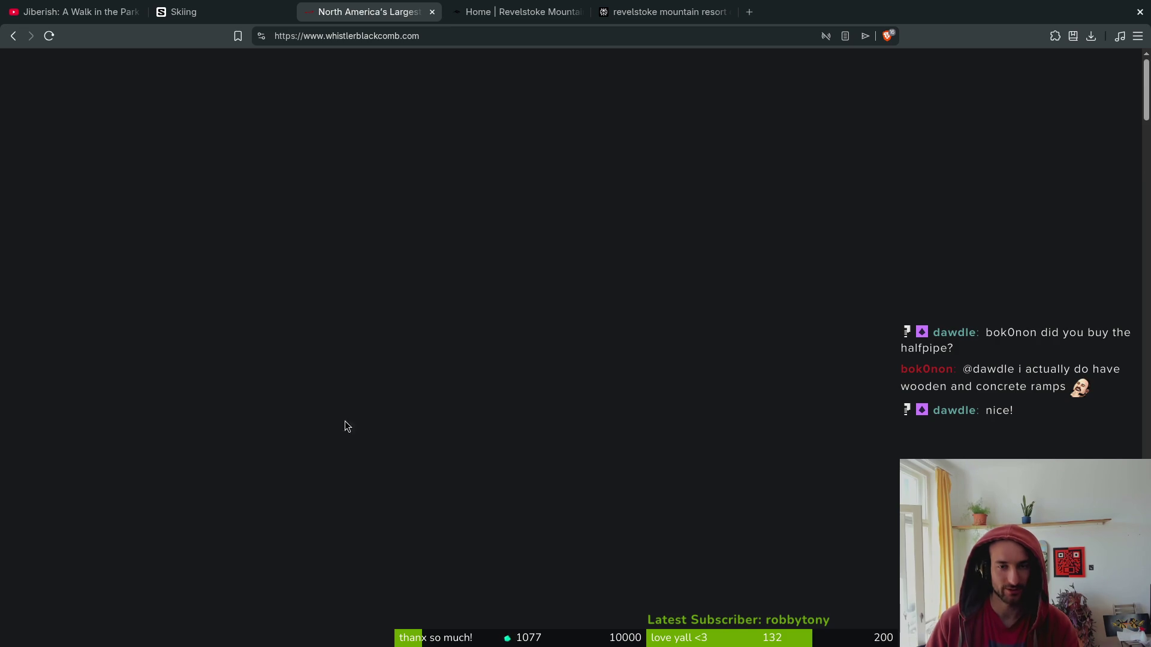
{"action": "left_click", "coordinate": [432, 12]}
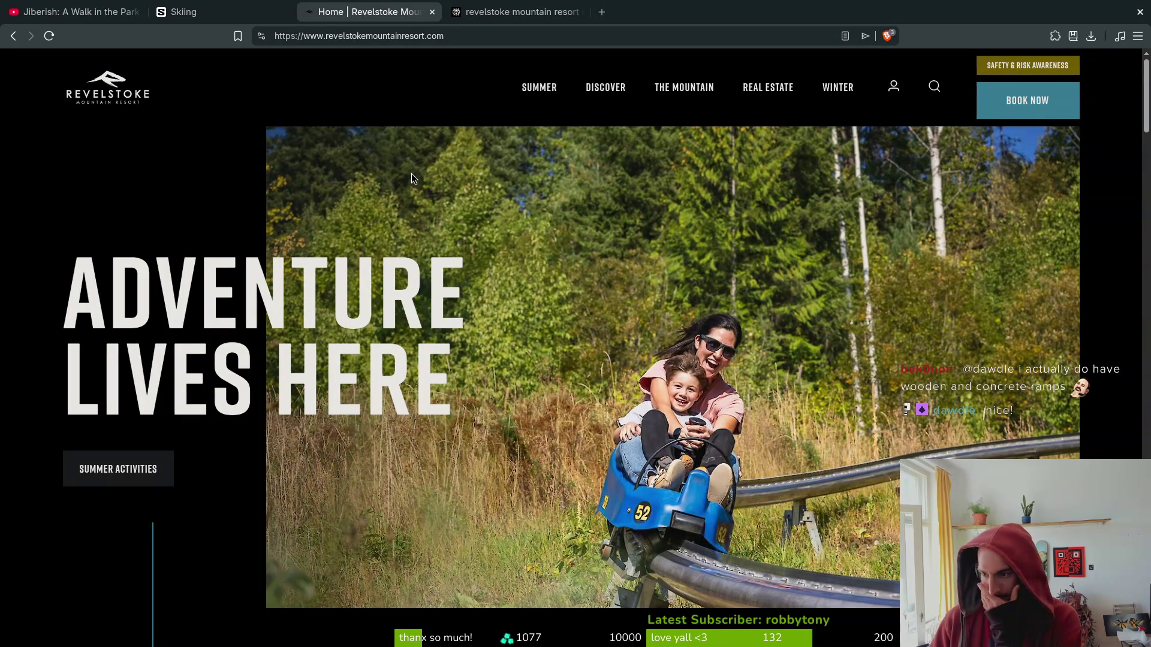
Close the Revelstoke Mountain Resort homepage tab.
{"action": "left_click", "coordinate": [432, 13]}
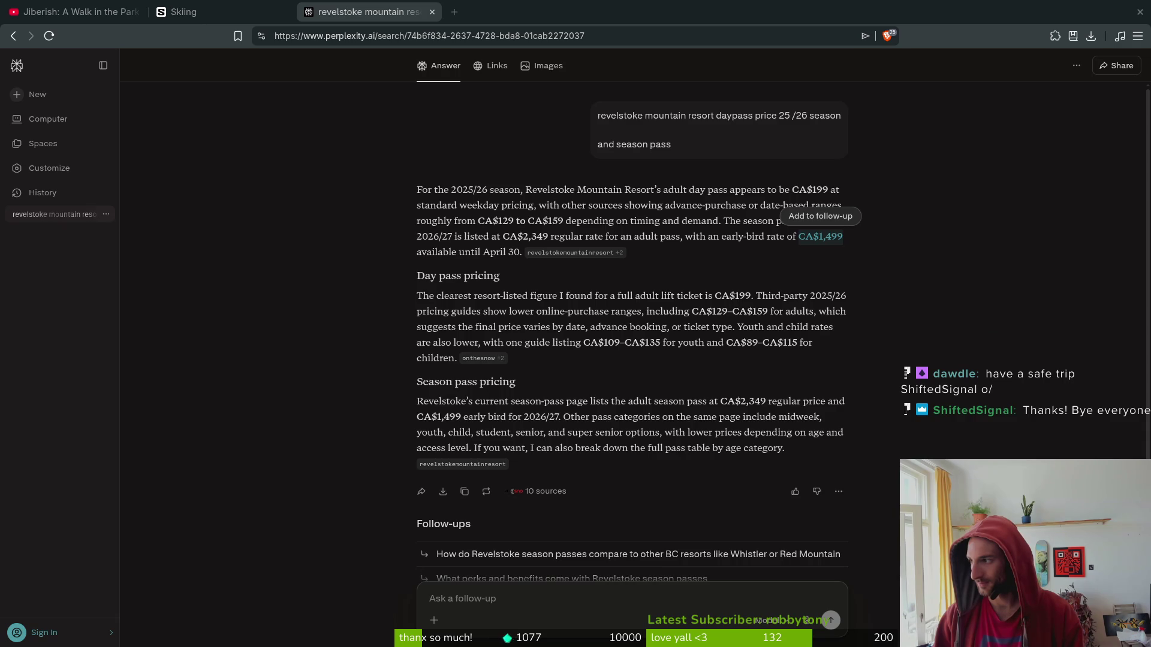
Bring Aseprite forward from the window overview, then go back to the browser and reopen the overview.
{"action": "key", "text": "super"}
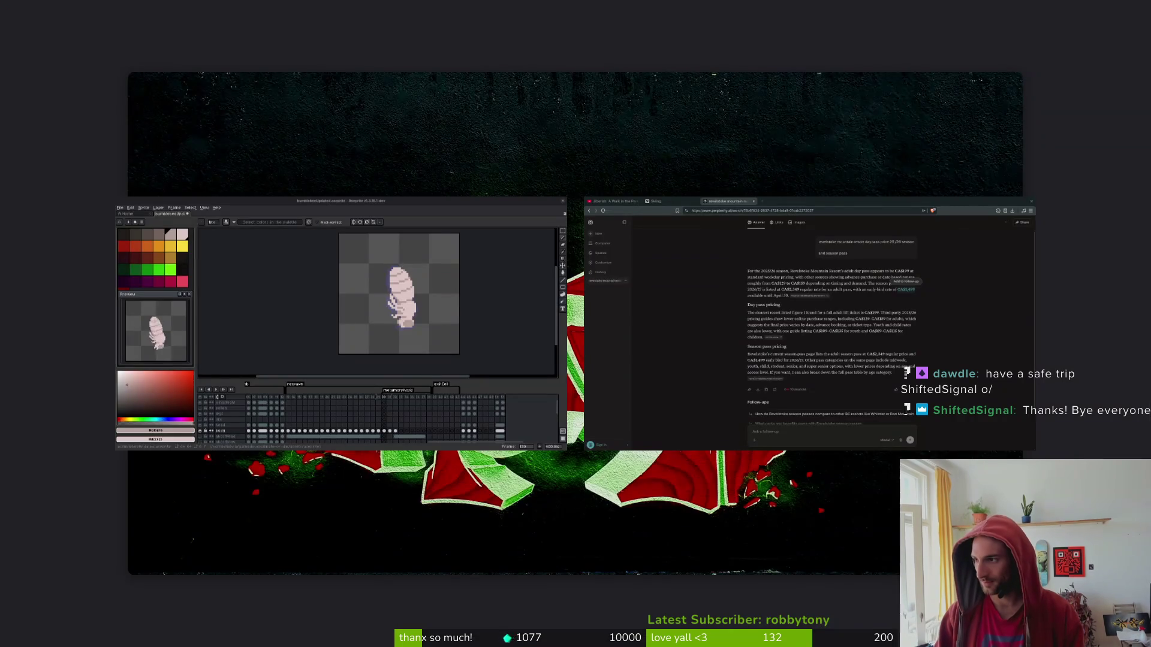
{"action": "left_click", "coordinate": [360, 288]}
{"action": "key", "text": "alt+Tab"}
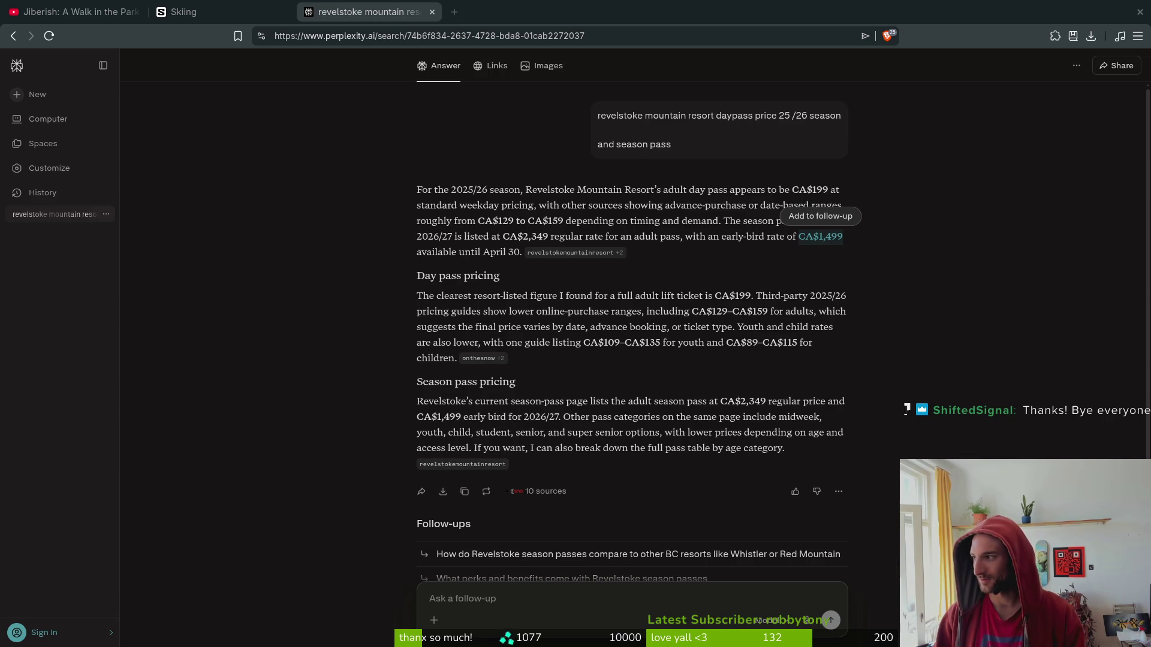
{"action": "key", "text": "super"}
{"action": "key", "text": "super"}
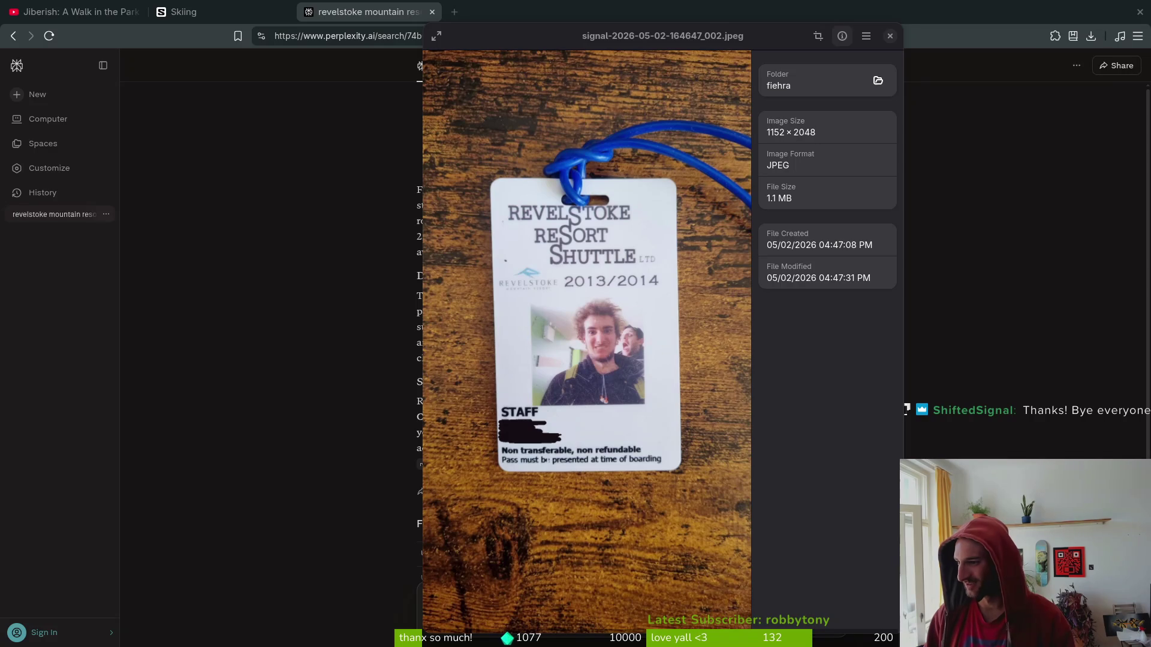
Remove the staff-pass photo and drag the image viewer aside to uncover the answer text.
{"action": "key", "text": "Delete"}
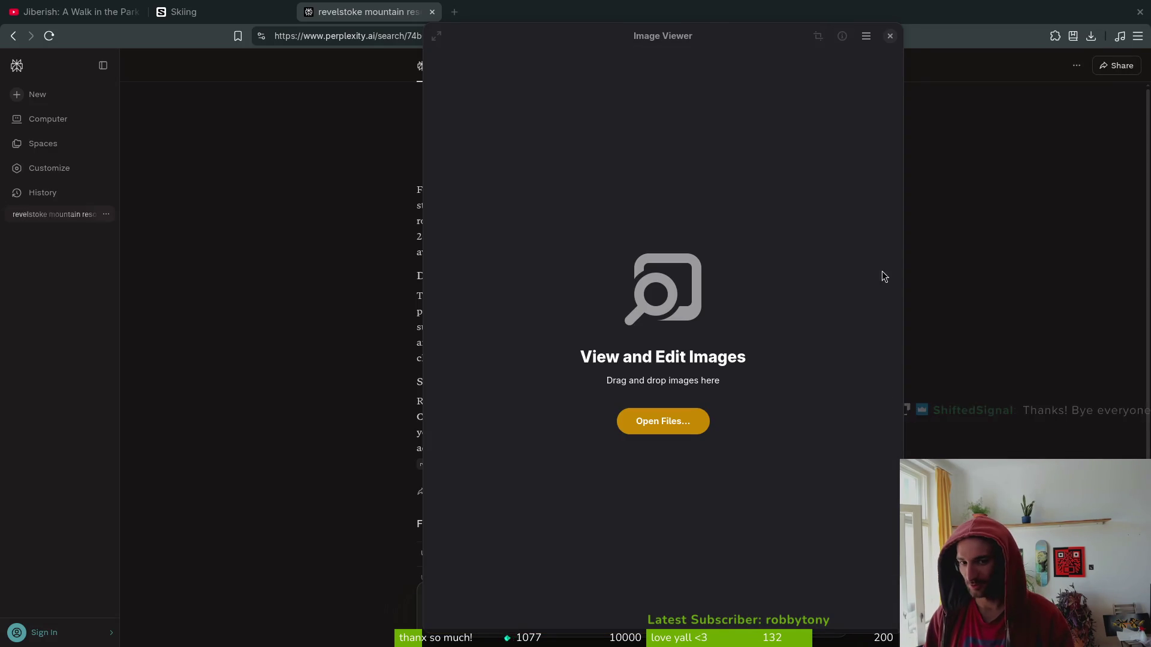
{"action": "left_click", "coordinate": [889, 36]}
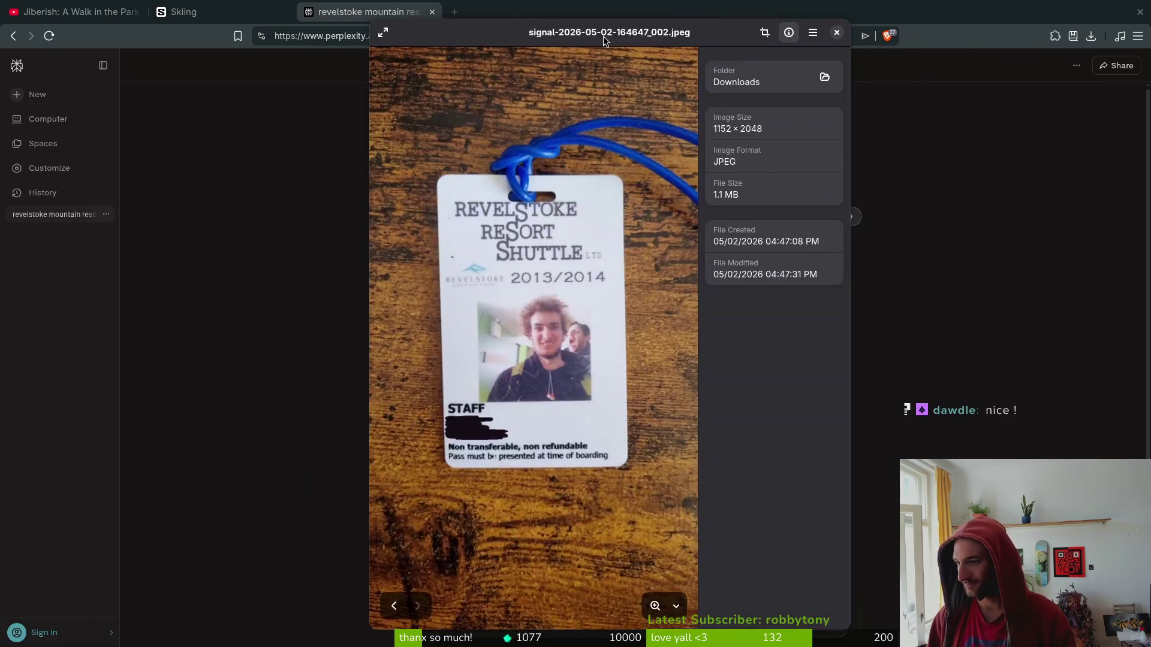
{"action": "left_click_drag", "start_coordinate": [560, 30], "coordinate": [781, 36]}
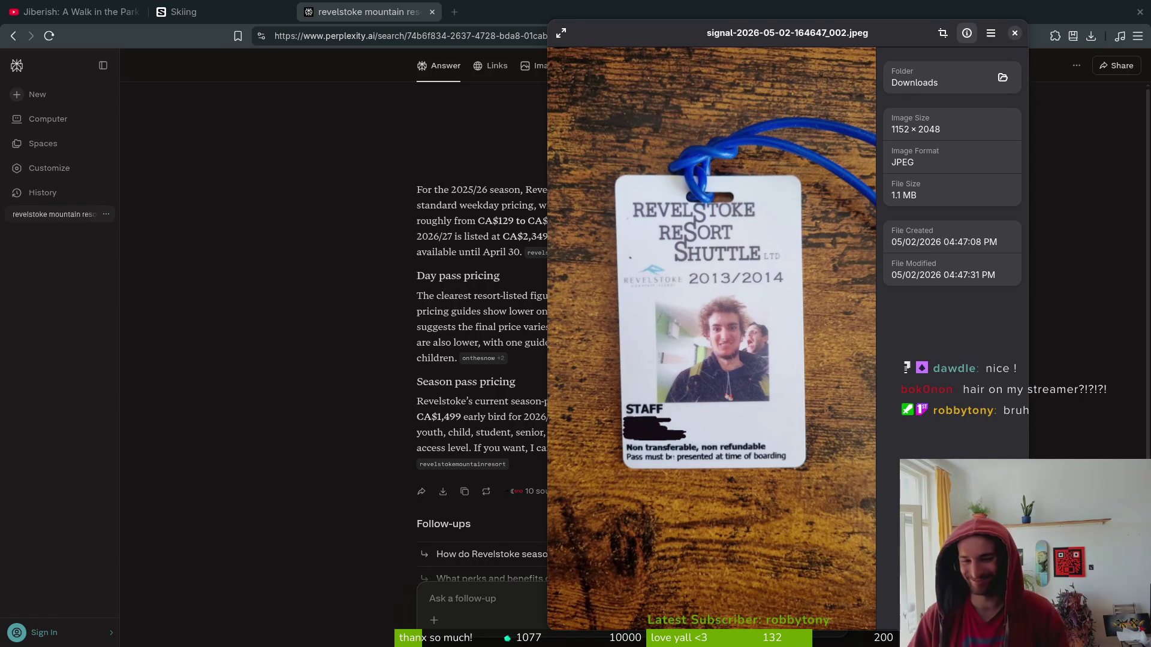
Close a browser tab, scroll through the answer, and close the photo viewer.
{"action": "mouse_move", "coordinate": [755, 408]}
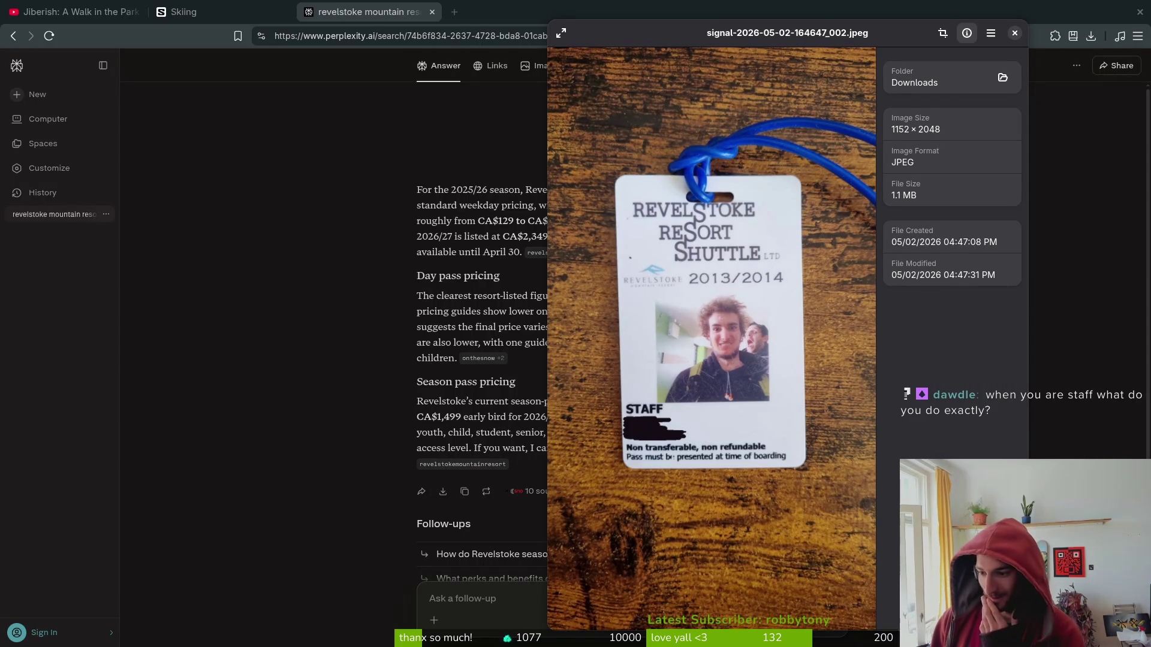
{"action": "mouse_move", "coordinate": [727, 384]}
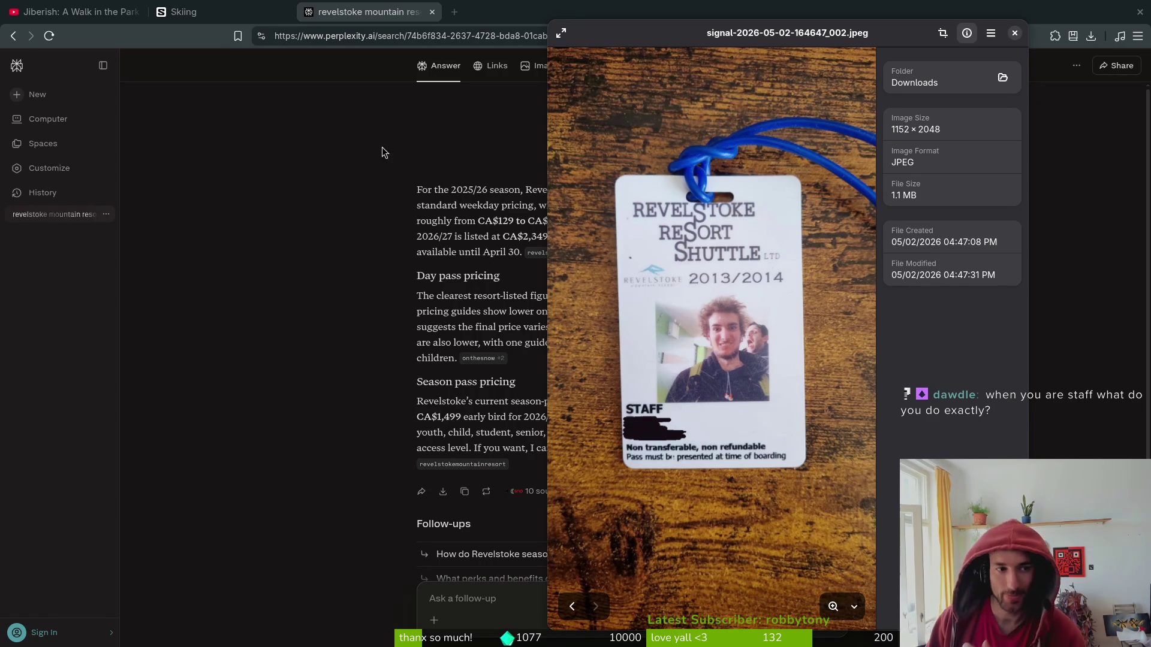
{"action": "left_click", "coordinate": [256, 251]}
{"action": "key", "text": "ctrl+w"}
{"action": "key", "text": "ctrl+w"}
{"action": "key", "text": "ctrl+w"}
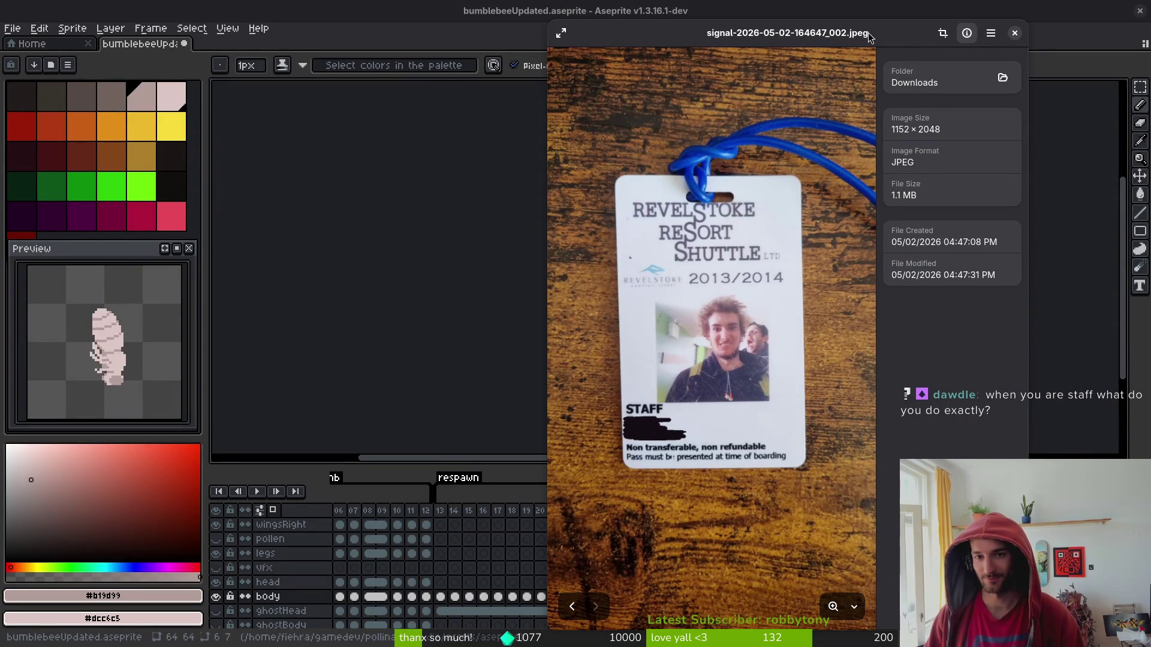
{"action": "scroll", "coordinate": [736, 323], "scroll_direction": "up", "scroll_amount": 5}
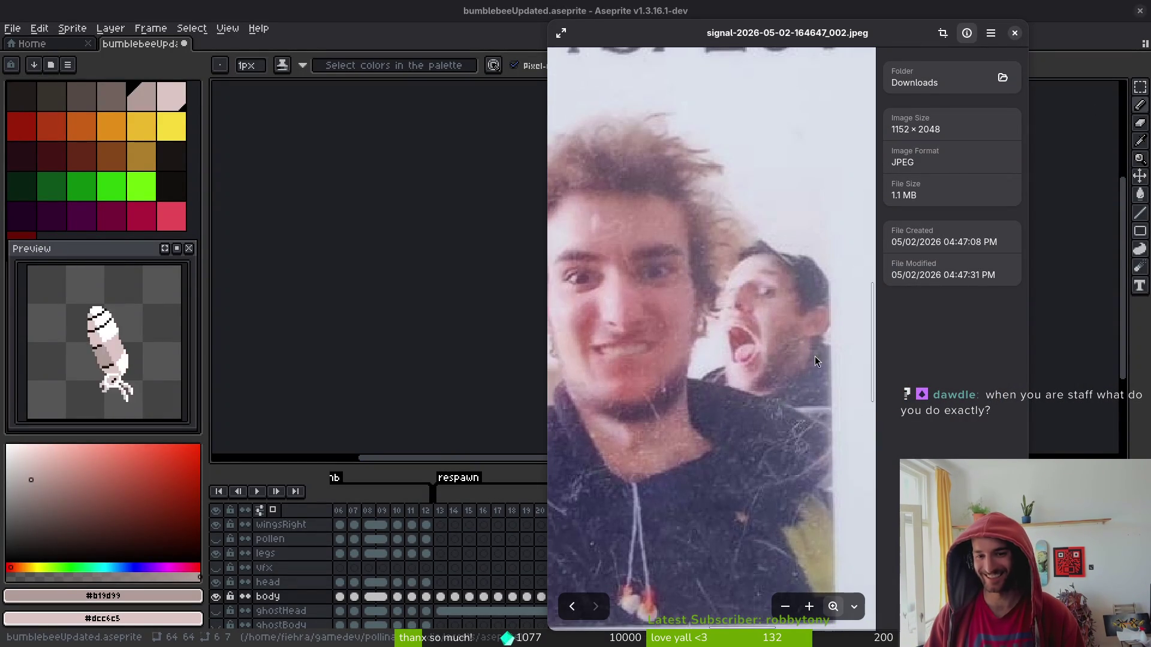
{"action": "scroll", "coordinate": [785, 333], "scroll_direction": "down", "scroll_amount": 2}
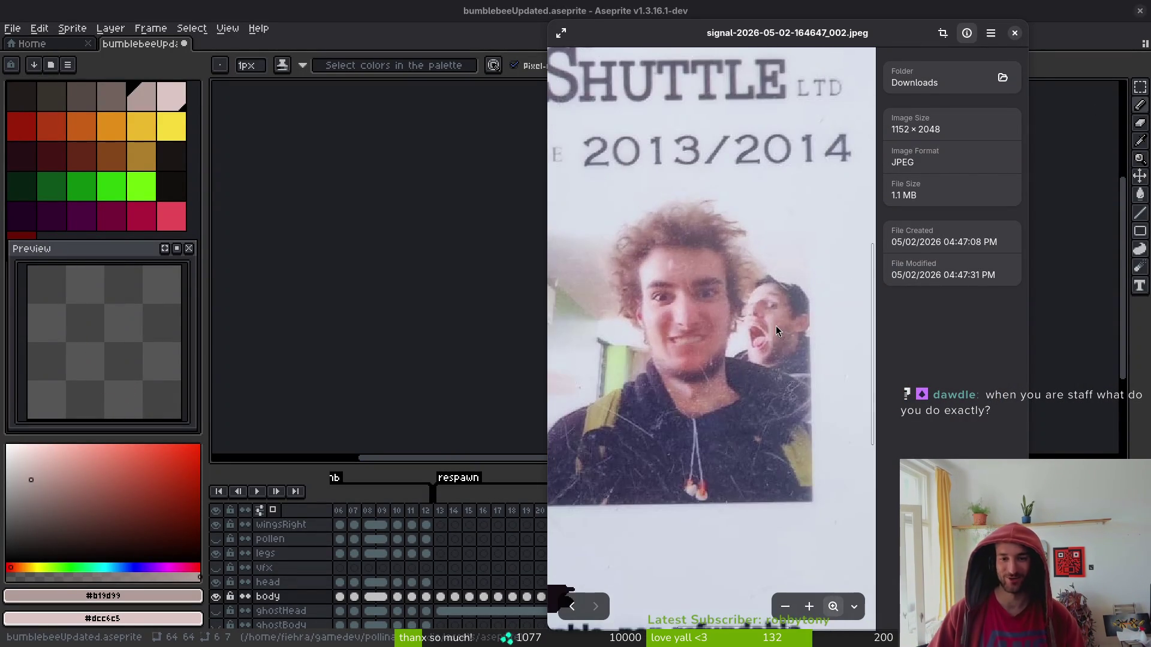
{"action": "scroll", "coordinate": [765, 331], "scroll_direction": "down", "scroll_amount": 2}
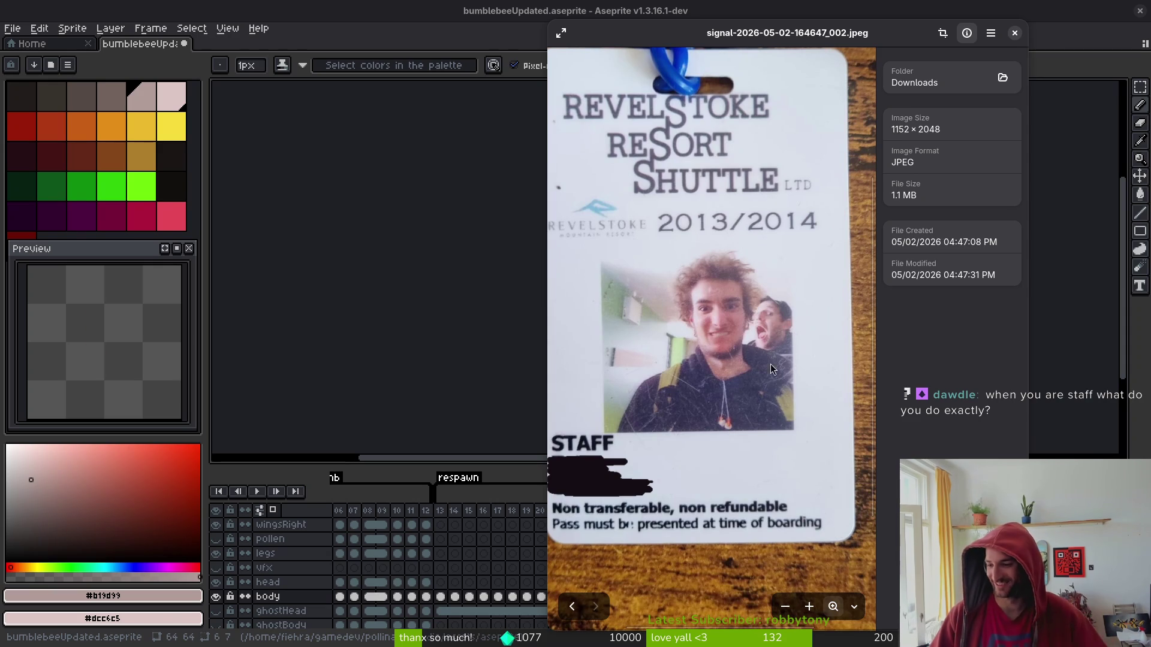
{"action": "scroll", "coordinate": [741, 354], "scroll_direction": "down", "scroll_amount": 2}
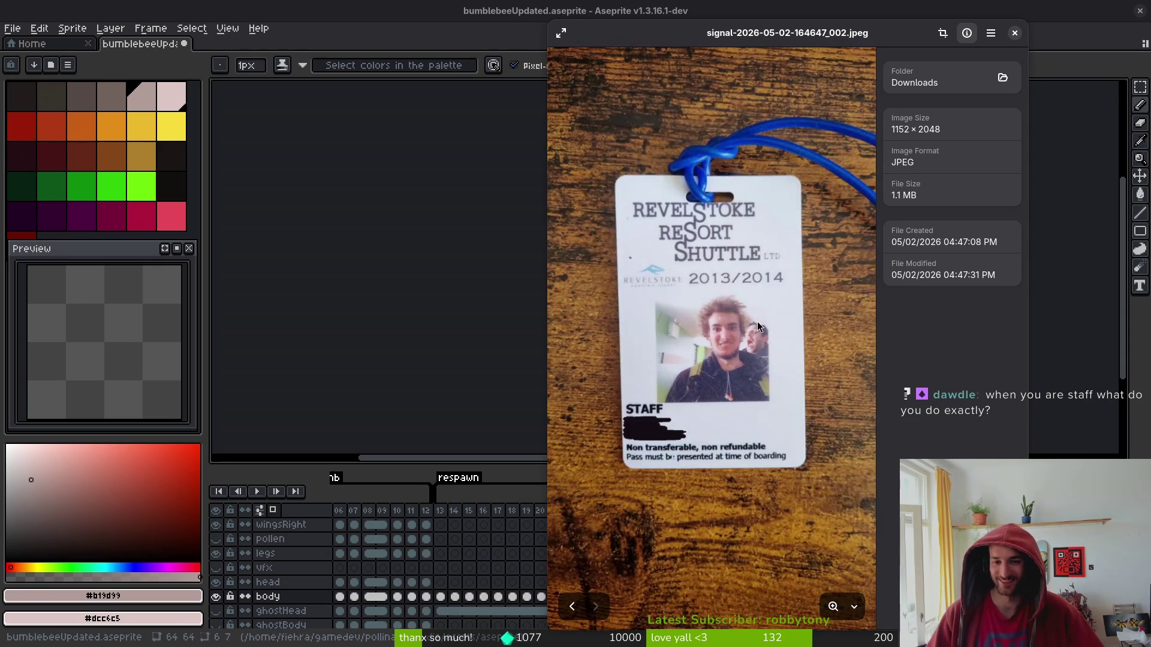
{"action": "left_click", "coordinate": [1014, 34]}
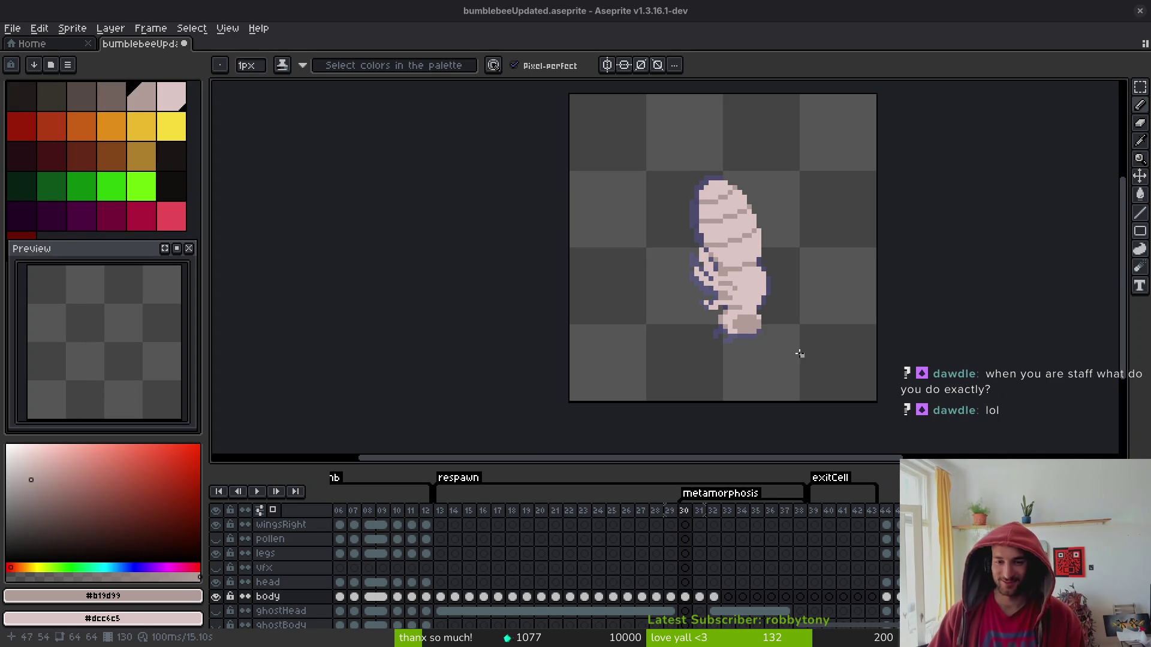
Go to frame 31 and zoom and pan toward the pupa's lower half to inspect its stripes.
{"action": "key", "text": "i"}
{"action": "key", "text": "Right"}
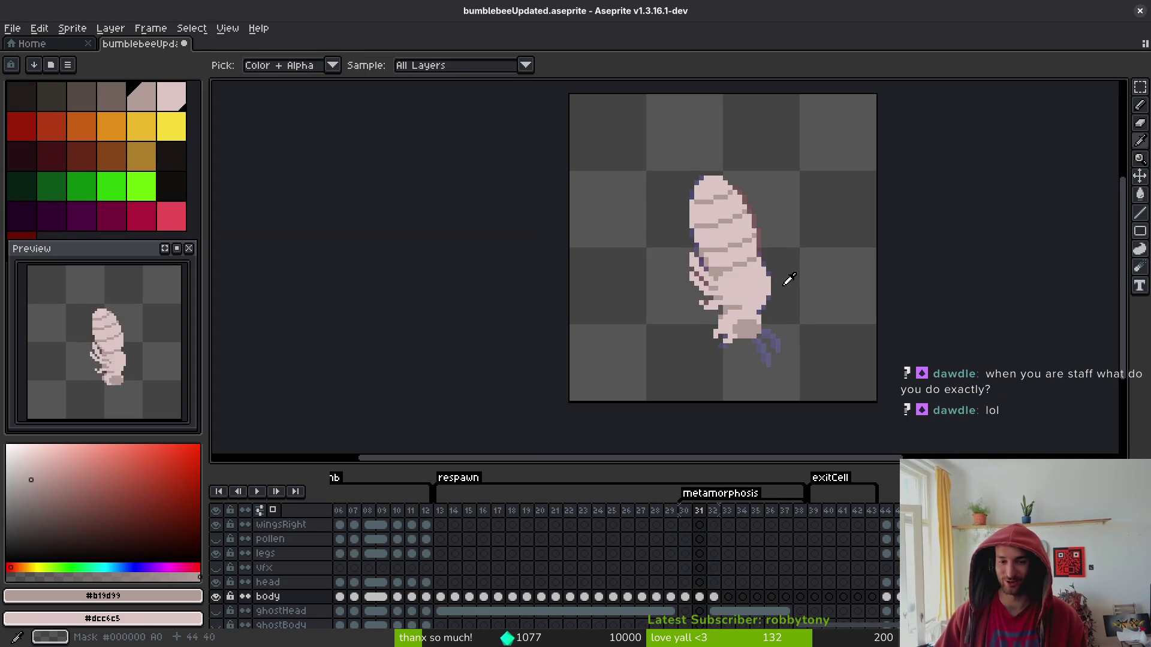
{"action": "key", "text": "b"}
{"action": "scroll", "coordinate": [719, 306], "scroll_direction": "up", "scroll_amount": 3}
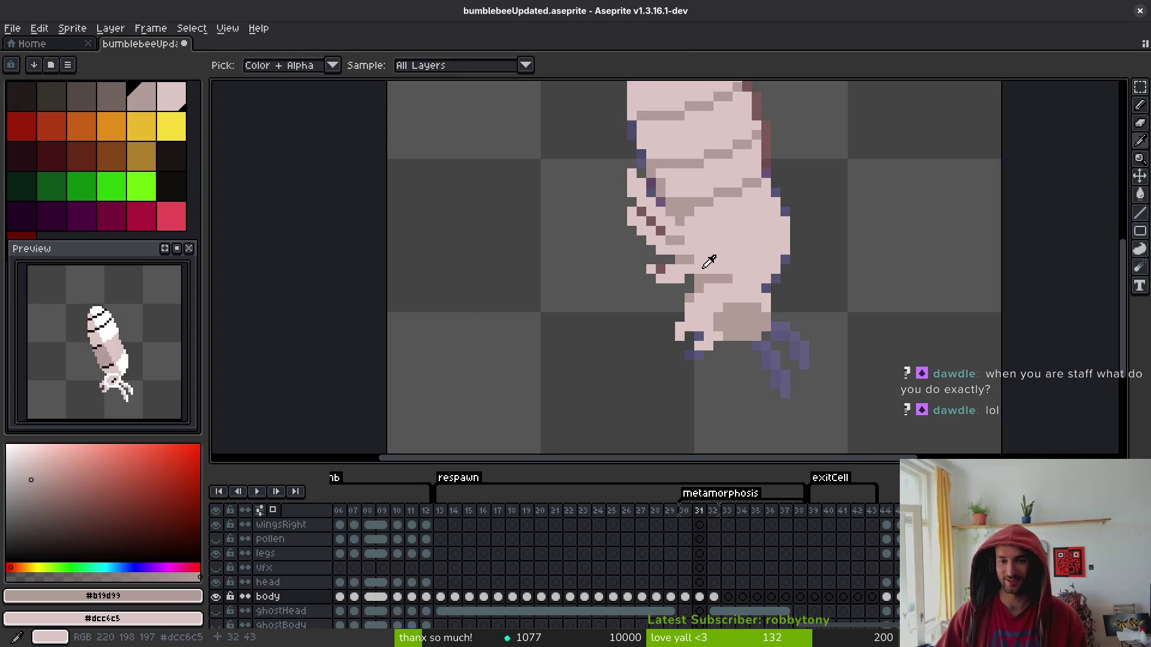
{"action": "left_click_drag", "start_coordinate": [728, 267], "coordinate": [714, 325]}
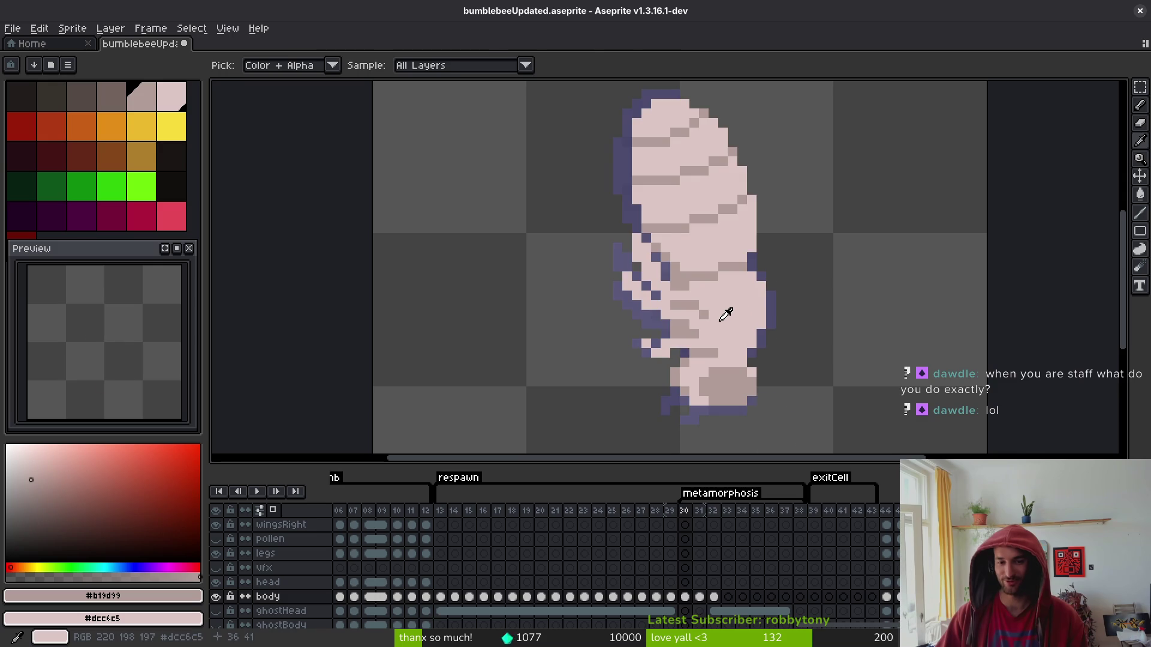
{"action": "scroll", "coordinate": [715, 324], "scroll_direction": "down", "scroll_amount": 2}
{"action": "scroll", "coordinate": [693, 329], "scroll_direction": "up", "scroll_amount": 3}
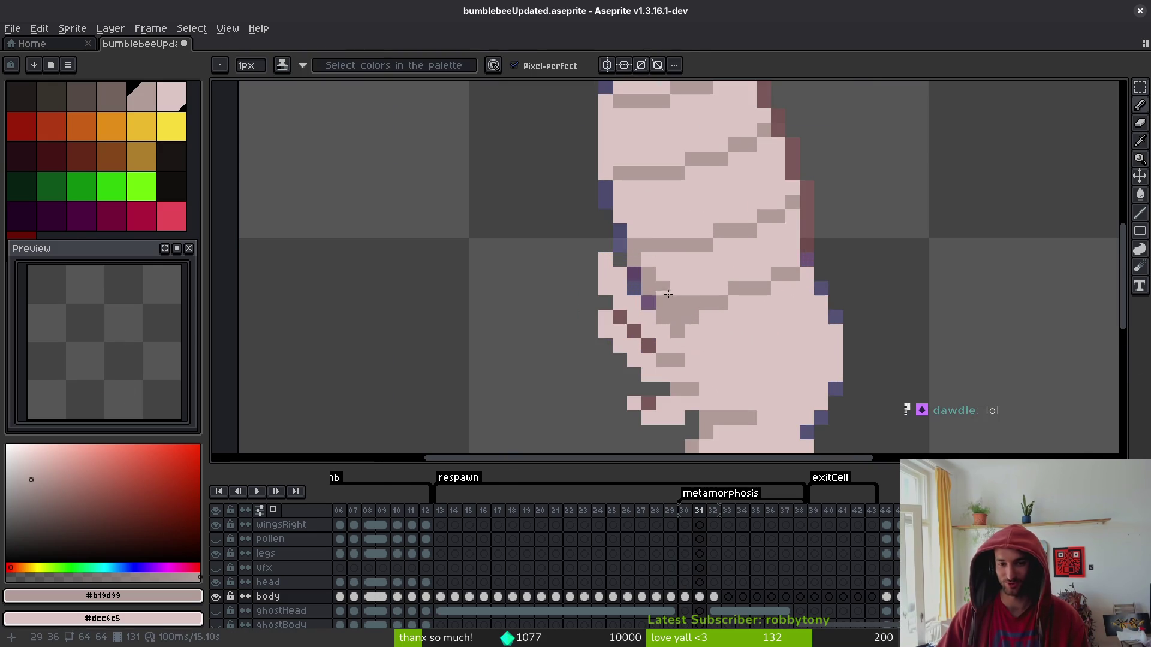
{"action": "scroll", "coordinate": [689, 328], "scroll_direction": "down", "scroll_amount": 3}
{"action": "scroll", "coordinate": [682, 300], "scroll_direction": "up", "scroll_amount": 3}
{"action": "scroll", "coordinate": [599, 186], "scroll_direction": "down", "scroll_amount": 2}
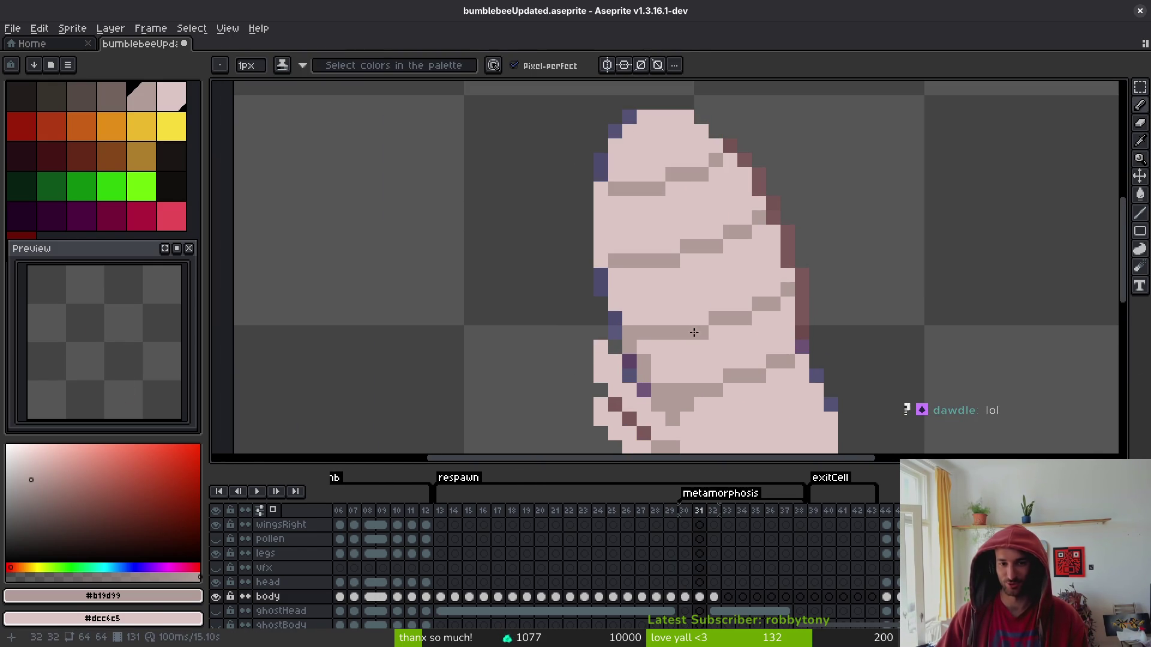
{"action": "scroll", "coordinate": [706, 321], "scroll_direction": "down", "scroll_amount": 1}
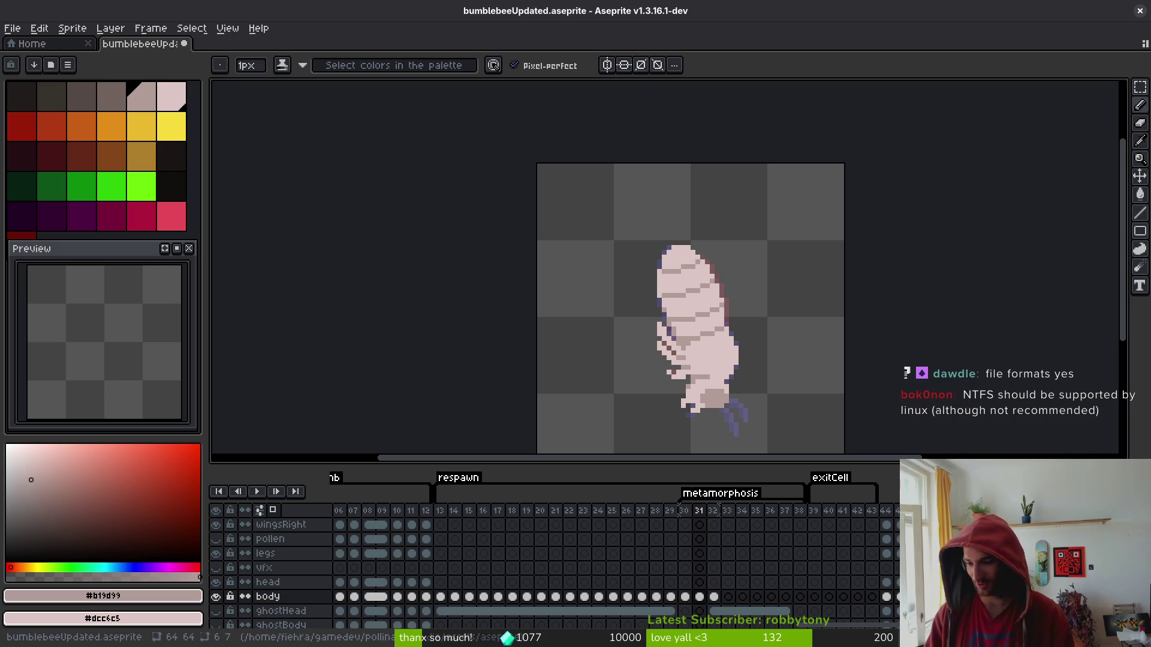
{"action": "scroll", "coordinate": [722, 317], "scroll_direction": "down", "scroll_amount": 2}
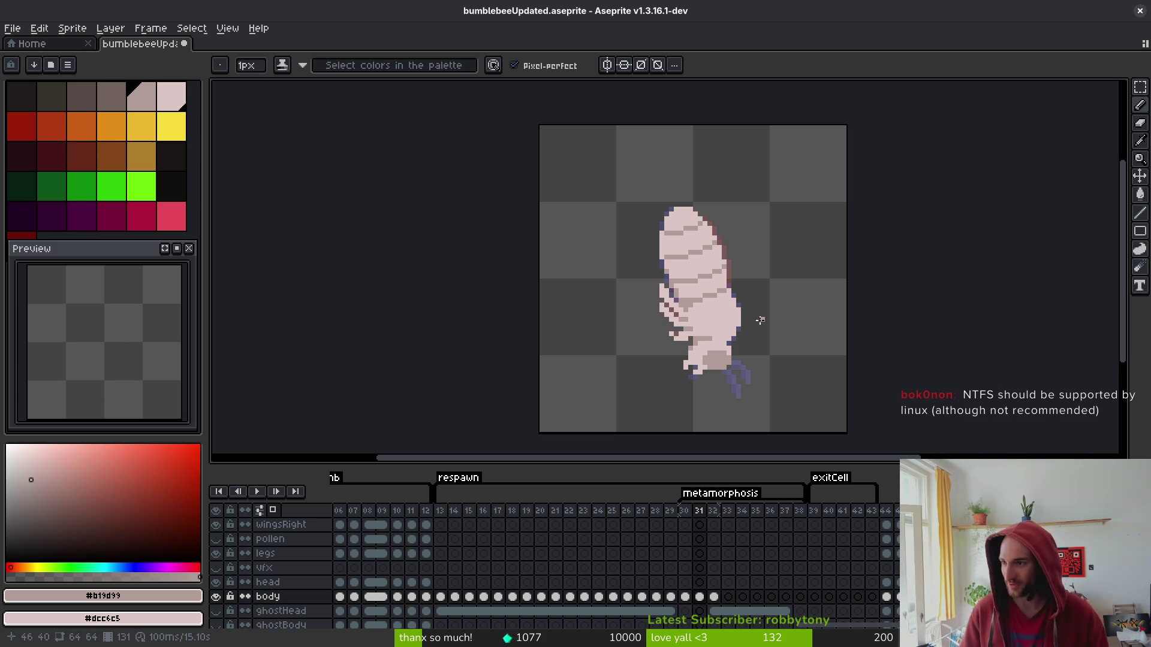
{"action": "scroll", "coordinate": [775, 306], "scroll_direction": "down", "scroll_amount": 2}
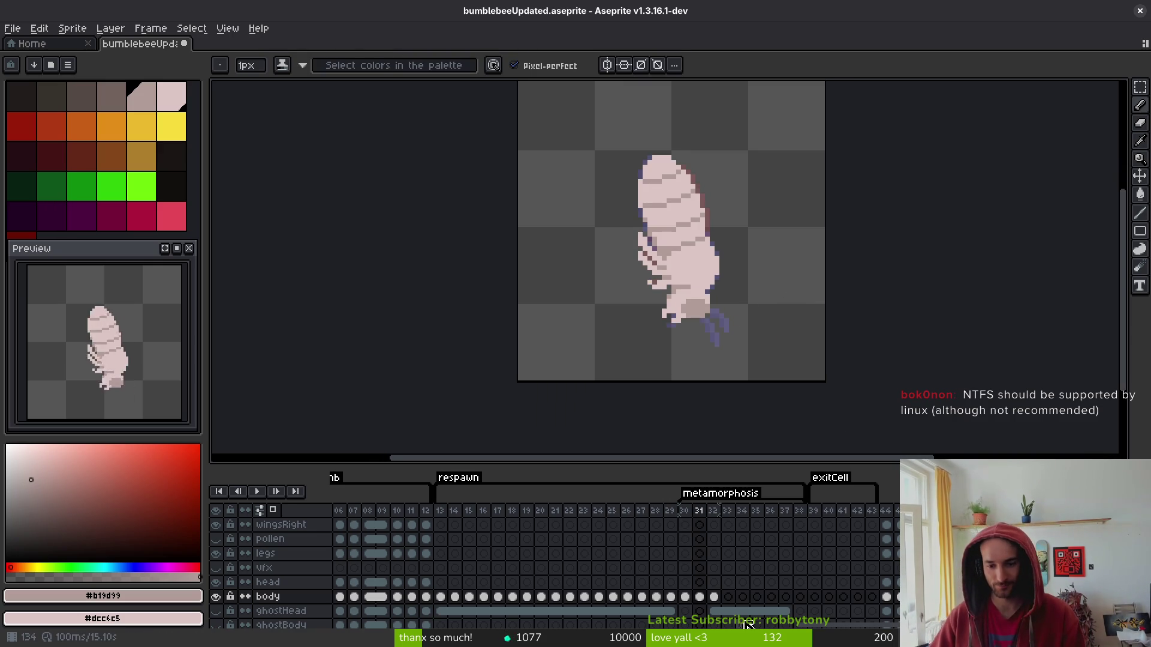
Add four new frames after frame 31 and flick between frames 30–36 to compare the pupa drawings.
{"action": "key", "text": "alt+n"}
{"action": "key", "text": "alt+n"}
{"action": "key", "text": "alt+n"}
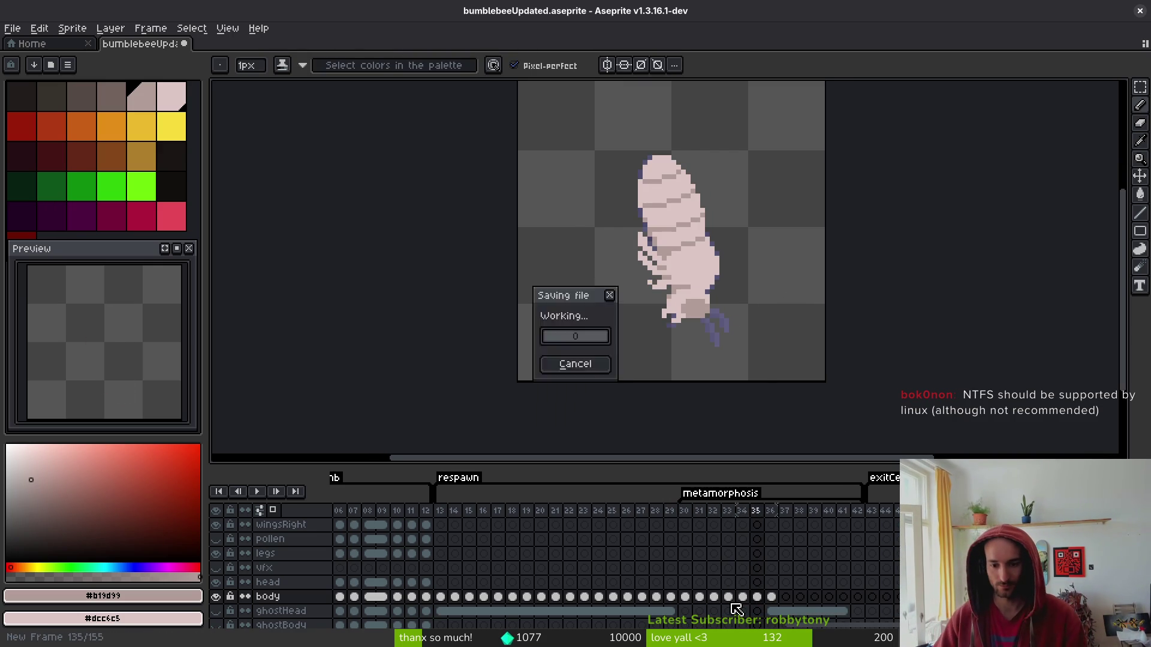
{"action": "key", "text": "ctrl+s"}
{"action": "key", "text": "i"}
{"action": "key", "text": "comma"}
{"action": "key", "text": "comma"}
{"action": "key", "text": "comma"}
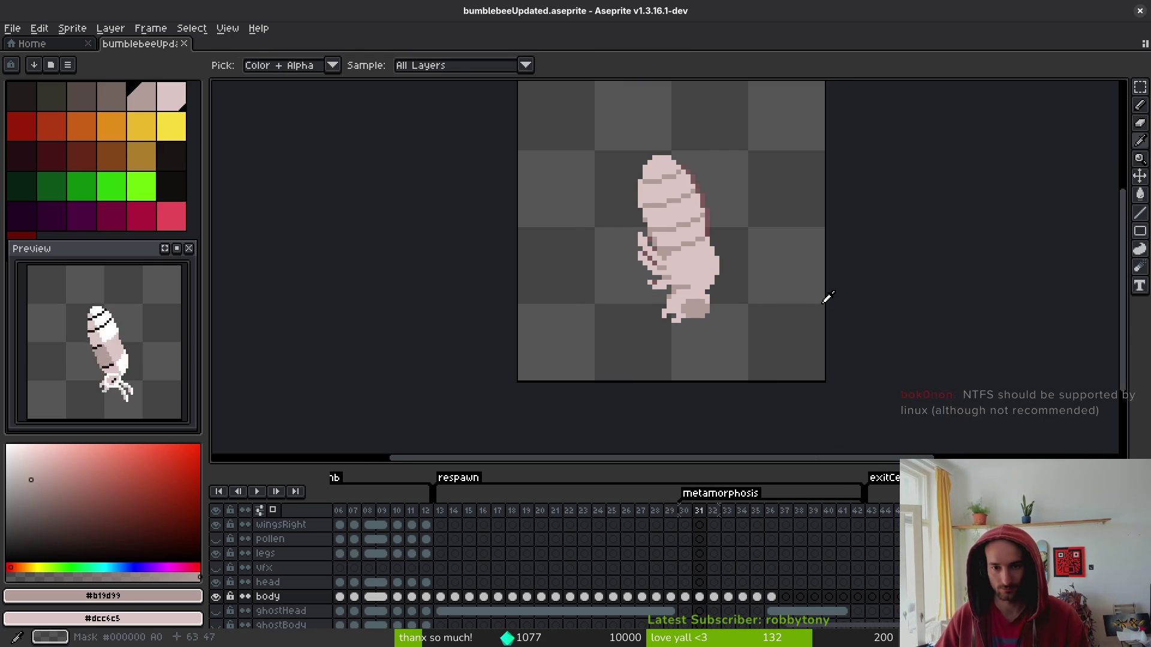
{"action": "key", "text": "comma"}
{"action": "key", "text": "period"}
{"action": "key", "text": "period"}
{"action": "key", "text": "period"}
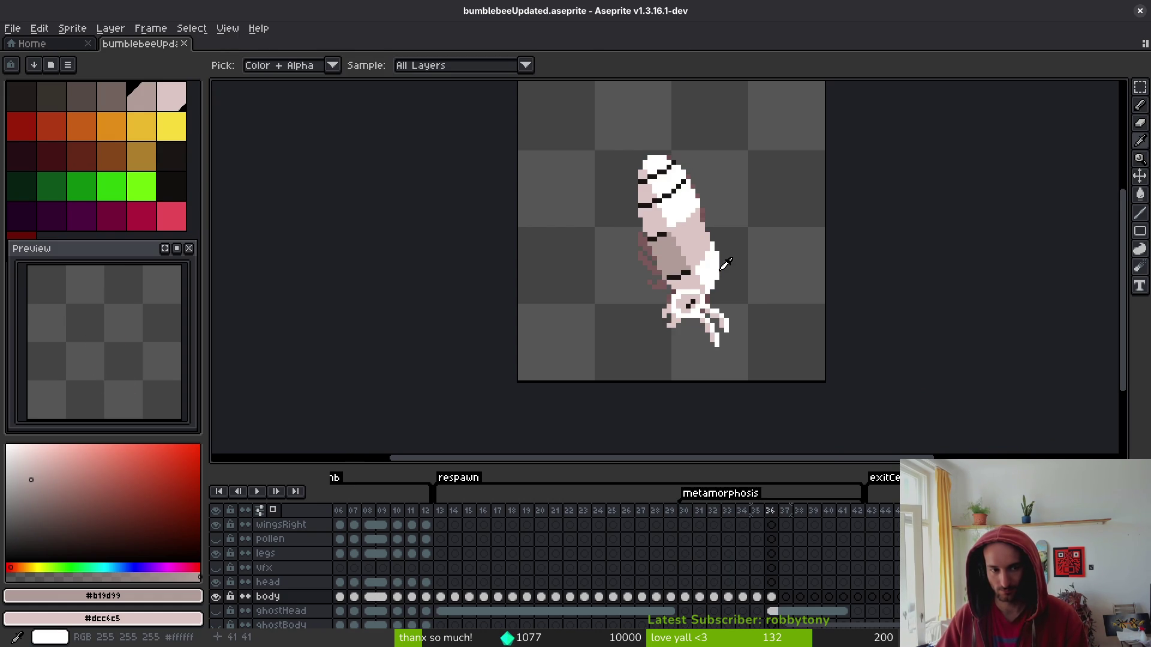
{"action": "key", "text": "comma"}
{"action": "key", "text": "comma"}
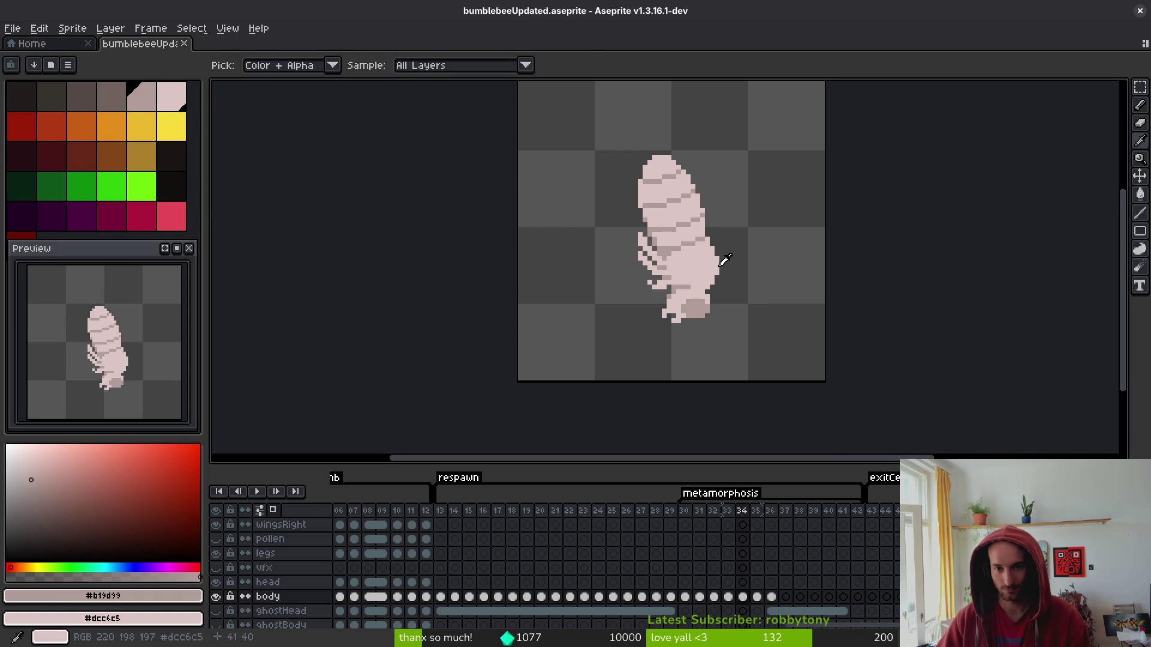
{"action": "key", "text": "period"}
{"action": "key", "text": "period"}
{"action": "key", "text": "comma"}
{"action": "key", "text": "comma"}
{"action": "key", "text": "period"}
{"action": "key", "text": "period"}
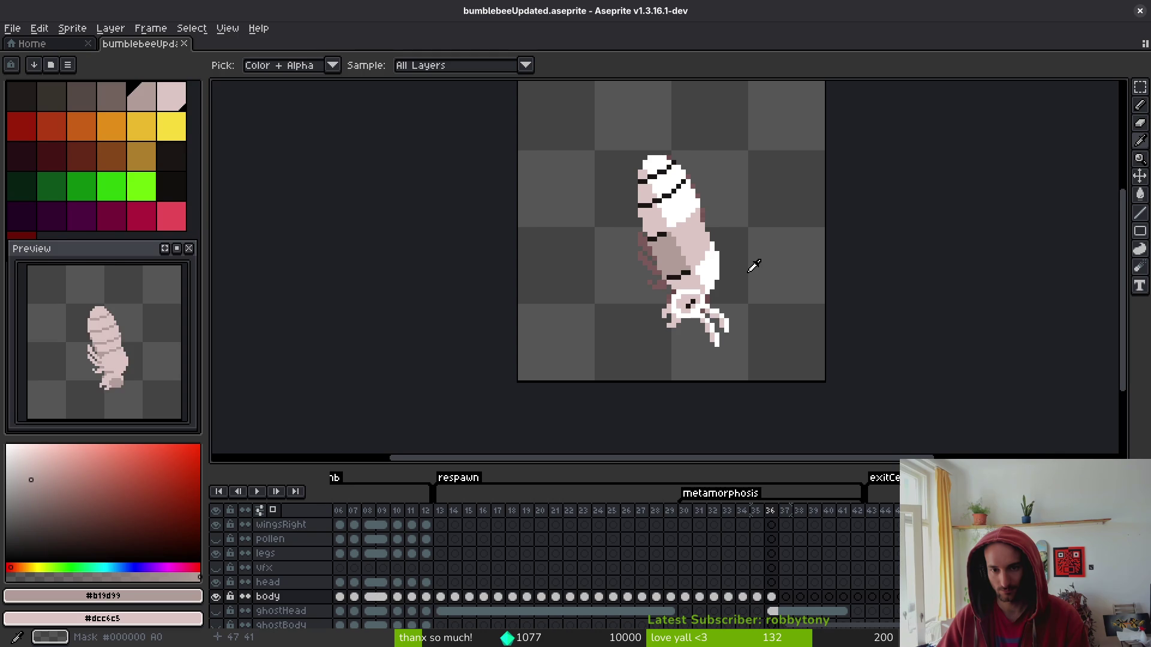
{"action": "key", "text": "comma"}
{"action": "key", "text": "period"}
{"action": "key", "text": "comma"}
Zoom in on the frame 35 pupa and save bumblebeeUpdated.
{"action": "key", "text": "b"}
{"action": "scroll", "coordinate": [677, 247], "scroll_direction": "up", "scroll_amount": 4}
{"action": "scroll", "coordinate": [678, 247], "scroll_direction": "down", "scroll_amount": 1}
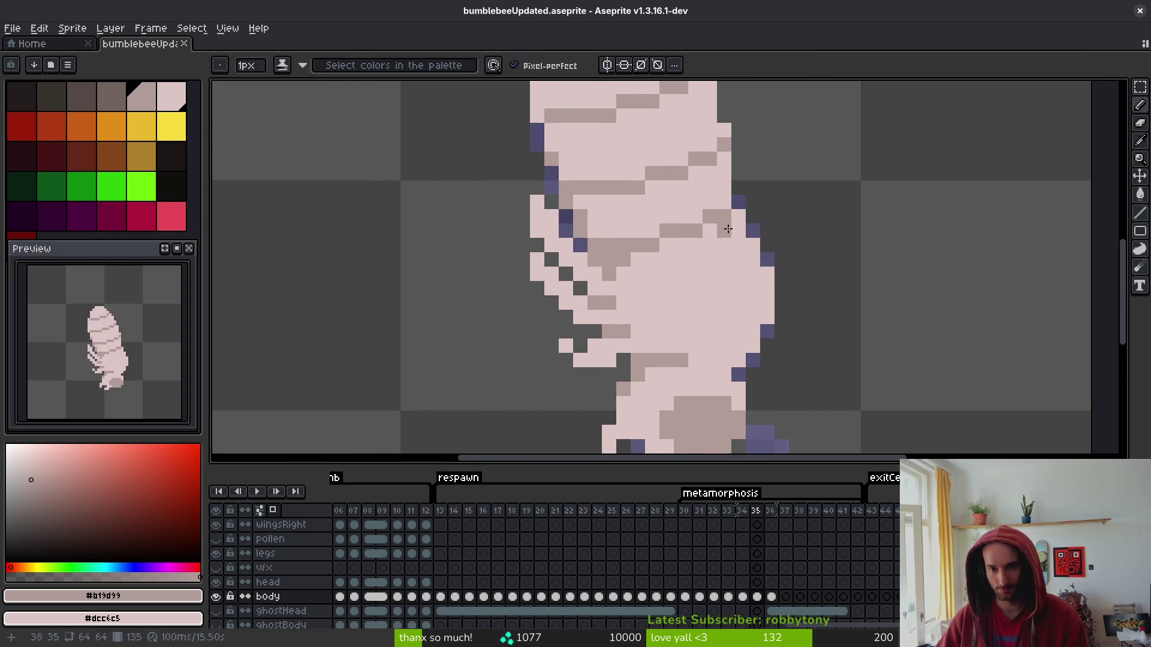
{"action": "scroll", "coordinate": [736, 223], "scroll_direction": "down", "scroll_amount": 1}
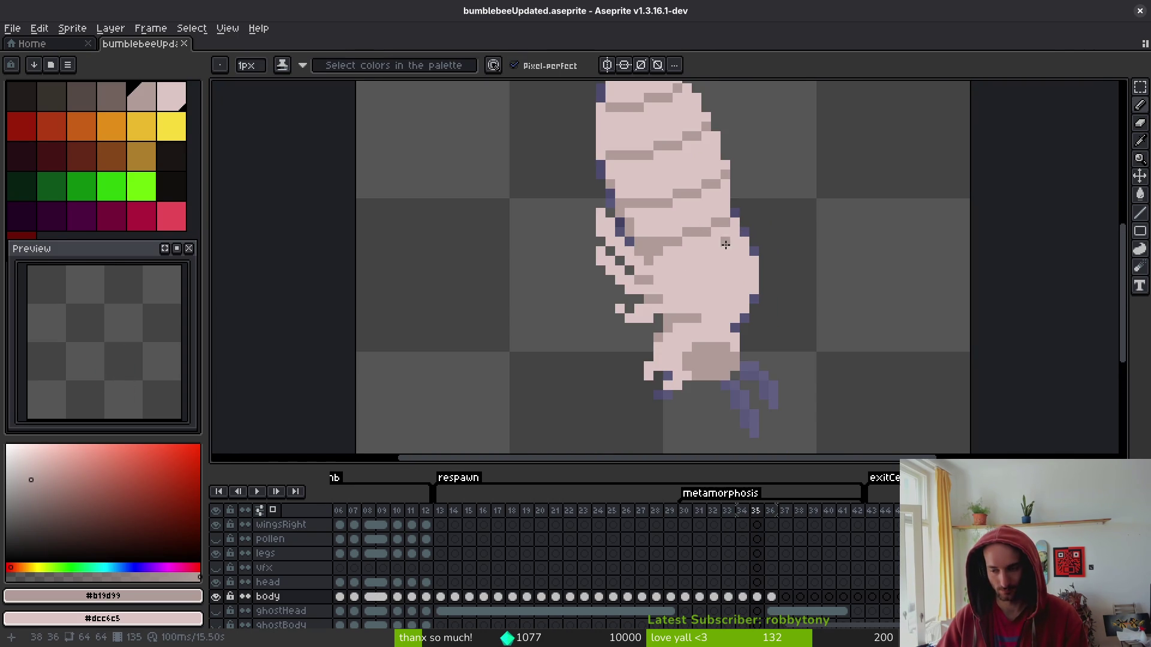
{"action": "key", "text": "ctrl+s"}
{"action": "scroll", "coordinate": [749, 305], "scroll_direction": "right", "scroll_amount": 1}
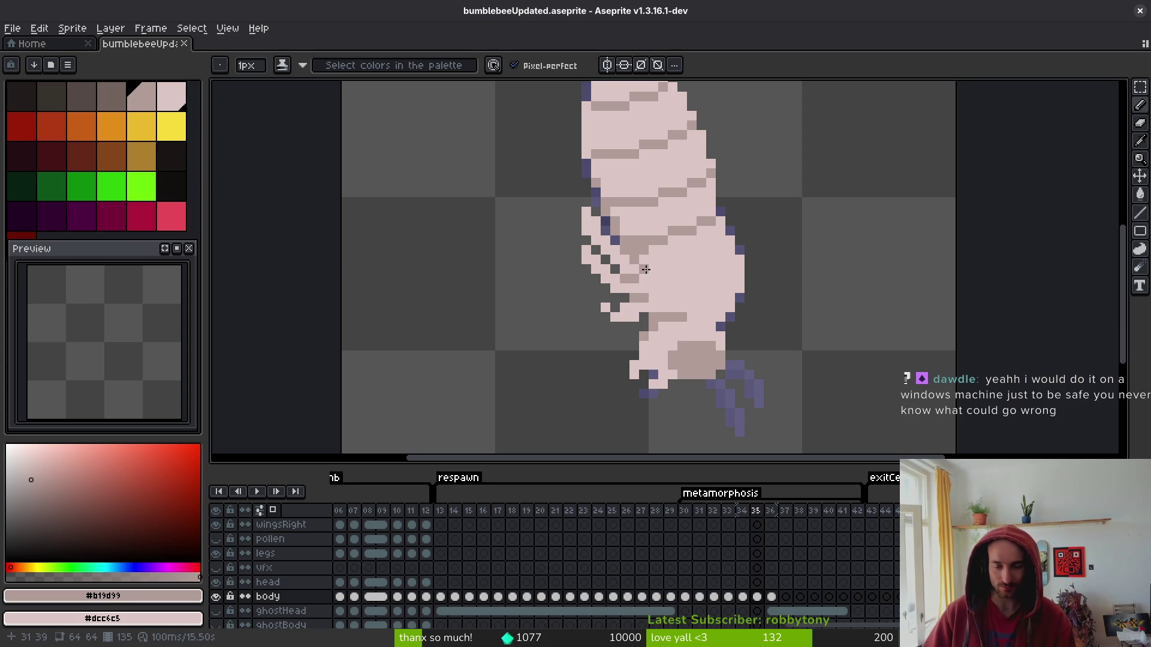
{"action": "left_click_drag", "start_coordinate": [701, 279], "coordinate": [731, 336]}
{"action": "scroll", "coordinate": [685, 212], "scroll_direction": "down", "scroll_amount": 2}
Delete frames 33–35 and bring the upper body of the frame 32 pupa into view.
{"action": "key", "text": "Left"}
{"action": "key", "text": "i"}
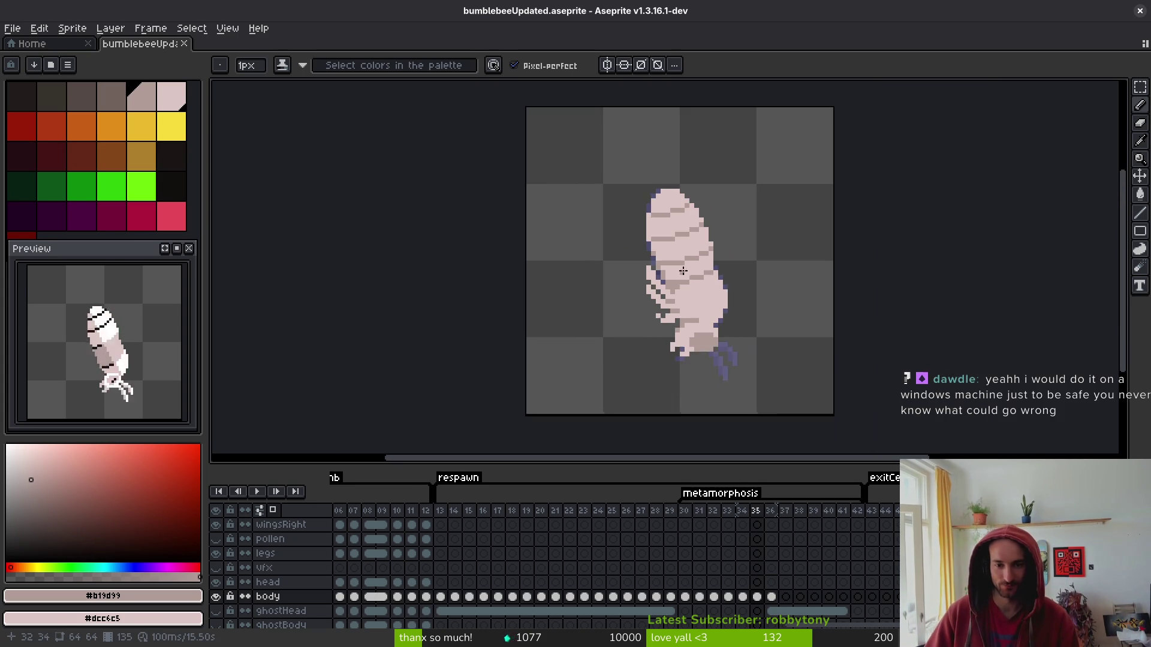
{"action": "key", "text": "Left"}
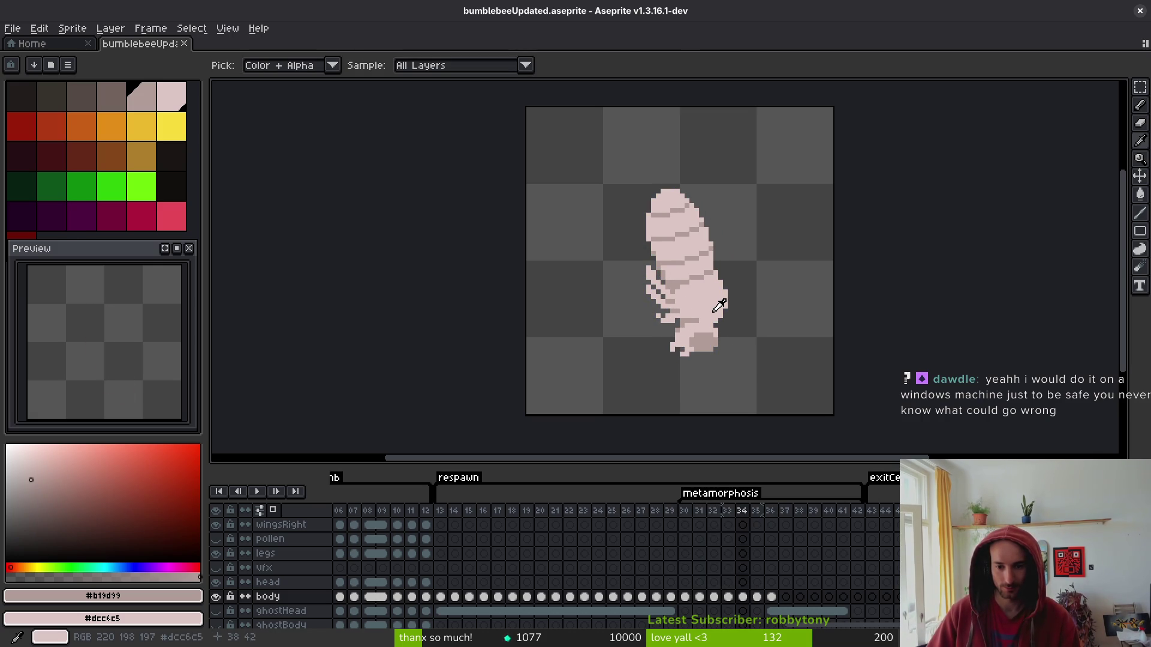
{"action": "left_click", "coordinate": [757, 582]}
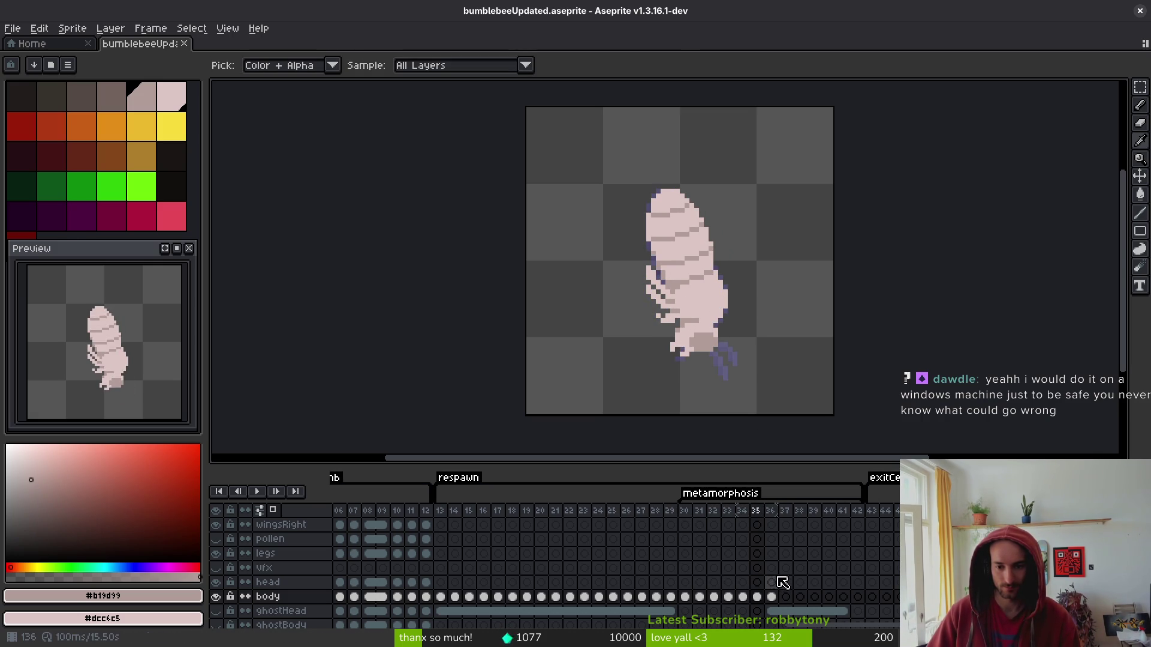
{"action": "left_click_drag", "start_coordinate": [758, 511], "coordinate": [734, 517]}
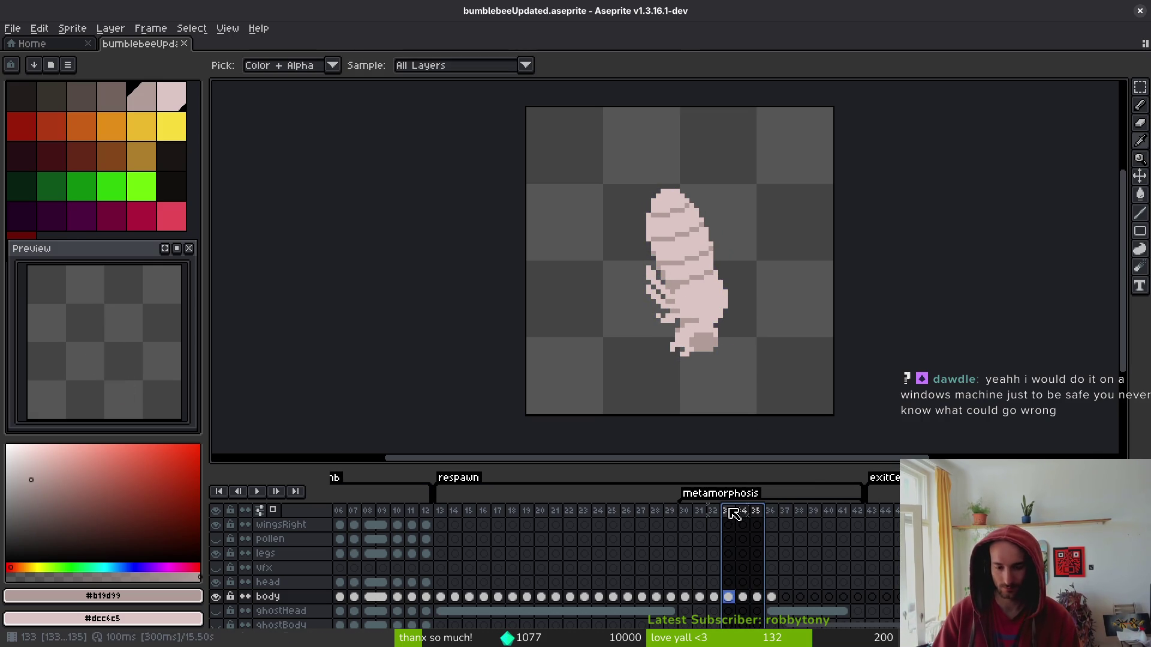
{"action": "key", "text": "Delete"}
{"action": "key", "text": "Right"}
{"action": "key", "text": "Right"}
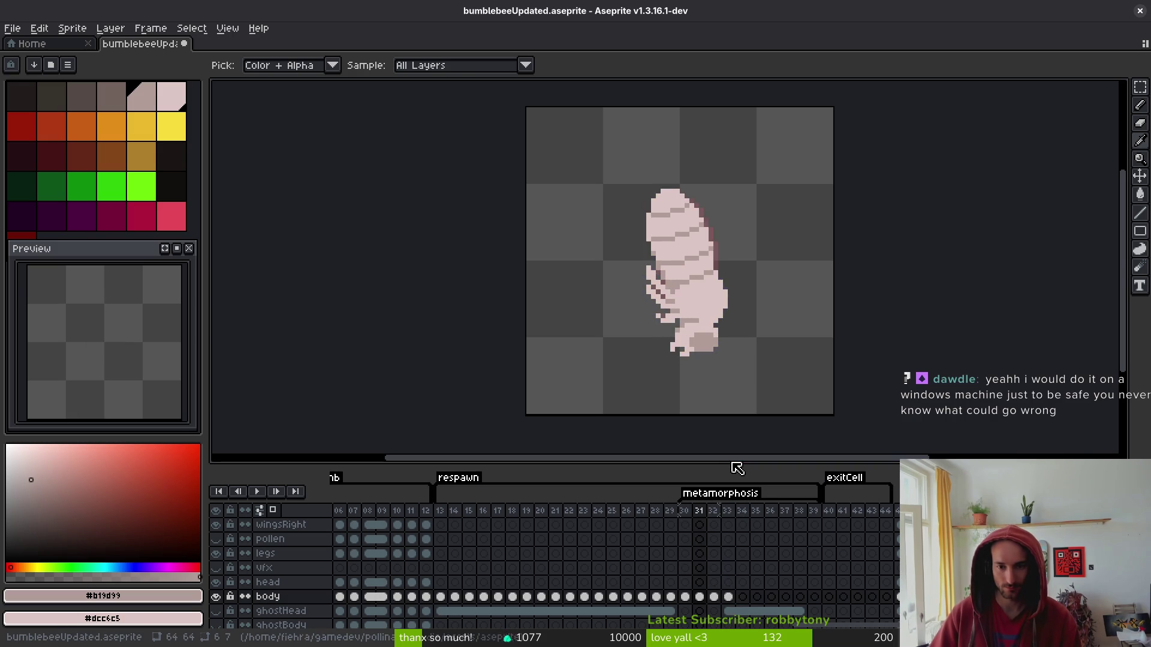
{"action": "key", "text": "b"}
{"action": "scroll", "coordinate": [715, 261], "scroll_direction": "up", "scroll_amount": 2}
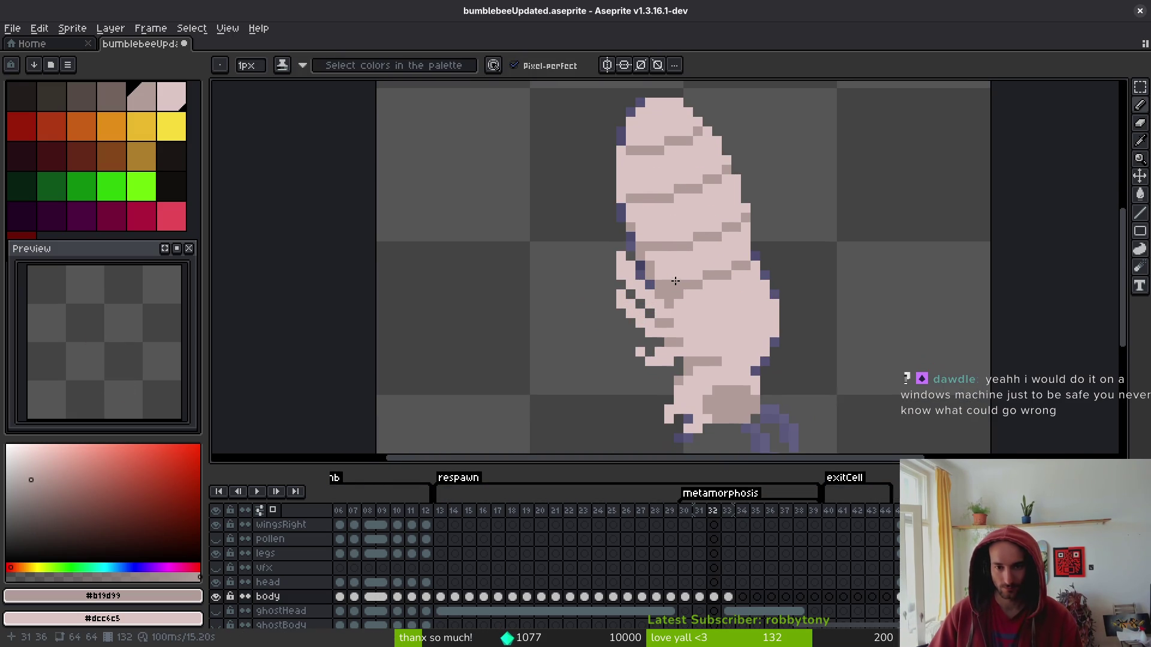
{"action": "left_click_drag", "start_coordinate": [715, 306], "coordinate": [692, 274]}
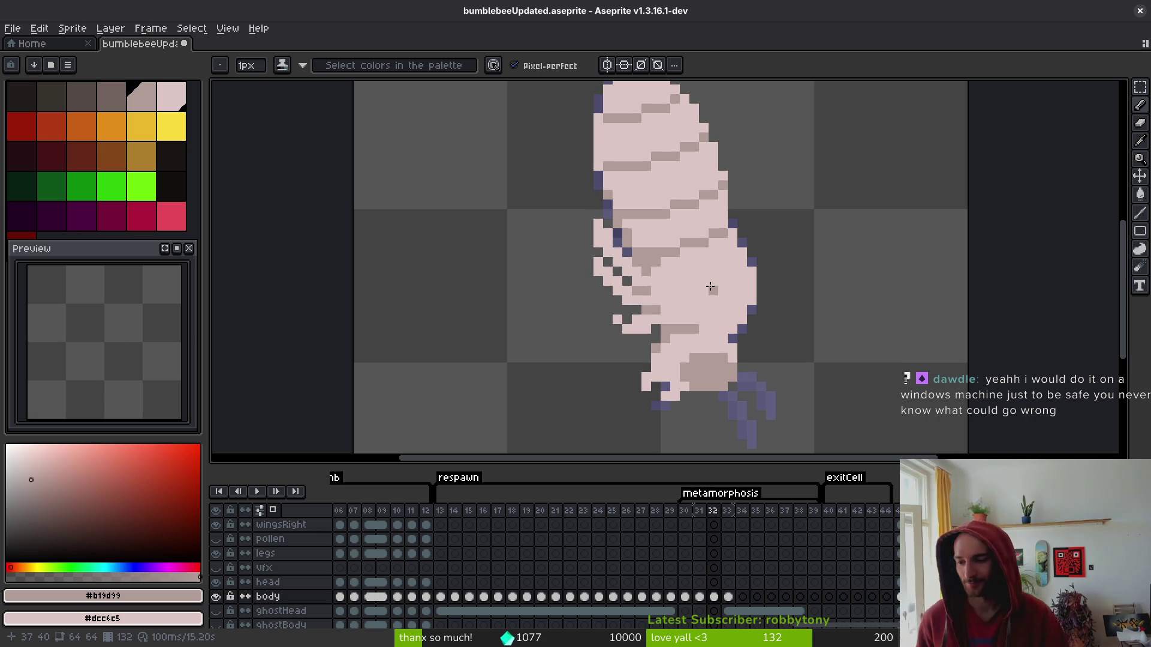
Zoom out, compare the pupa in frames 33 and 31, then jump to the adult bee in frame 12.
{"action": "scroll", "coordinate": [759, 240], "scroll_direction": "down", "scroll_amount": 1}
{"action": "scroll", "coordinate": [758, 241], "scroll_direction": "down", "scroll_amount": 1}
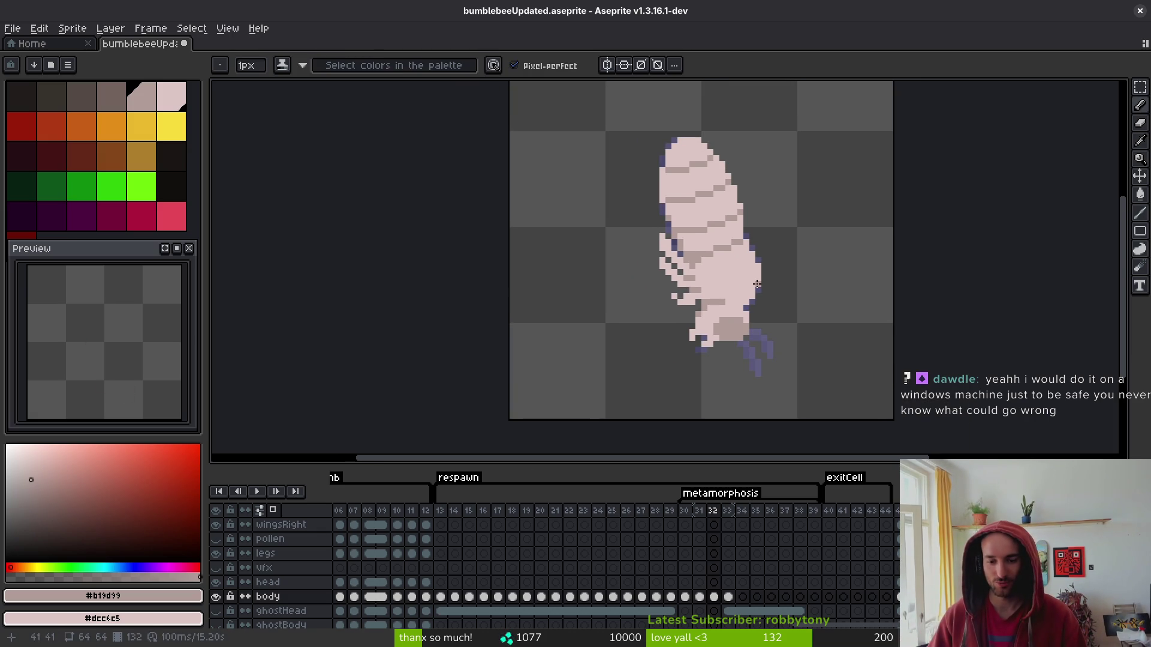
{"action": "left_click", "coordinate": [730, 610]}
{"action": "key", "text": "Left"}
{"action": "key", "text": "Left"}
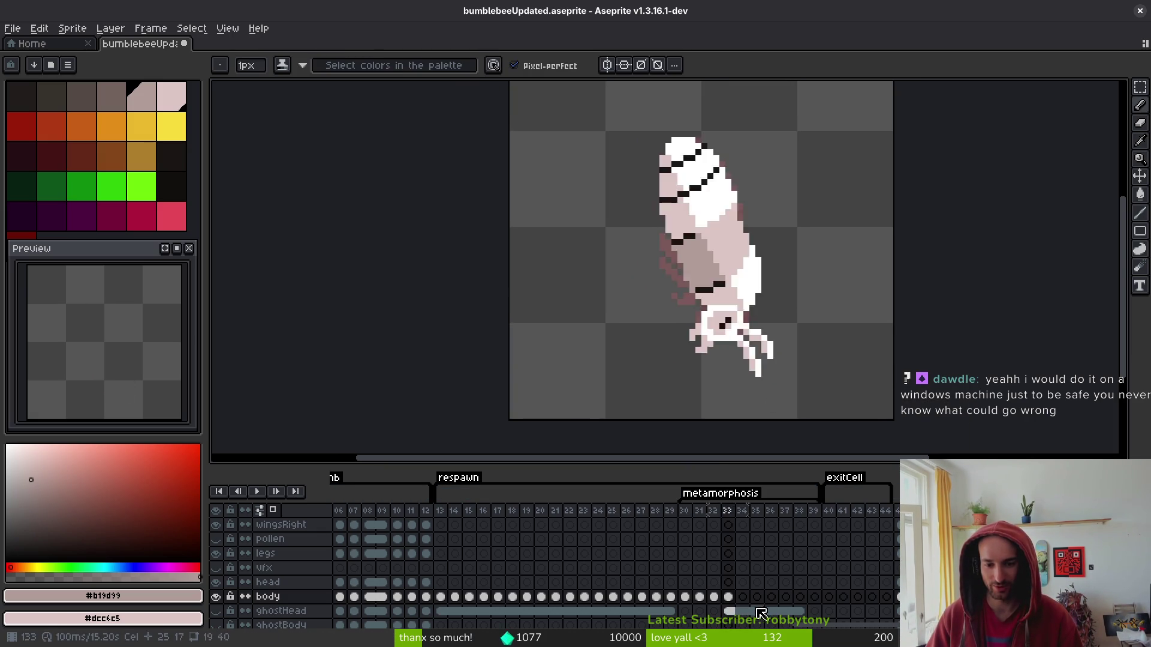
{"action": "left_click", "coordinate": [728, 611]}
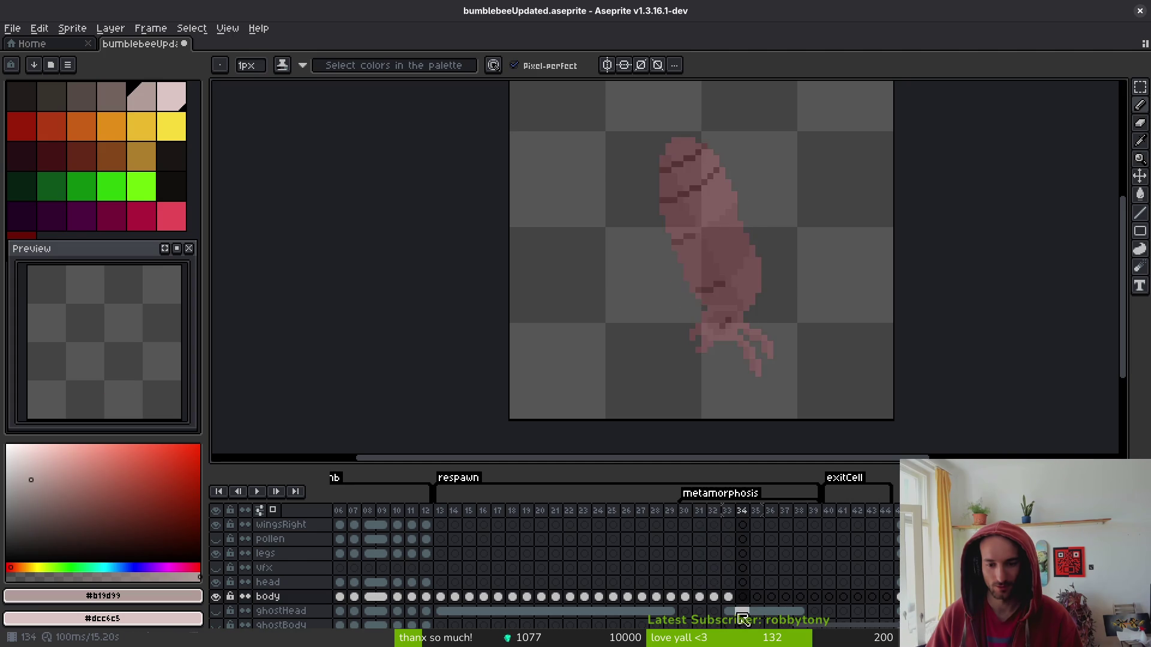
{"action": "left_click", "coordinate": [426, 611]}
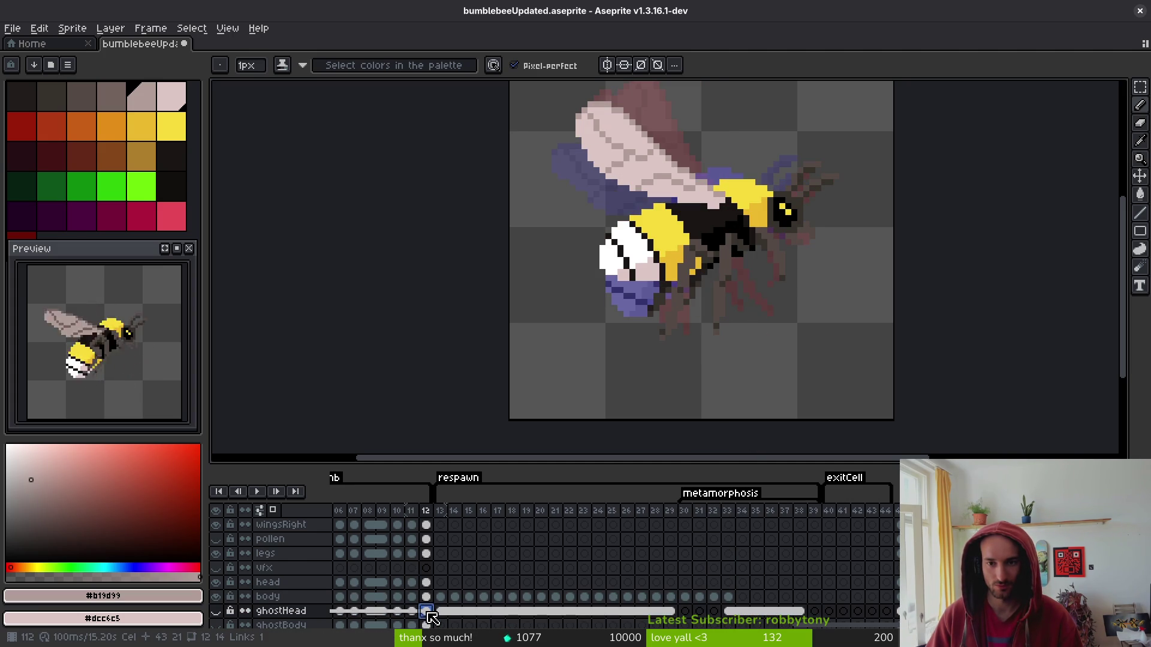
Paste the frame 12 adult bee body into frame 33, rotated a quarter turn and nudged into place.
{"action": "left_click", "coordinate": [427, 597]}
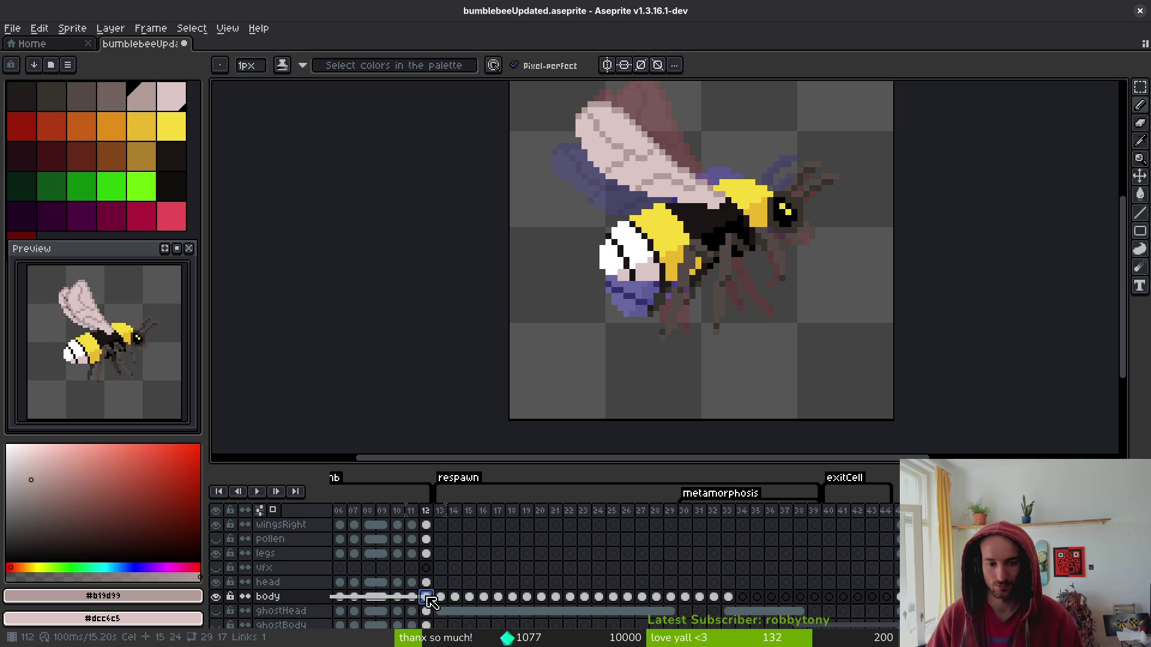
{"action": "key", "text": "m"}
{"action": "left_click_drag", "start_coordinate": [538, 100], "coordinate": [896, 359]}
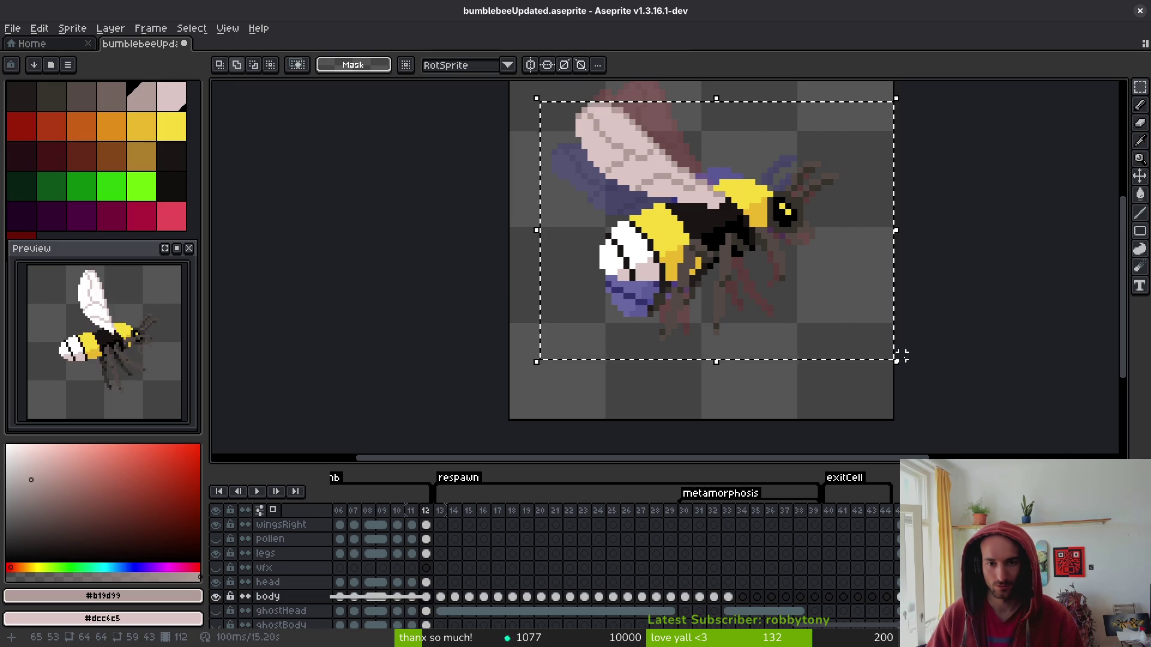
{"action": "left_click", "coordinate": [728, 598]}
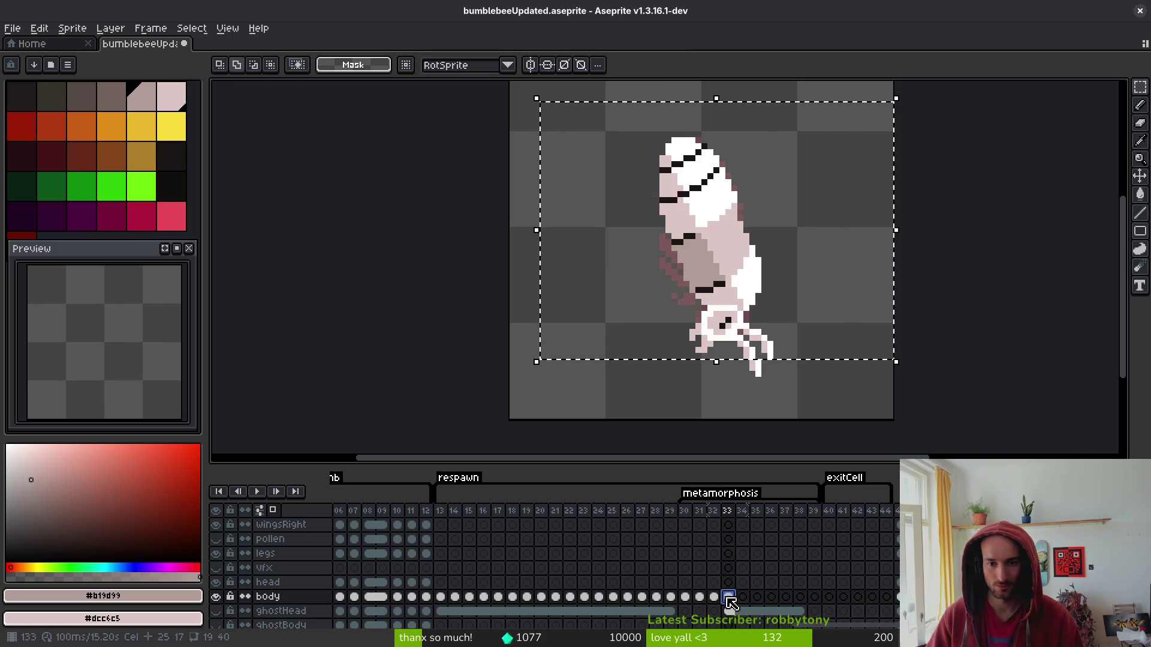
{"action": "key", "text": "ctrl+v"}
{"action": "key", "text": "shift+r"}
{"action": "key", "text": "Down"}
{"action": "key", "text": "Down"}
{"action": "key", "text": "Down"}
{"action": "key", "text": "Up"}
{"action": "key", "text": "Left"}
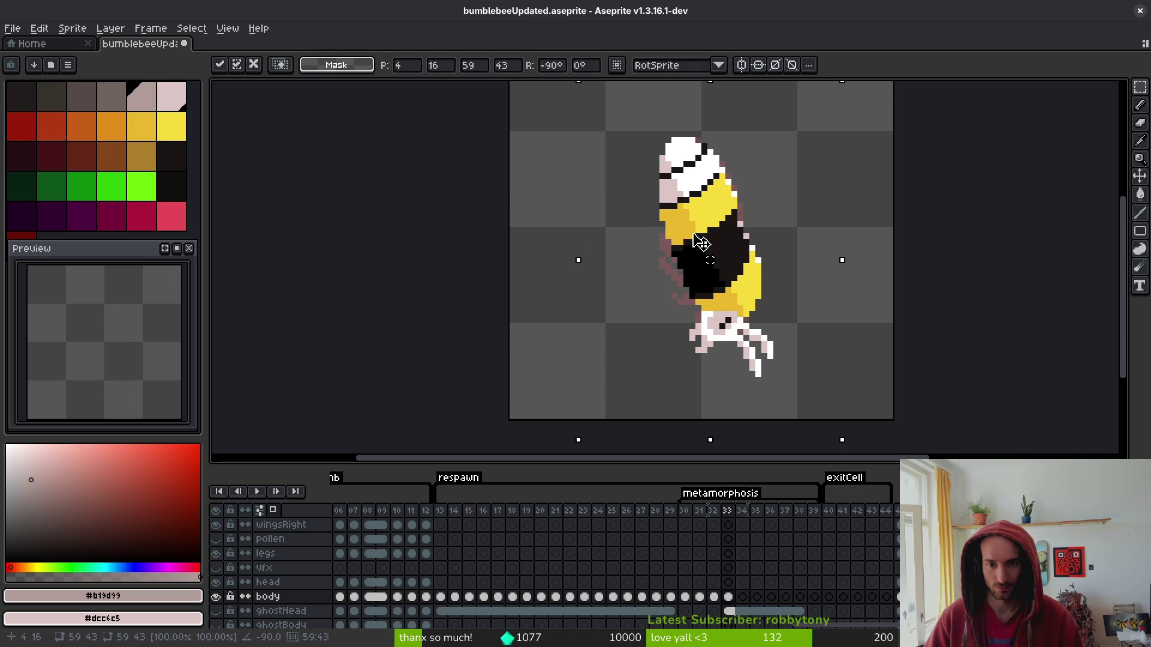
{"action": "key", "text": "ctrl+d"}
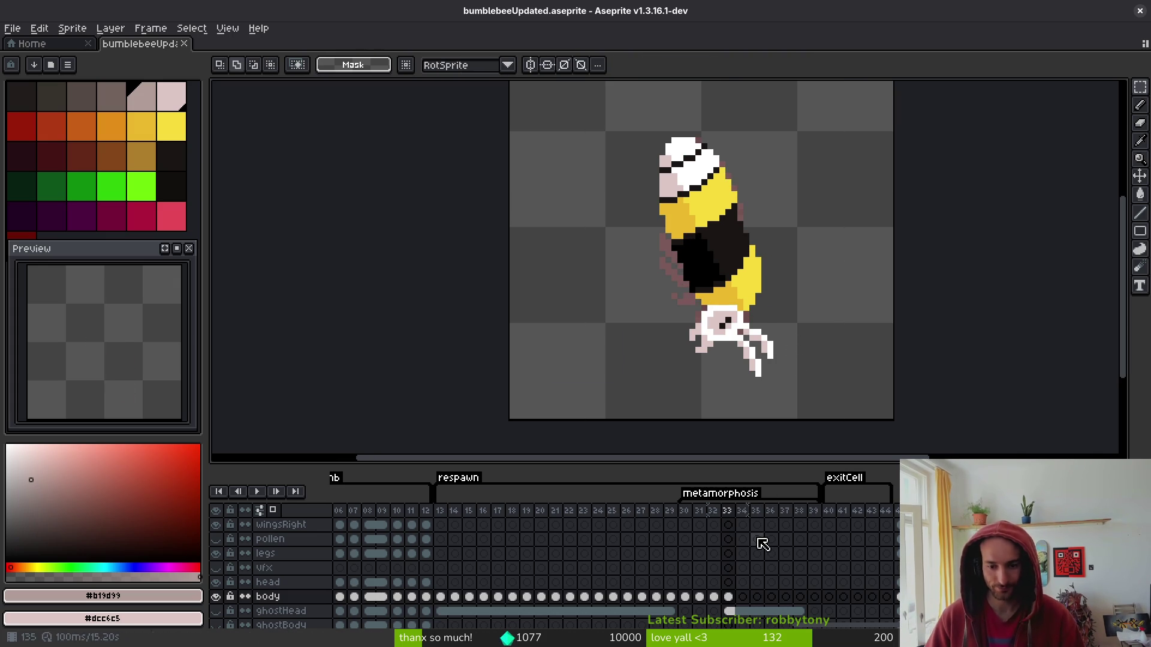
Compare frames 32 and 33, then link the body cels of frames 31 and 32.
{"action": "key", "text": "Left"}
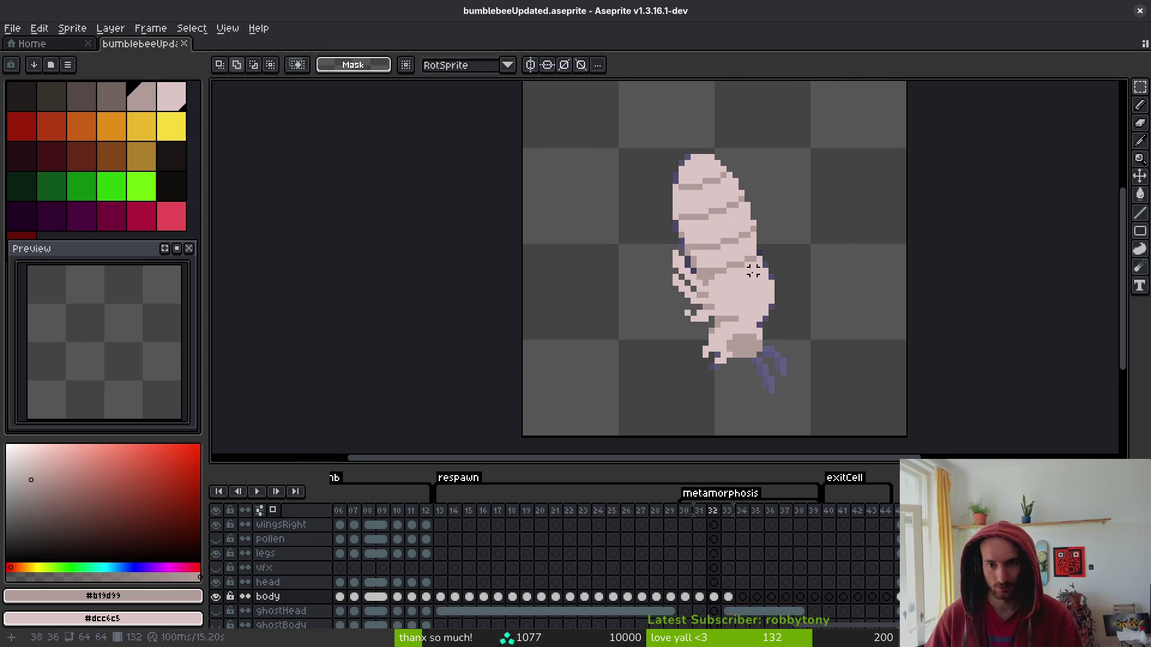
{"action": "key", "text": "i"}
{"action": "key", "text": "Right"}
{"action": "key", "text": "Left"}
{"action": "key", "text": "Right"}
{"action": "key", "text": "Left"}
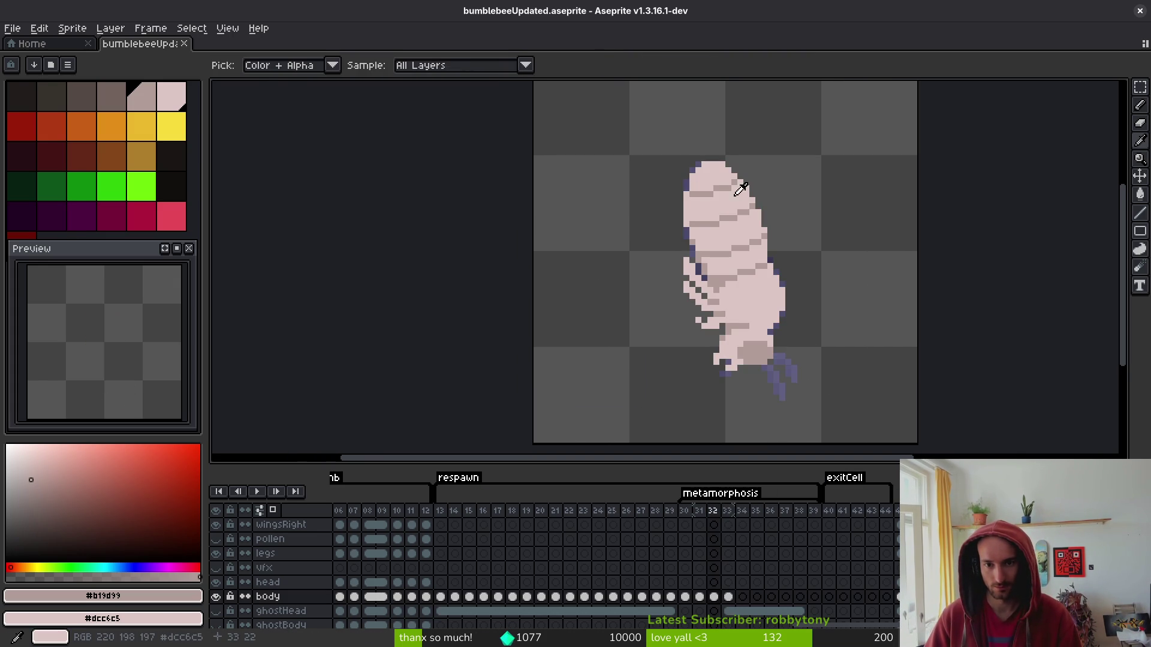
{"action": "key", "text": "Left"}
{"action": "key", "text": "Left"}
{"action": "key", "text": "Right"}
{"action": "key", "text": "Right"}
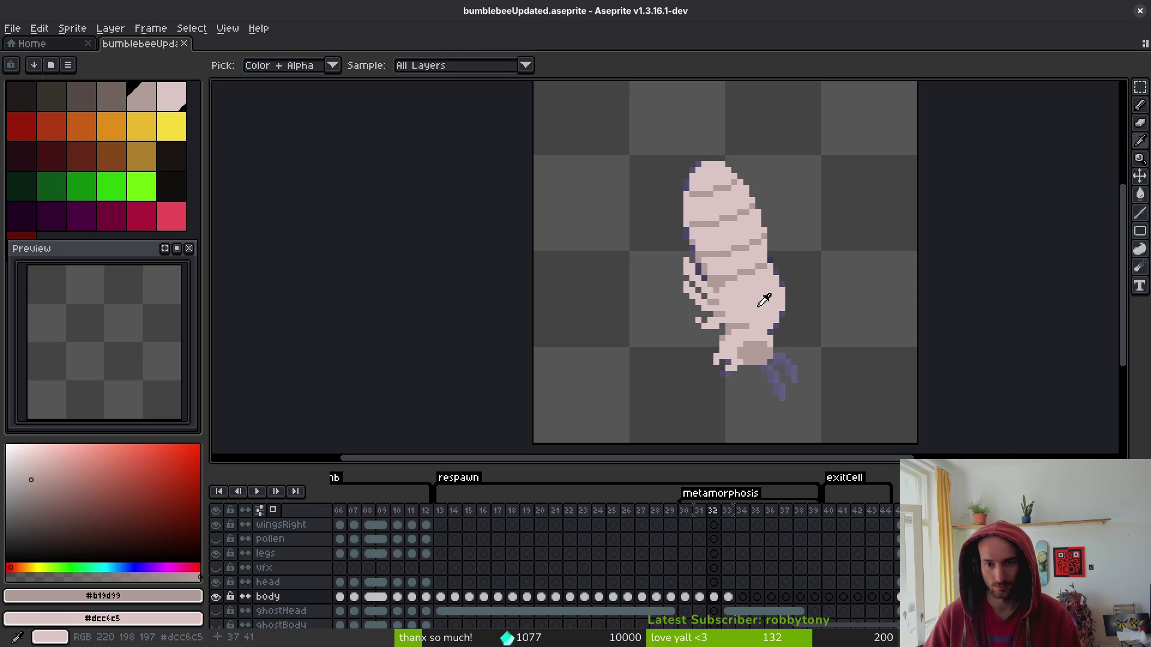
{"action": "right_click", "coordinate": [700, 597]}
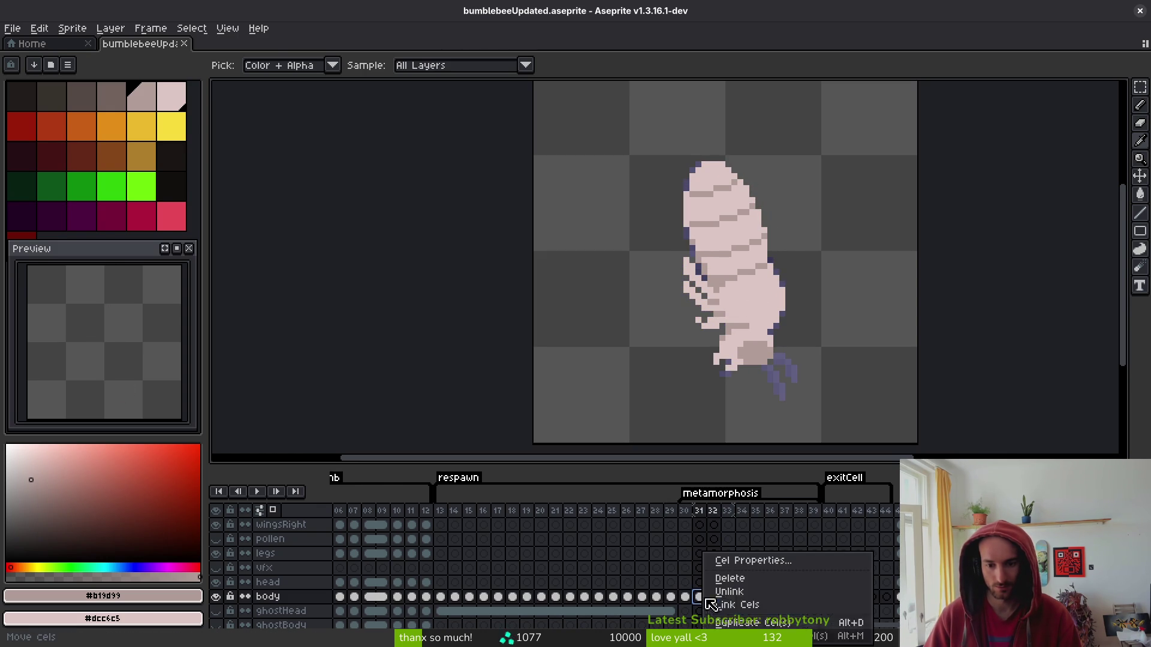
{"action": "left_click", "coordinate": [736, 605]}
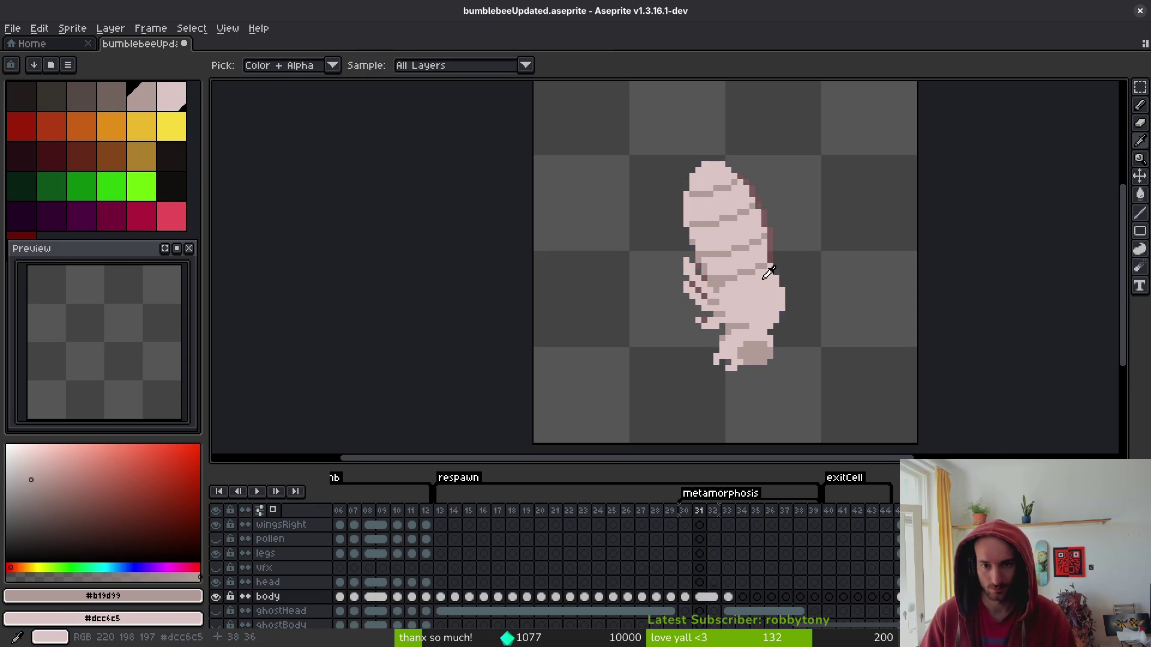
{"action": "key", "text": "Right"}
Darken one outline pixel and two upper shading-row pixels on the frame 32 pupa.
{"action": "scroll", "coordinate": [761, 239], "scroll_direction": "up", "scroll_amount": 5}
{"action": "key", "text": "m"}
{"action": "key", "text": "b"}
{"action": "left_click", "coordinate": [731, 180]}
{"action": "mouse_move", "coordinate": [676, 211]}
{"action": "left_mouse_down"}
{"action": "mouse_move", "coordinate": [626, 220]}
{"action": "mouse_move", "coordinate": [752, 204]}
{"action": "left_mouse_up"}
Flick between frames 32 and 33 to compare the touched-up pupa with the full bee.
{"action": "scroll", "coordinate": [775, 267], "scroll_direction": "down", "scroll_amount": 5}
{"action": "key", "text": "i"}
{"action": "key", "text": "Right"}
{"action": "key", "text": "Left"}
{"action": "key", "text": "Right"}
{"action": "key", "text": "Left"}
{"action": "key", "text": "Right"}
{"action": "key", "text": "Left"}
{"action": "key", "text": "b"}
{"action": "scroll", "coordinate": [725, 256], "scroll_direction": "up", "scroll_amount": 2}
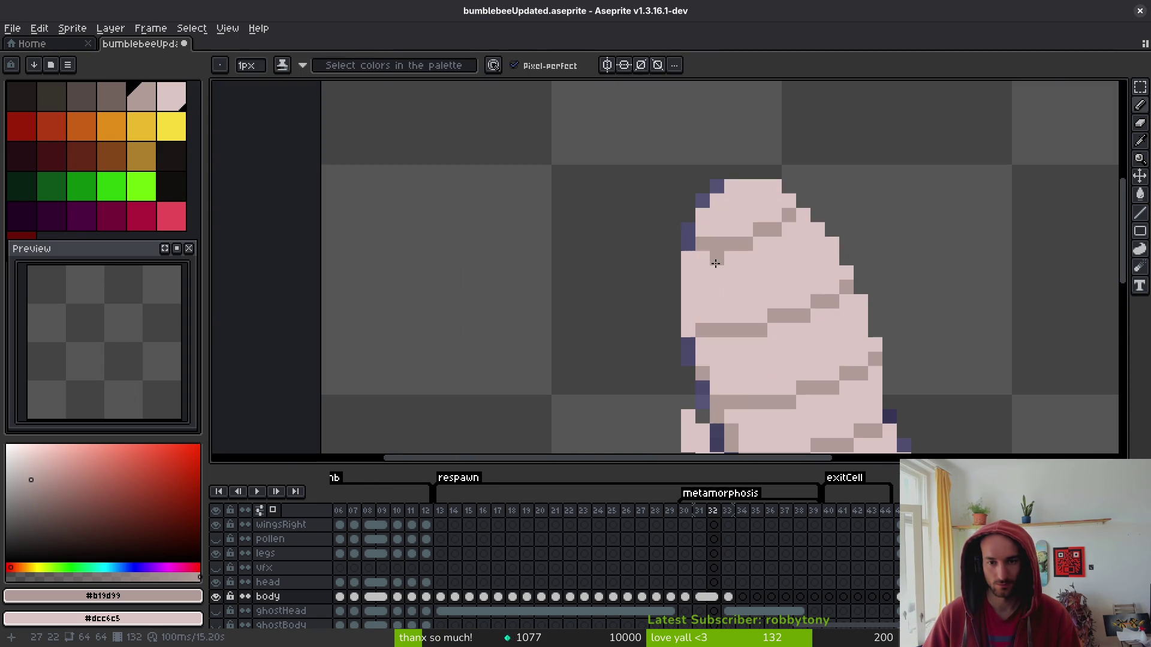
{"action": "scroll", "coordinate": [715, 246], "scroll_direction": "down", "scroll_amount": 5}
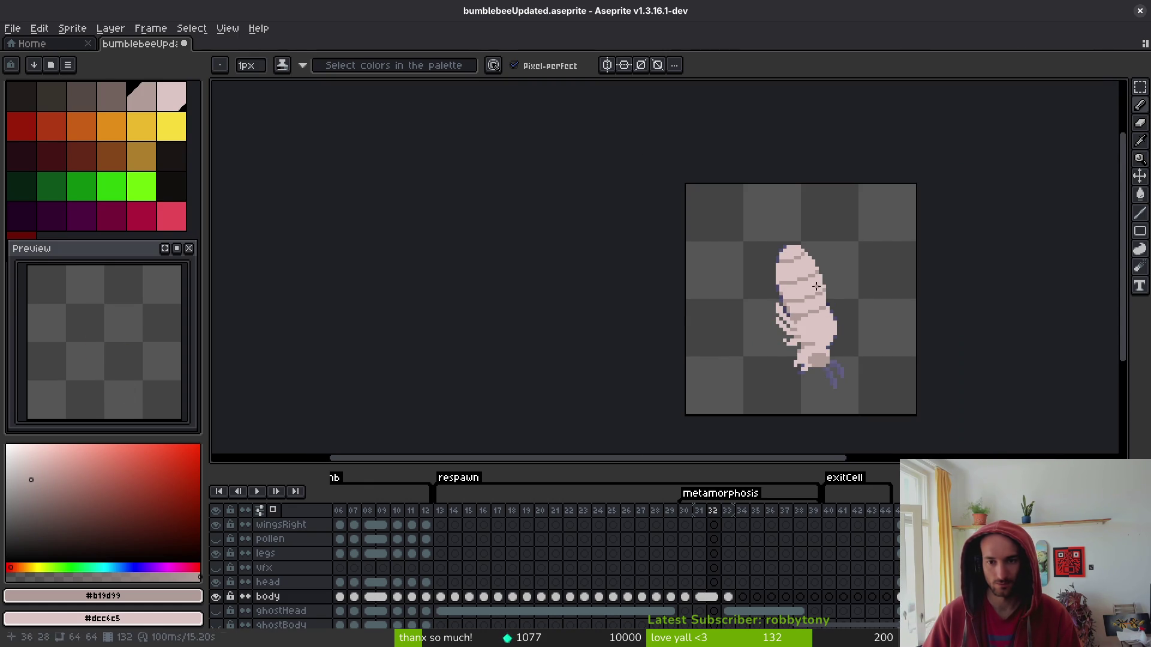
{"action": "scroll", "coordinate": [814, 286], "scroll_direction": "up", "scroll_amount": 2}
{"action": "key", "text": "i"}
{"action": "key", "text": "Right"}
{"action": "key", "text": "Left"}
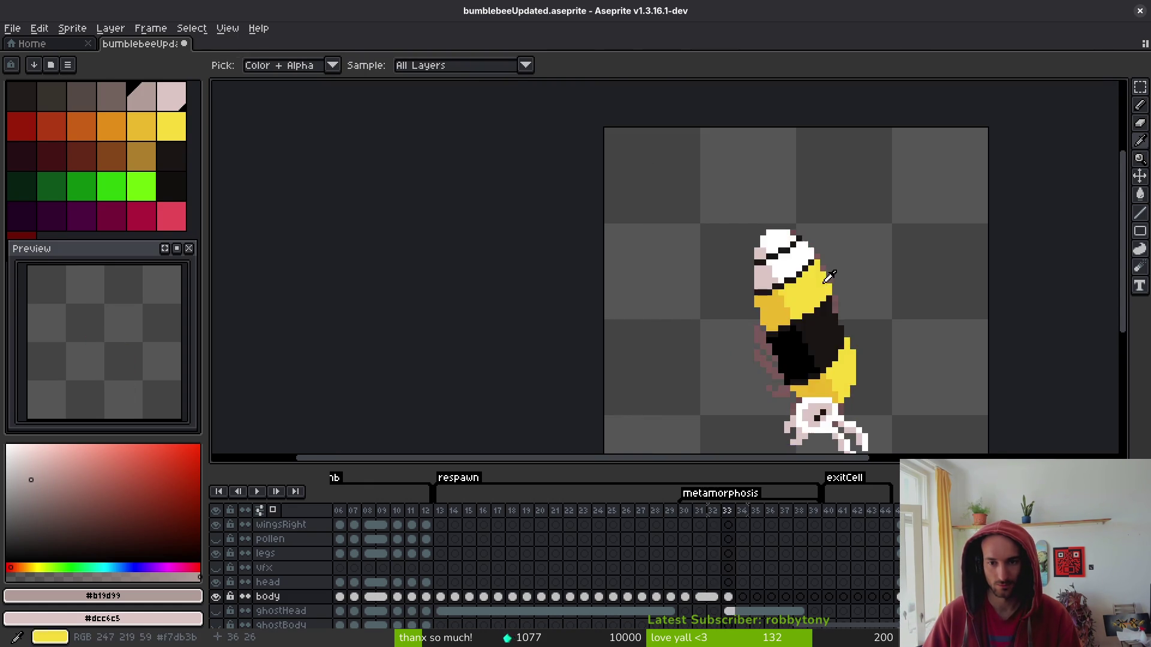
{"action": "key", "text": "Right"}
{"action": "key", "text": "Left"}
{"action": "key", "text": "b"}
{"action": "scroll", "coordinate": [816, 253], "scroll_direction": "up", "scroll_amount": 5}
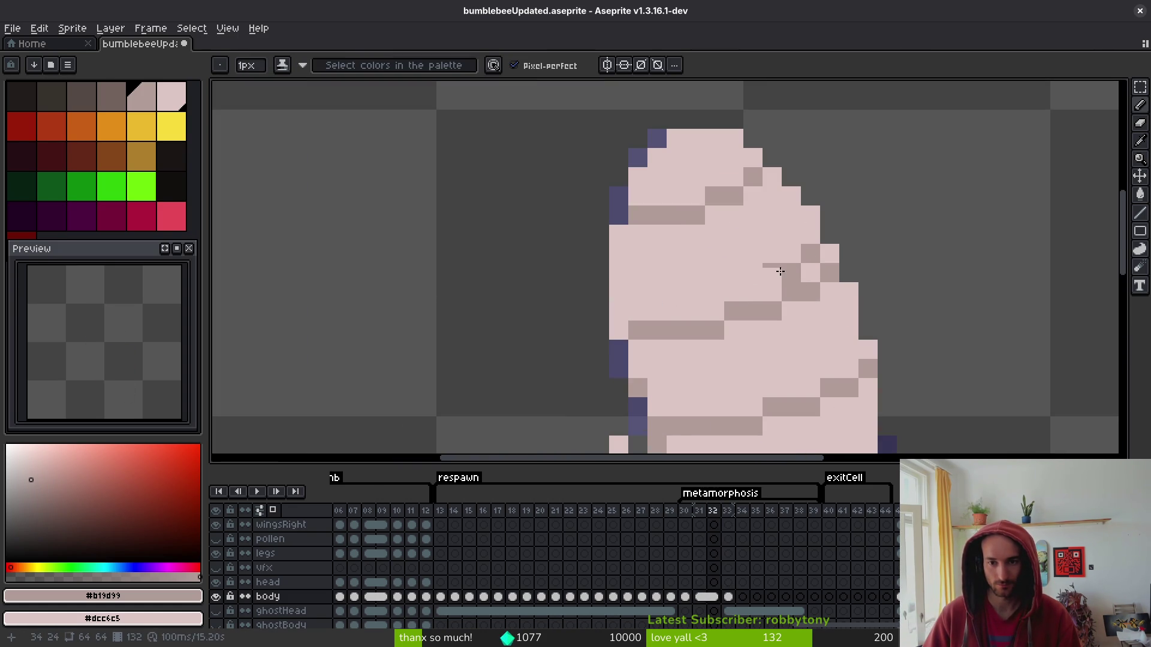
Move frame 32's dark shading band lower and leftward, comparing it against frame 33.
{"action": "mouse_move", "coordinate": [748, 289]}
{"action": "left_mouse_down"}
{"action": "mouse_move", "coordinate": [614, 312]}
{"action": "mouse_move", "coordinate": [773, 311]}
{"action": "mouse_move", "coordinate": [830, 273]}
{"action": "left_mouse_up"}
{"action": "scroll", "coordinate": [851, 311], "scroll_direction": "down", "scroll_amount": 4}
{"action": "key", "text": "i"}
{"action": "key", "text": "Right"}
{"action": "key", "text": "Right"}
{"action": "key", "text": "Left"}
{"action": "key", "text": "Right"}
{"action": "key", "text": "Left"}
{"action": "key", "text": "Left"}
{"action": "key", "text": "b"}
Extend and darken the lower shading rows, lighten a stray pixel, and save the sprite.
{"action": "scroll", "coordinate": [803, 267], "scroll_direction": "up", "scroll_amount": 4}
{"action": "mouse_move", "coordinate": [758, 296]}
{"action": "left_mouse_down"}
{"action": "mouse_move", "coordinate": [685, 311]}
{"action": "mouse_move", "coordinate": [707, 311]}
{"action": "left_mouse_up"}
{"action": "left_click", "coordinate": [761, 290]}
{"action": "left_click_drag", "start_coordinate": [763, 277], "coordinate": [673, 296]}
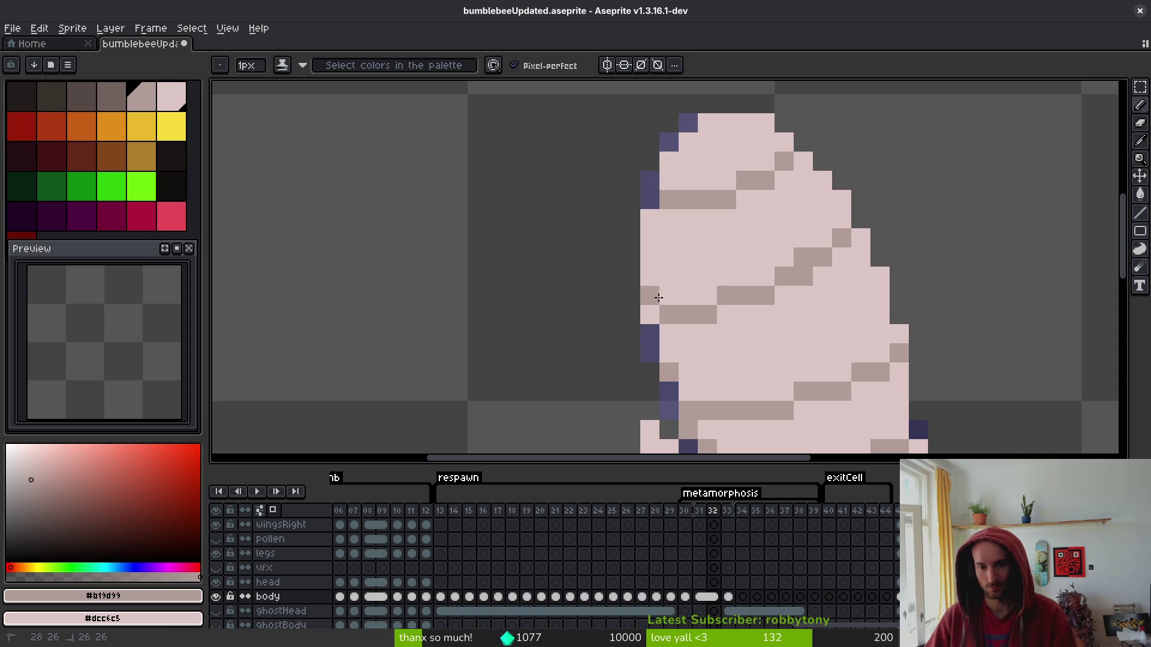
{"action": "right_click", "coordinate": [803, 257]}
{"action": "key", "text": "ctrl+s"}
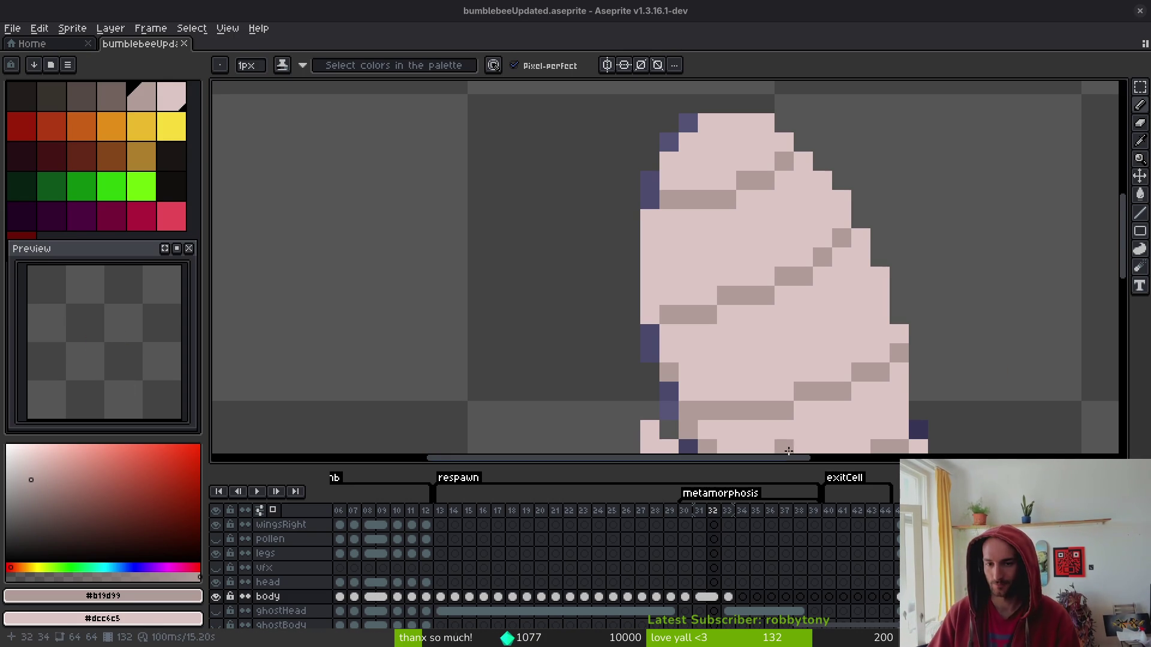
Step through pupa frames 29–33 to review the reshaped shading.
{"action": "left_click_drag", "start_coordinate": [799, 458], "coordinate": [790, 459]}
{"action": "key", "text": "i"}
{"action": "scroll", "coordinate": [843, 352], "scroll_direction": "down", "scroll_amount": 2}
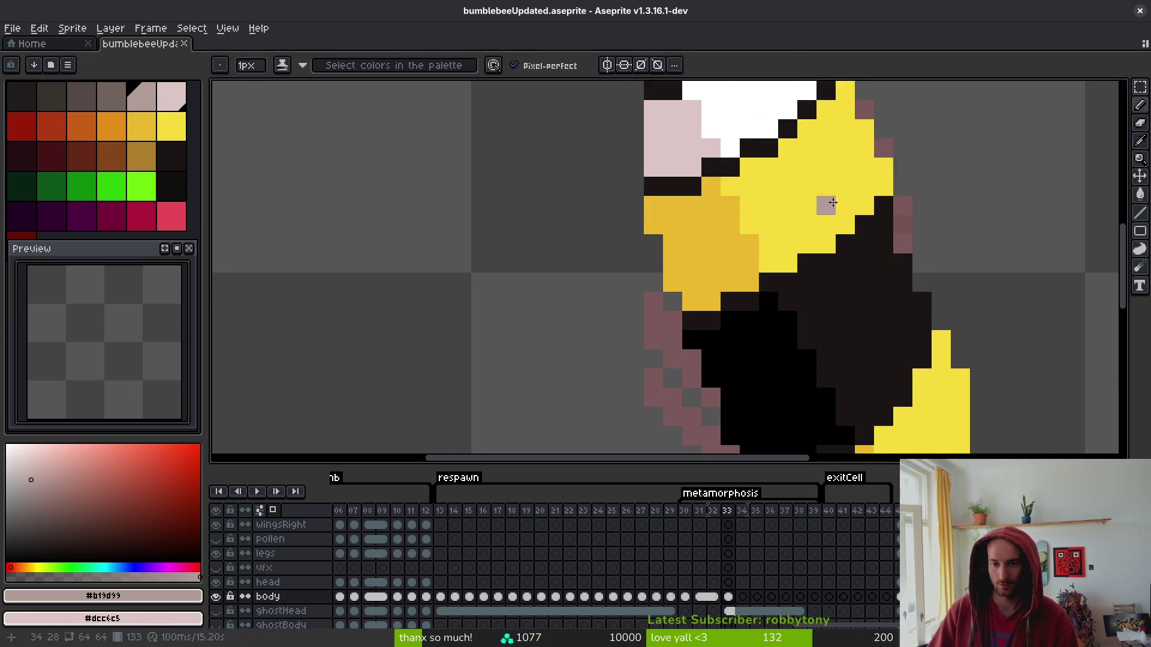
{"action": "key", "text": "b"}
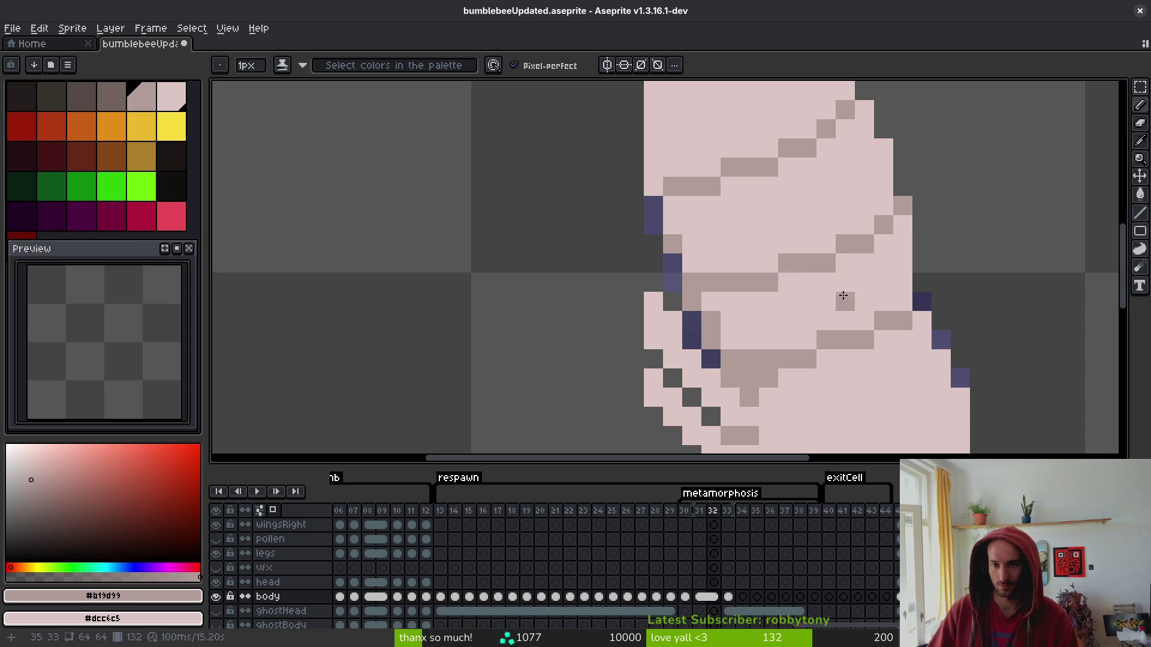
{"action": "scroll", "coordinate": [845, 285], "scroll_direction": "down", "scroll_amount": 4}
{"action": "key", "text": "i"}
{"action": "key", "text": "Right"}
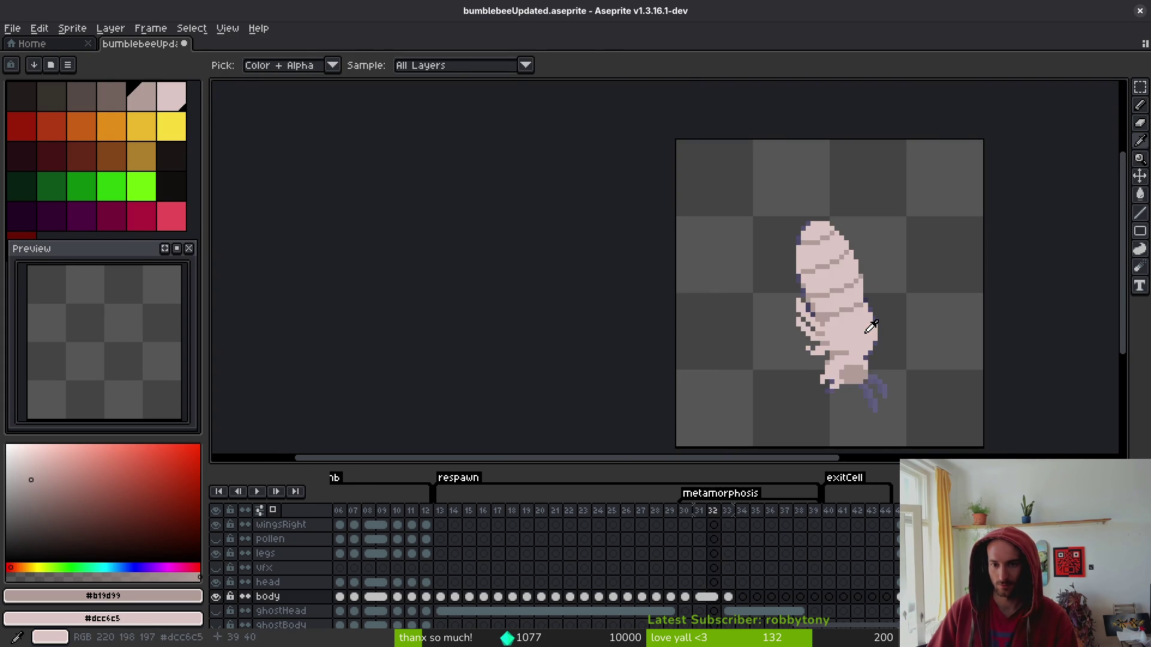
{"action": "key", "text": "b"}
{"action": "scroll", "coordinate": [839, 289], "scroll_direction": "up", "scroll_amount": 3}
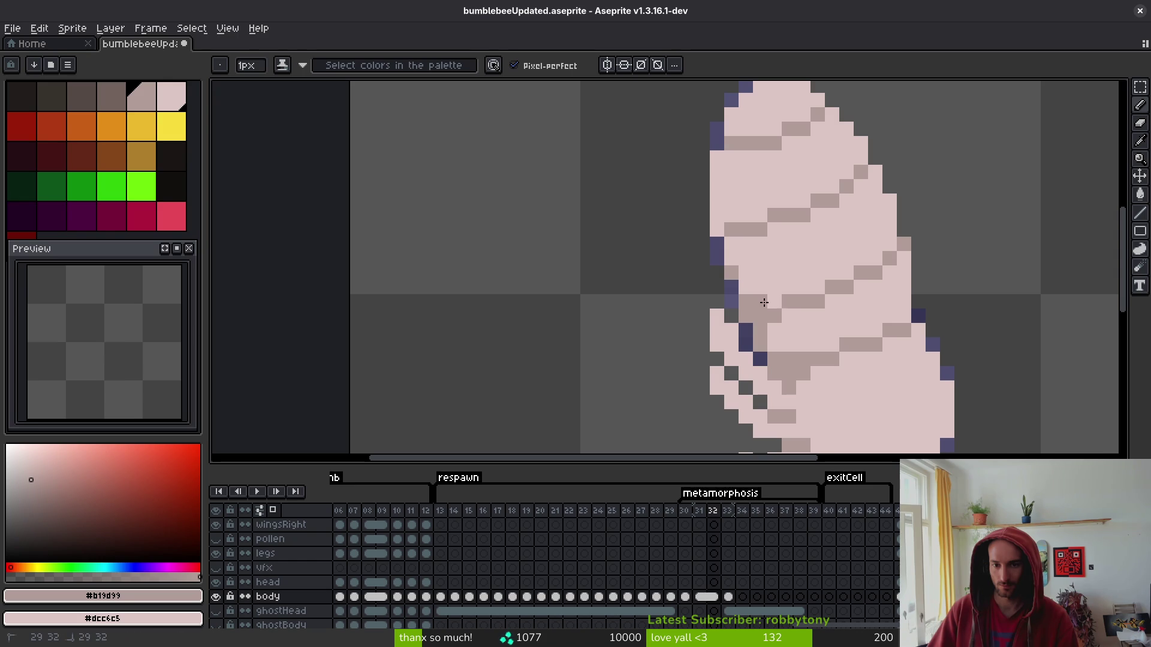
{"action": "scroll", "coordinate": [872, 336], "scroll_direction": "down", "scroll_amount": 4}
{"action": "key", "text": "Left"}
{"action": "key", "text": "i"}
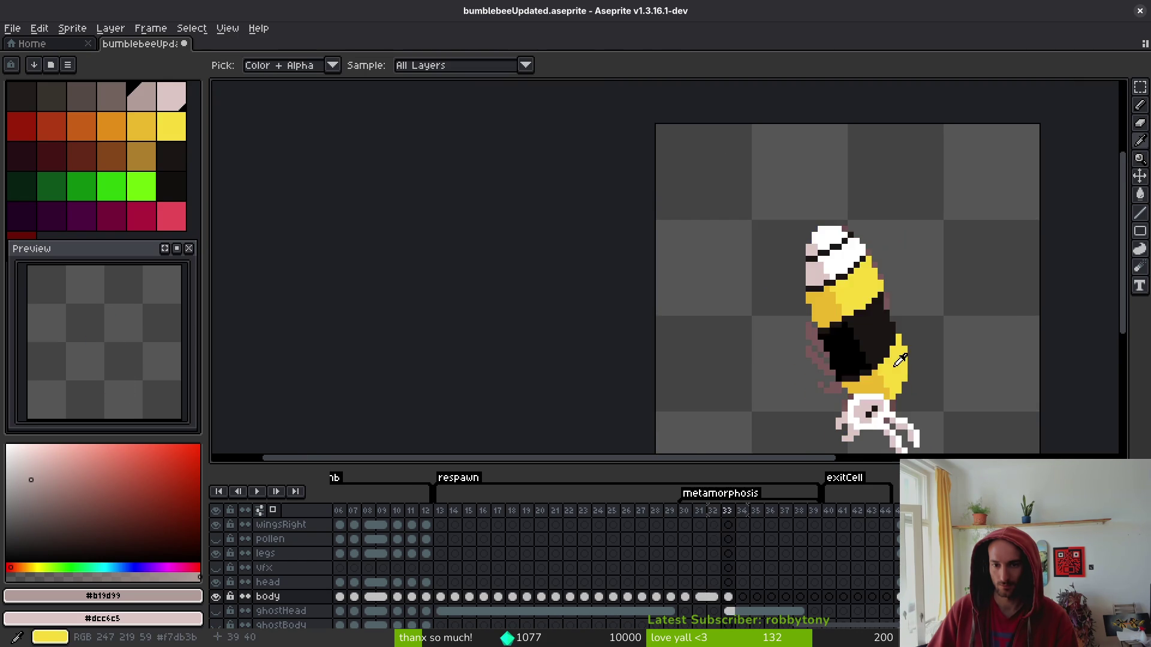
{"action": "key", "text": "Left"}
{"action": "key", "text": "Left"}
{"action": "key", "text": "Right"}
{"action": "key", "text": "Right"}
{"action": "key", "text": "Right"}
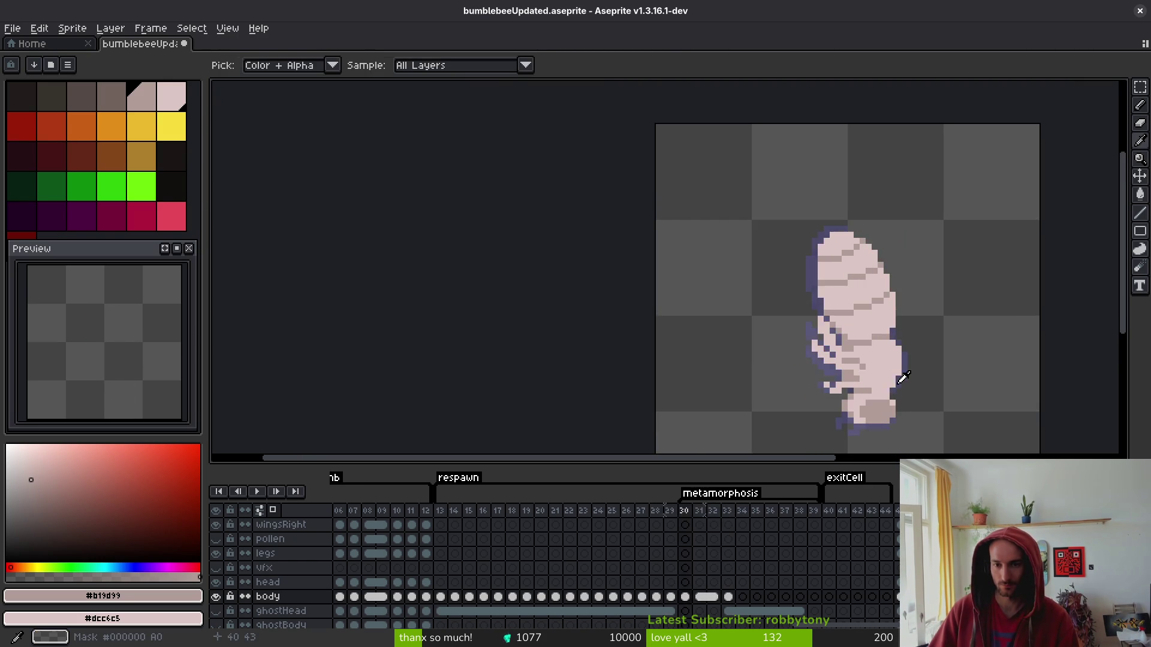
Flip between the neighbouring pupa frames and settle on frame 31.
{"action": "key", "text": "Left"}
{"action": "key", "text": "Right"}
{"action": "key", "text": "Left"}
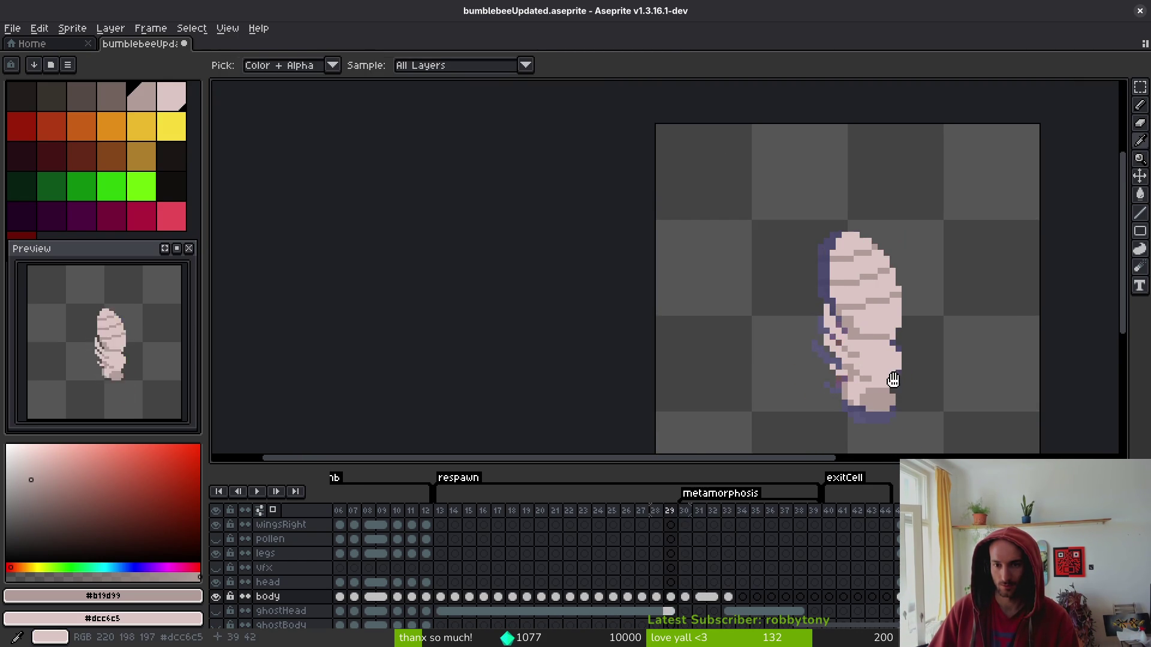
{"action": "key", "text": "b"}
{"action": "scroll", "coordinate": [853, 281], "scroll_direction": "up", "scroll_amount": 1}
{"action": "key", "text": "Left"}
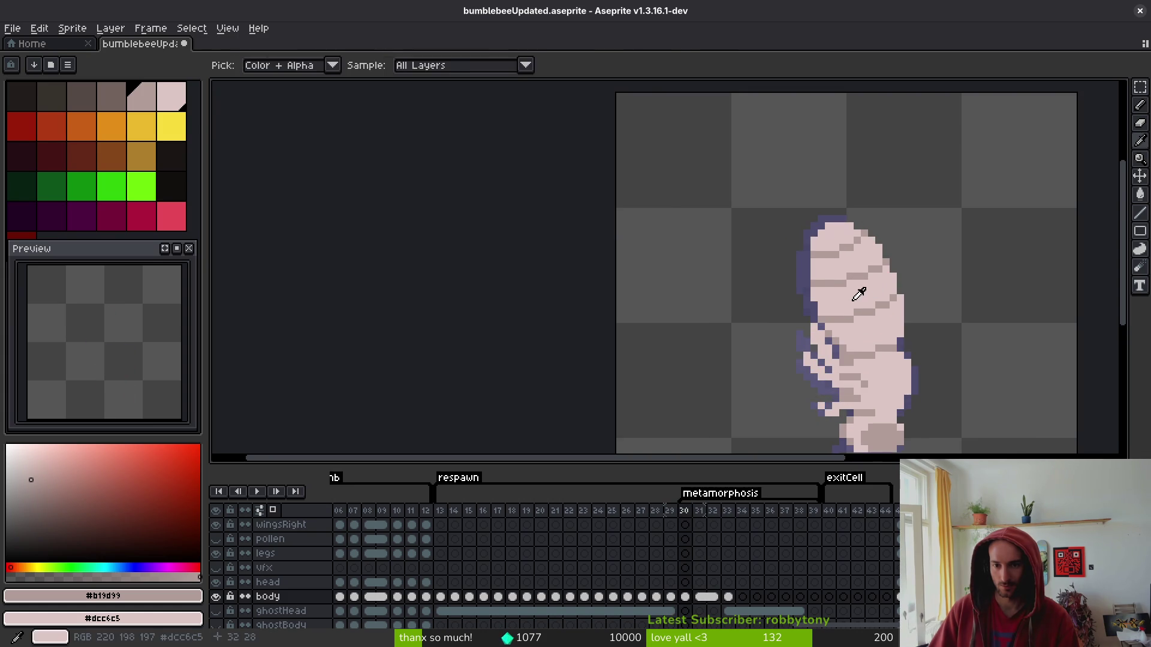
{"action": "scroll", "coordinate": [812, 308], "scroll_direction": "up", "scroll_amount": 3}
Add a darker stripe shading pixel, shift a stripe's shading down one row, and save.
{"action": "left_click", "coordinate": [899, 284]}
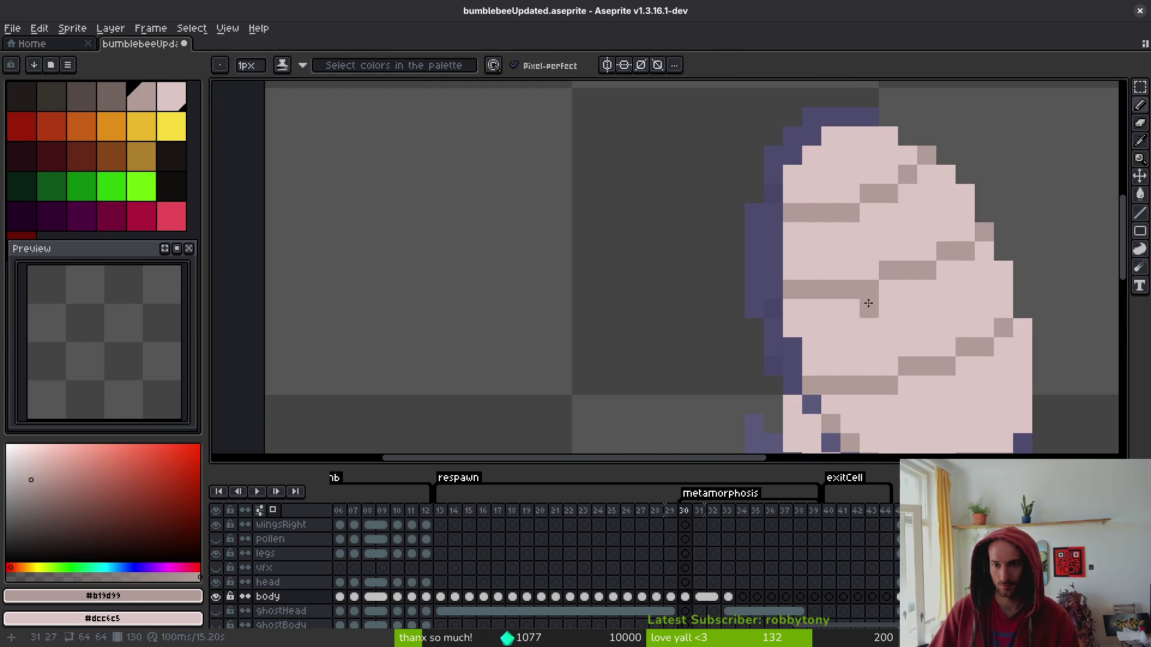
{"action": "mouse_move", "coordinate": [830, 308]}
{"action": "left_mouse_down"}
{"action": "mouse_move", "coordinate": [797, 308]}
{"action": "mouse_move", "coordinate": [864, 281]}
{"action": "left_mouse_up"}
{"action": "scroll", "coordinate": [953, 276], "scroll_direction": "down", "scroll_amount": 2}
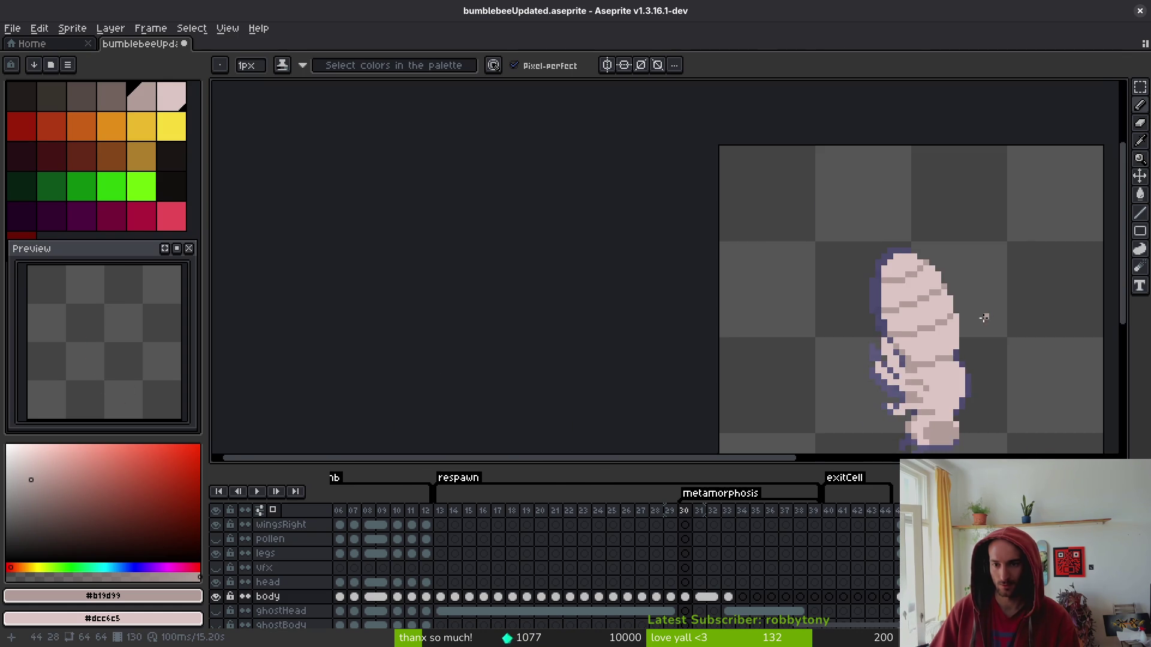
{"action": "scroll", "coordinate": [863, 294], "scroll_direction": "up", "scroll_amount": 1}
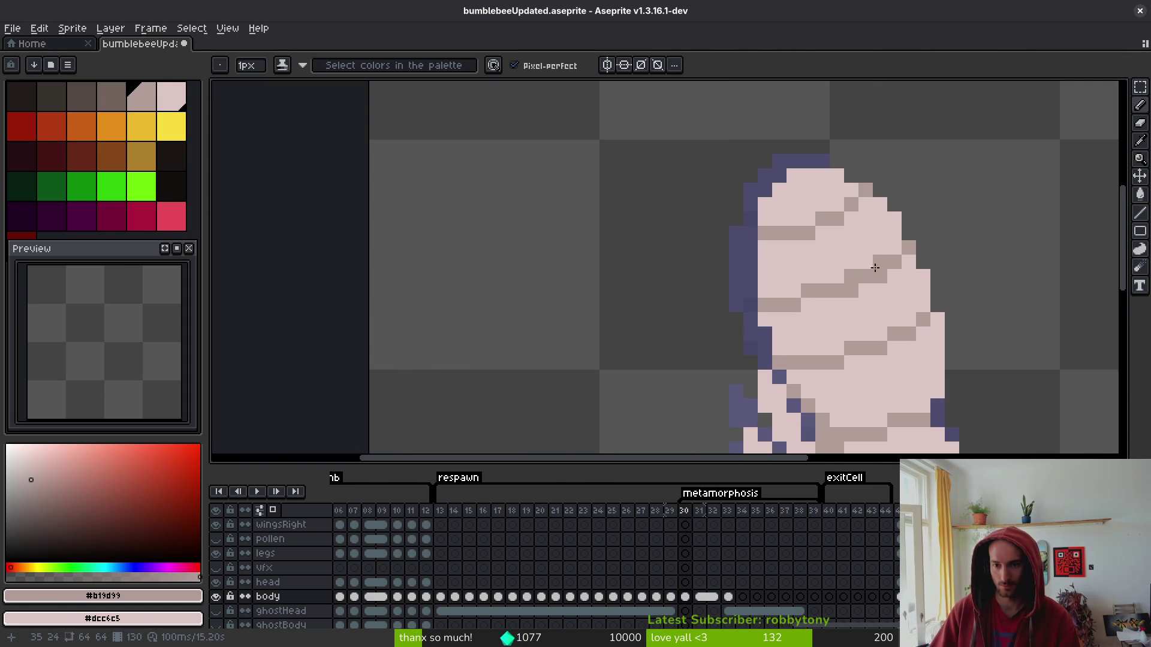
{"action": "scroll", "coordinate": [893, 300], "scroll_direction": "down", "scroll_amount": 3}
{"action": "key", "text": "alt"}
{"action": "scroll", "coordinate": [878, 294], "scroll_direction": "up", "scroll_amount": 3}
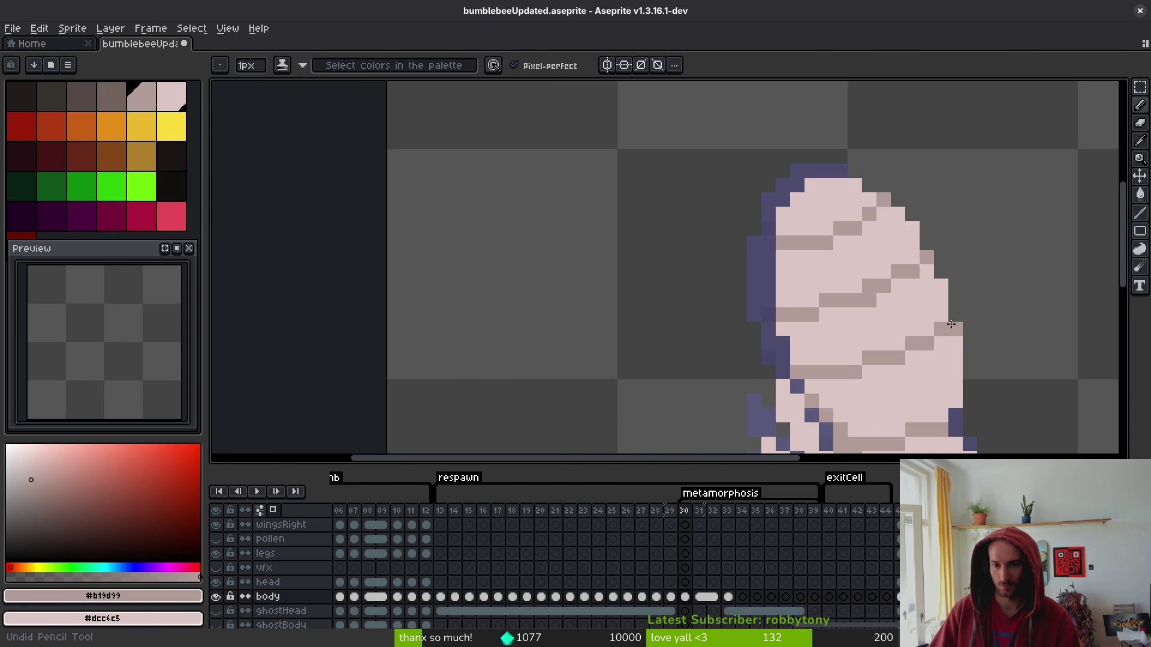
{"action": "scroll", "coordinate": [939, 324], "scroll_direction": "down", "scroll_amount": 3}
{"action": "key", "text": "alt"}
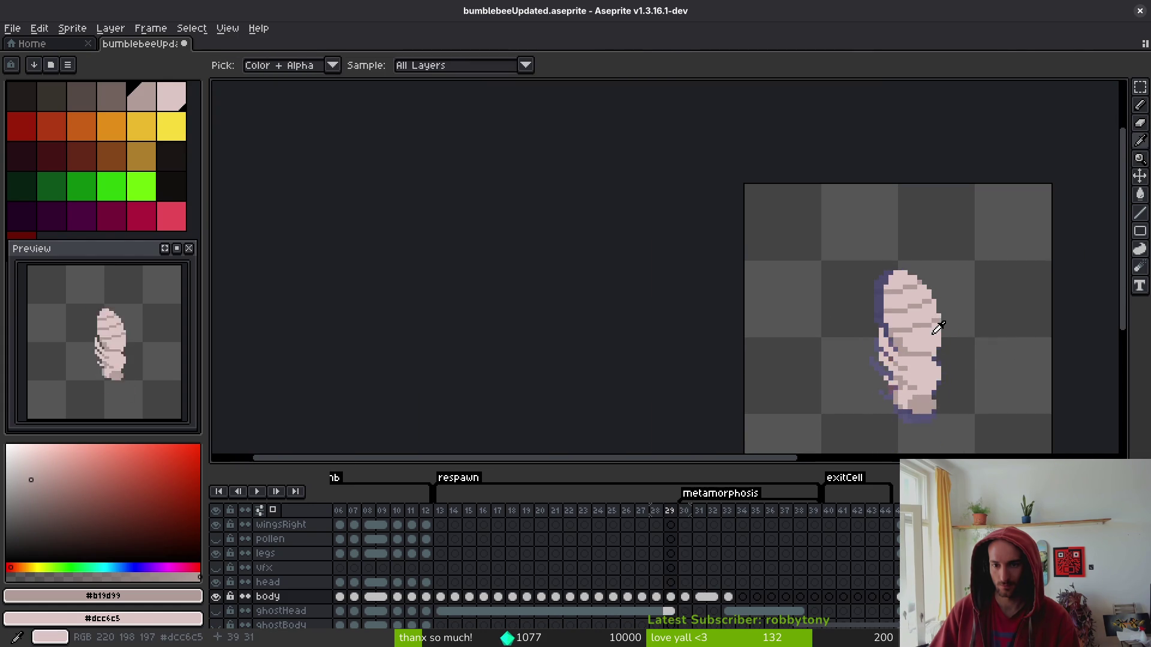
{"action": "scroll", "coordinate": [928, 325], "scroll_direction": "up", "scroll_amount": 3}
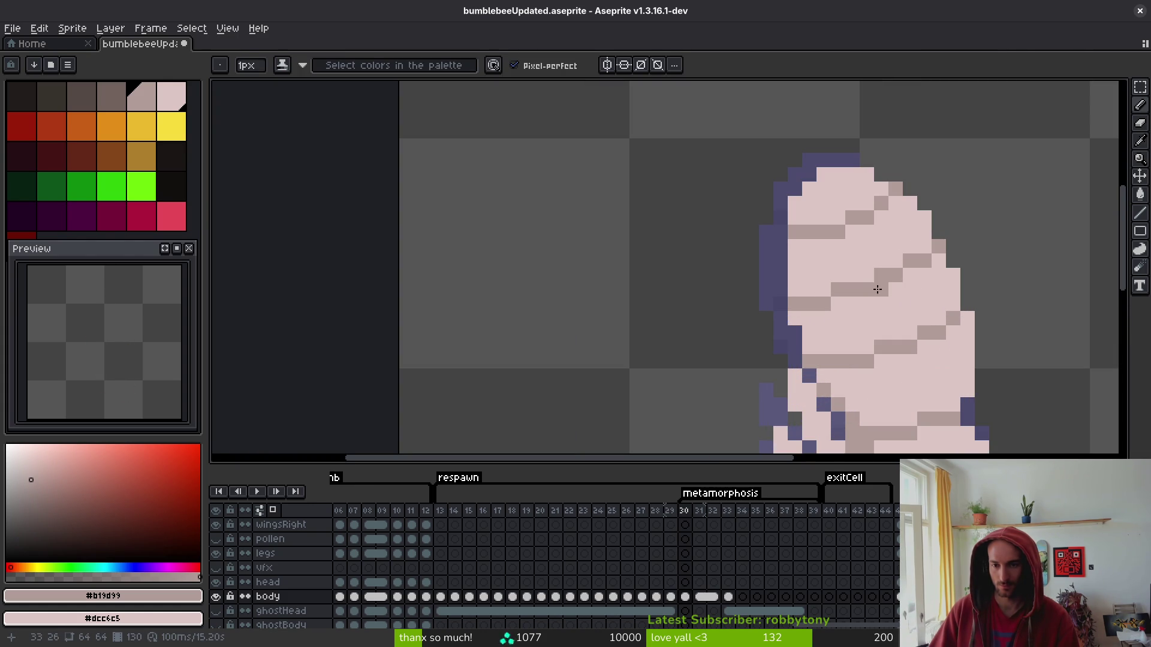
{"action": "scroll", "coordinate": [911, 281], "scroll_direction": "down", "scroll_amount": 2}
{"action": "scroll", "coordinate": [910, 287], "scroll_direction": "up", "scroll_amount": 3}
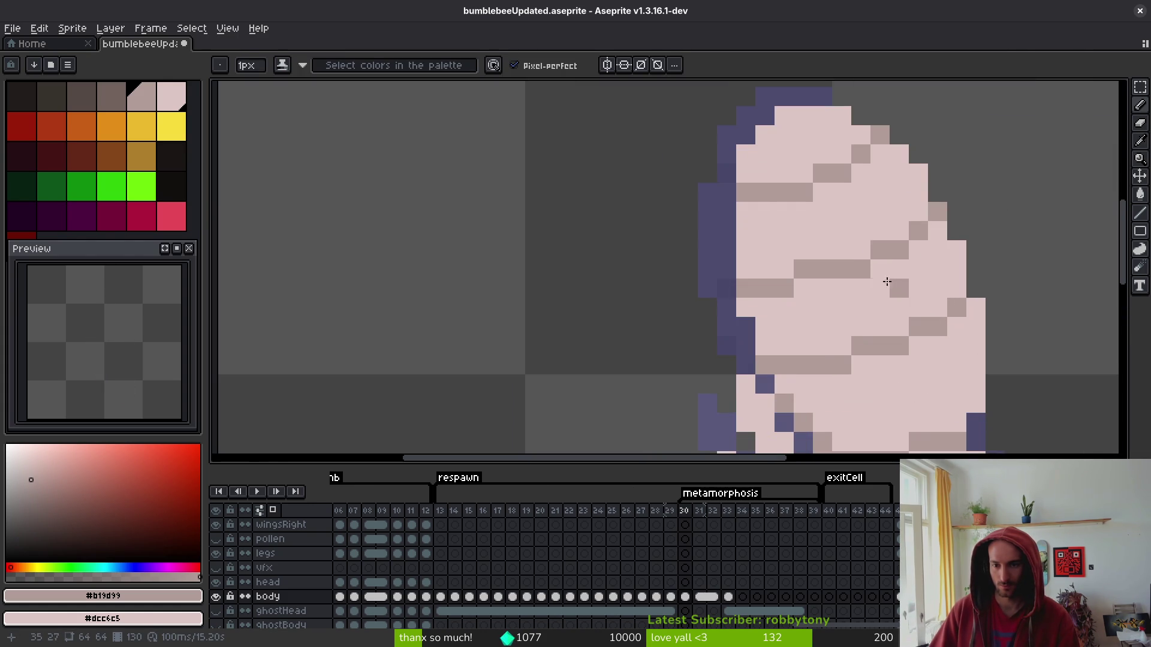
{"action": "key", "text": "ctrl+s"}
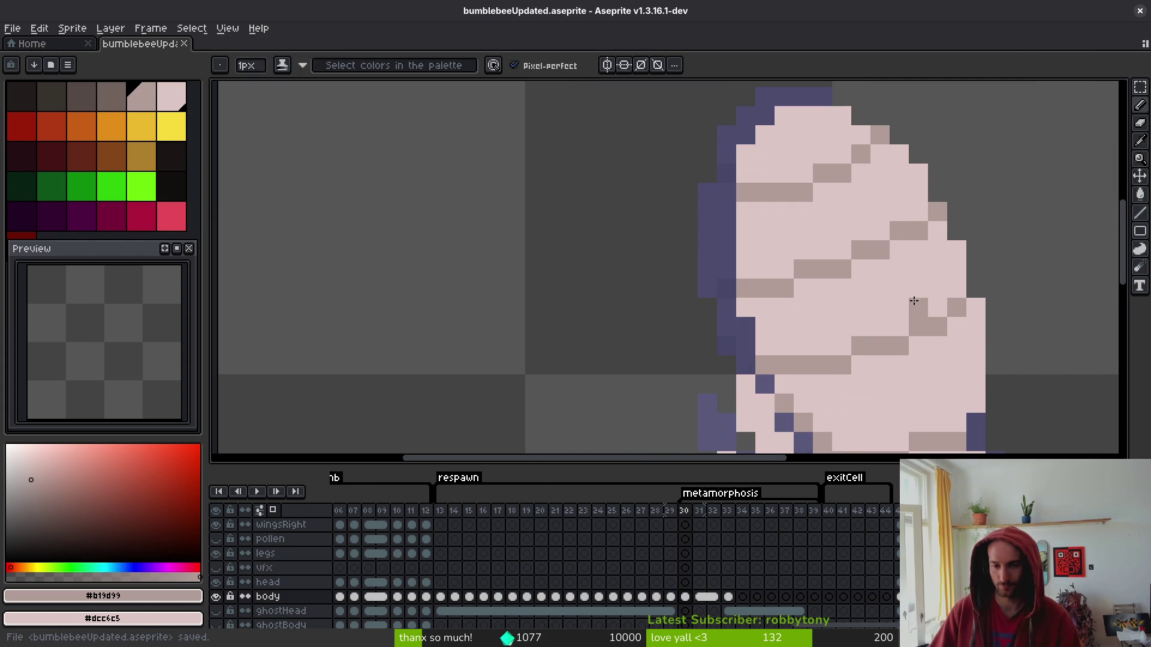
{"action": "scroll", "coordinate": [935, 294], "scroll_direction": "down", "scroll_amount": 3}
{"action": "key", "text": "alt"}
Play the animation, then on frame 30 draw a lower dark stripe and paint out the old one.
{"action": "key", "text": "Return"}
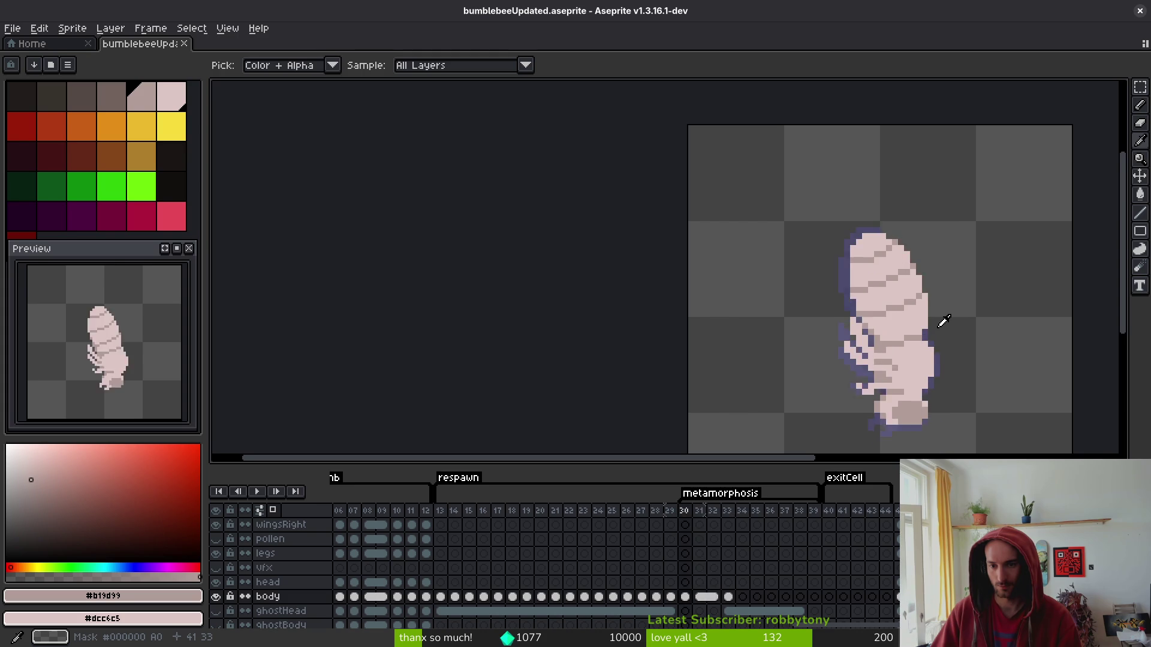
{"action": "key", "text": "Return"}
{"action": "scroll", "coordinate": [893, 277], "scroll_direction": "up", "scroll_amount": 3}
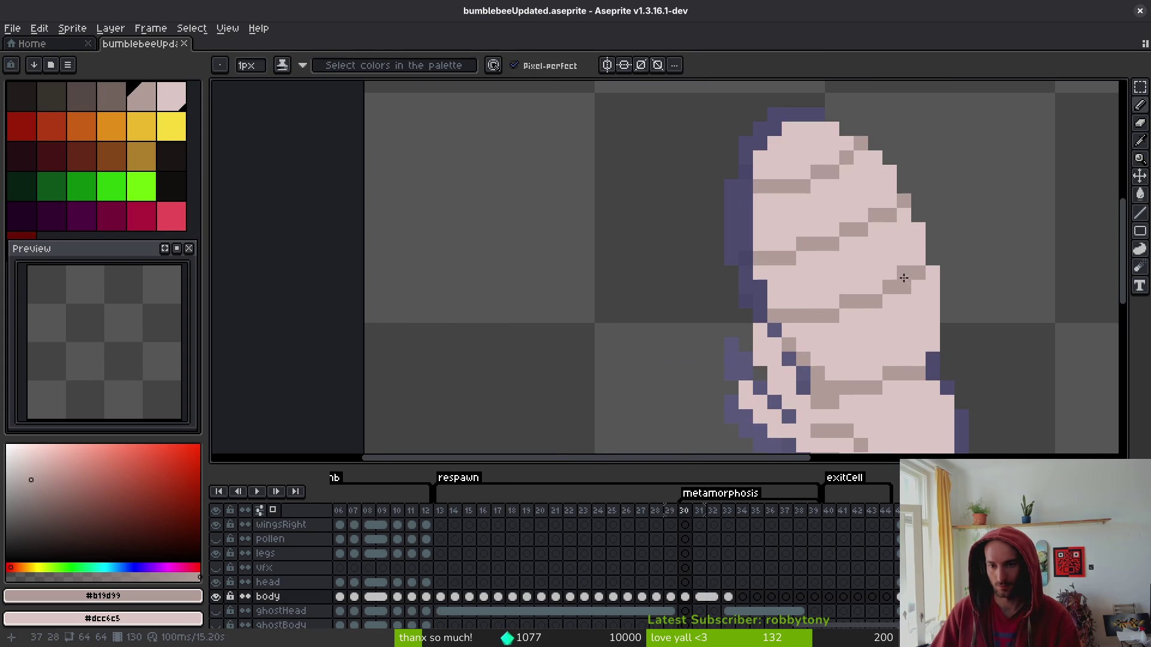
{"action": "left_click", "coordinate": [817, 331]}
{"action": "left_click_drag", "start_coordinate": [818, 331], "coordinate": [782, 331]}
{"action": "right_click", "coordinate": [797, 316]}
{"action": "right_click", "coordinate": [847, 301]}
{"action": "left_click_drag", "start_coordinate": [850, 299], "coordinate": [890, 297]}
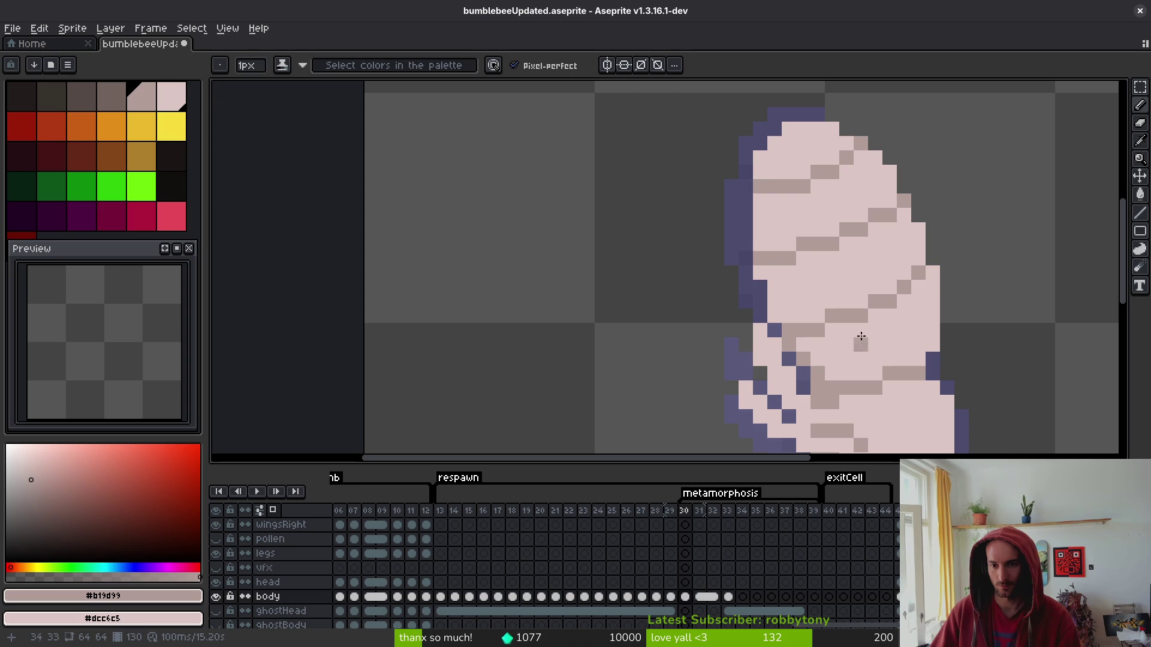
{"action": "scroll", "coordinate": [935, 272], "scroll_direction": "down", "scroll_amount": 2}
Compare frame 30's new stripes against frames 28 and 29.
{"action": "key", "text": "i"}
{"action": "key", "text": "Left"}
{"action": "key", "text": "Left"}
{"action": "key", "text": "Right"}
{"action": "key", "text": "Right"}
{"action": "key", "text": "b"}
{"action": "scroll", "coordinate": [911, 312], "scroll_direction": "up", "scroll_amount": 3}
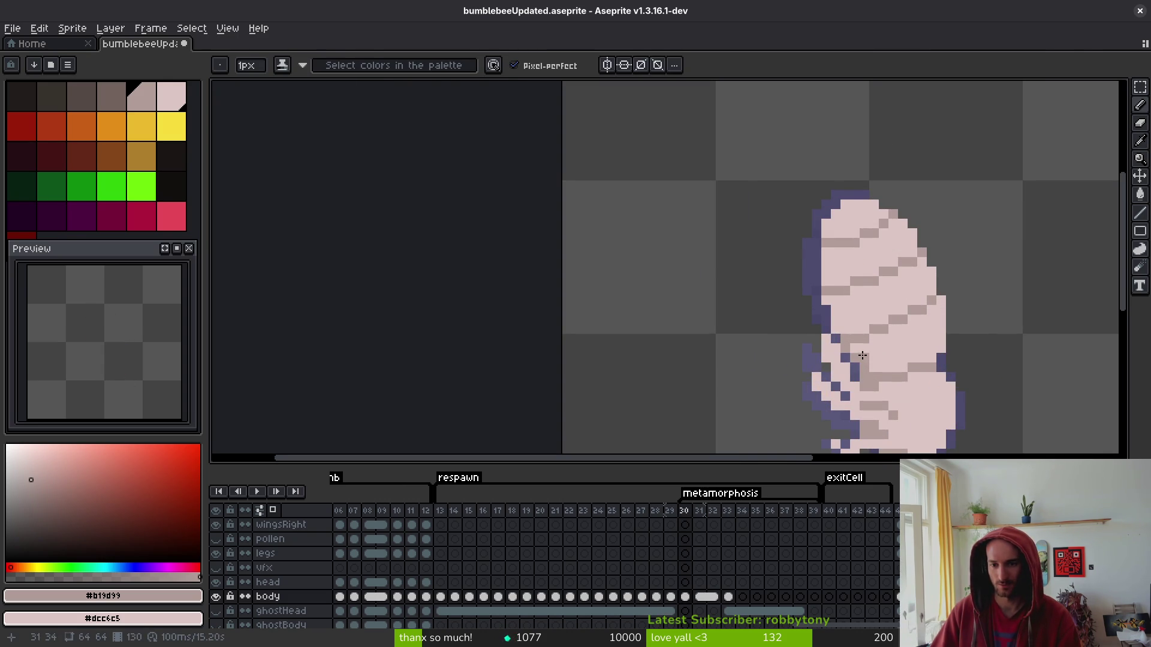
{"action": "scroll", "coordinate": [951, 356], "scroll_direction": "down", "scroll_amount": 1}
{"action": "scroll", "coordinate": [951, 356], "scroll_direction": "down", "scroll_amount": 1}
{"action": "key", "text": "i"}
{"action": "key", "text": "Left"}
{"action": "key", "text": "Left"}
{"action": "scroll", "coordinate": [941, 355], "scroll_direction": "up", "scroll_amount": 2}
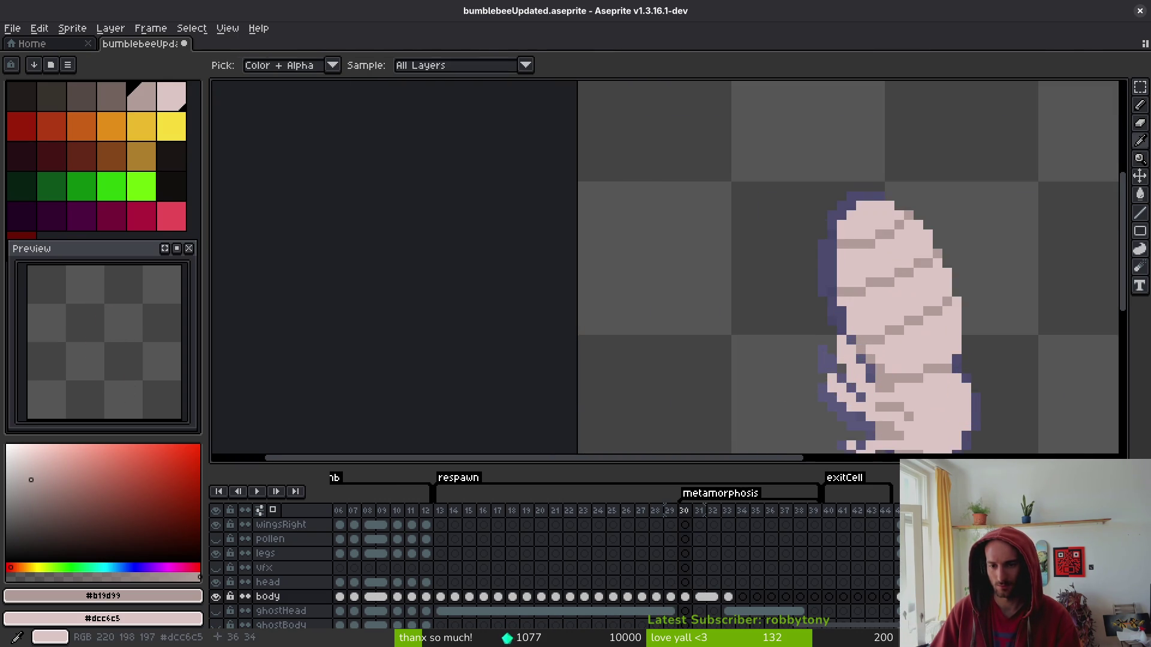
{"action": "key", "text": "Right"}
{"action": "key", "text": "b"}
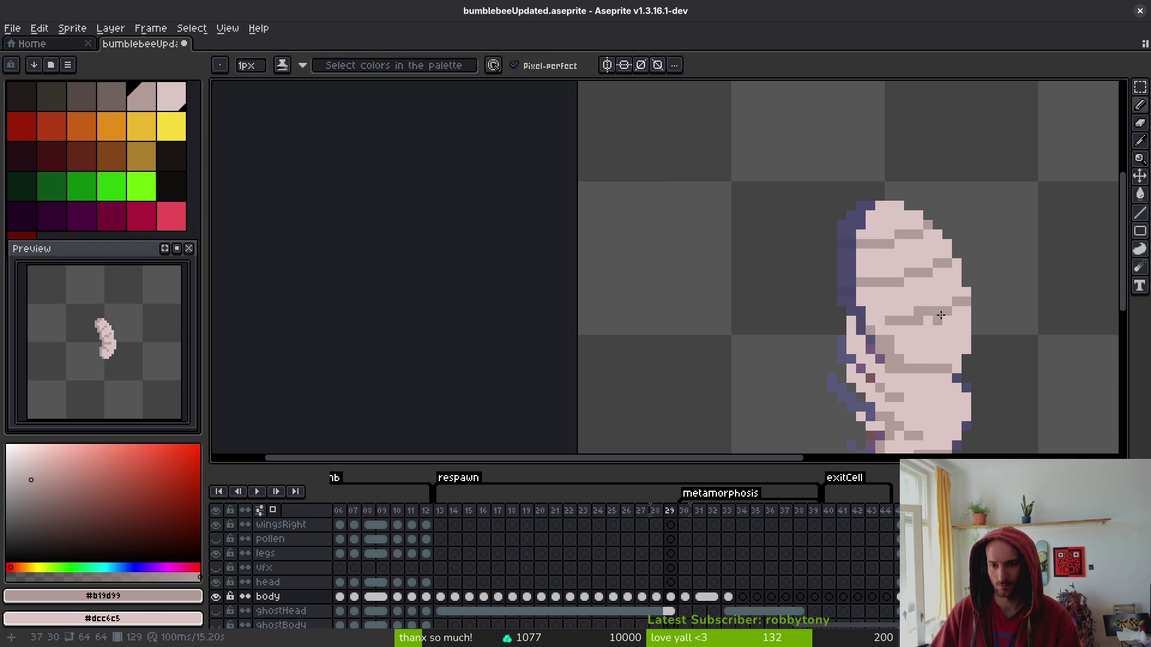
Flick through the neighbouring pupa frames and return to frame 32.
{"action": "key", "text": "i"}
{"action": "key", "text": "Left"}
{"action": "key", "text": "Right"}
{"action": "key", "text": "b"}
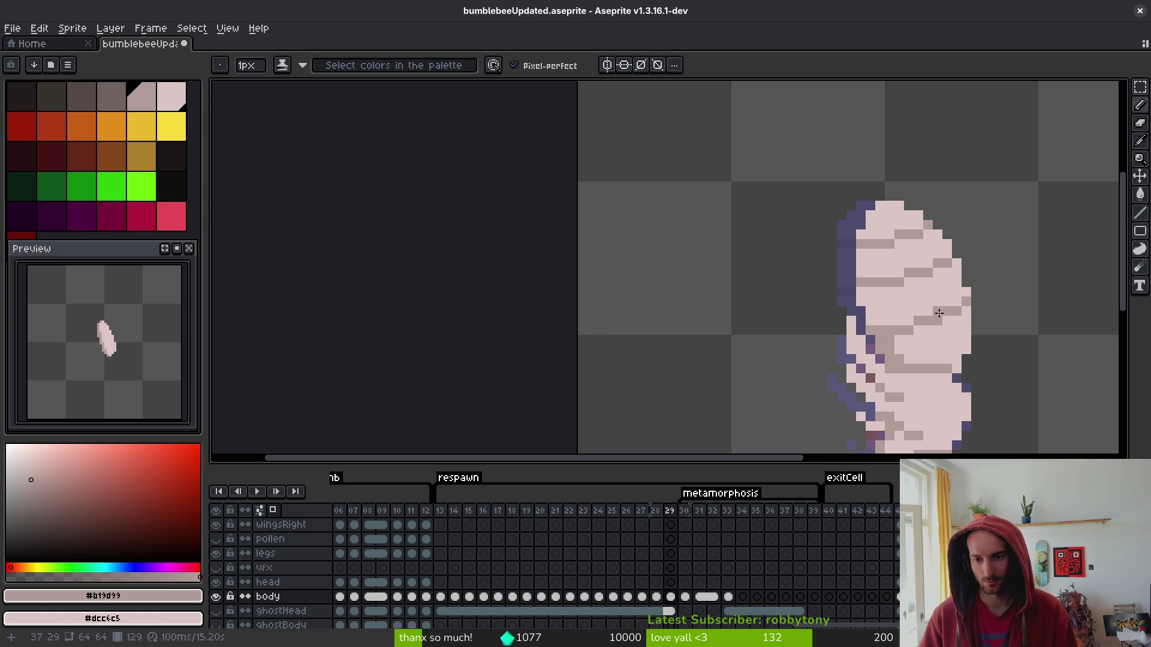
{"action": "scroll", "coordinate": [994, 341], "scroll_direction": "down", "scroll_amount": 2}
{"action": "key", "text": "Left"}
{"action": "key", "text": "Right"}
{"action": "key", "text": "Right"}
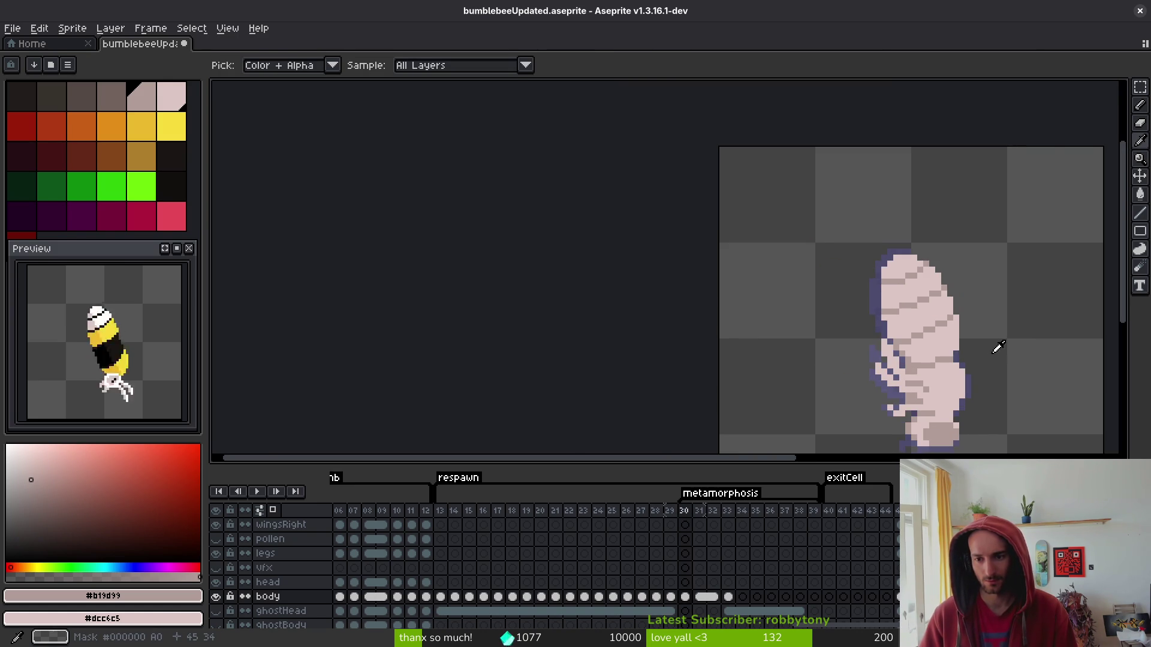
{"action": "key", "text": "Right"}
{"action": "key", "text": "Right"}
{"action": "key", "text": "Right"}
{"action": "key", "text": "Left"}
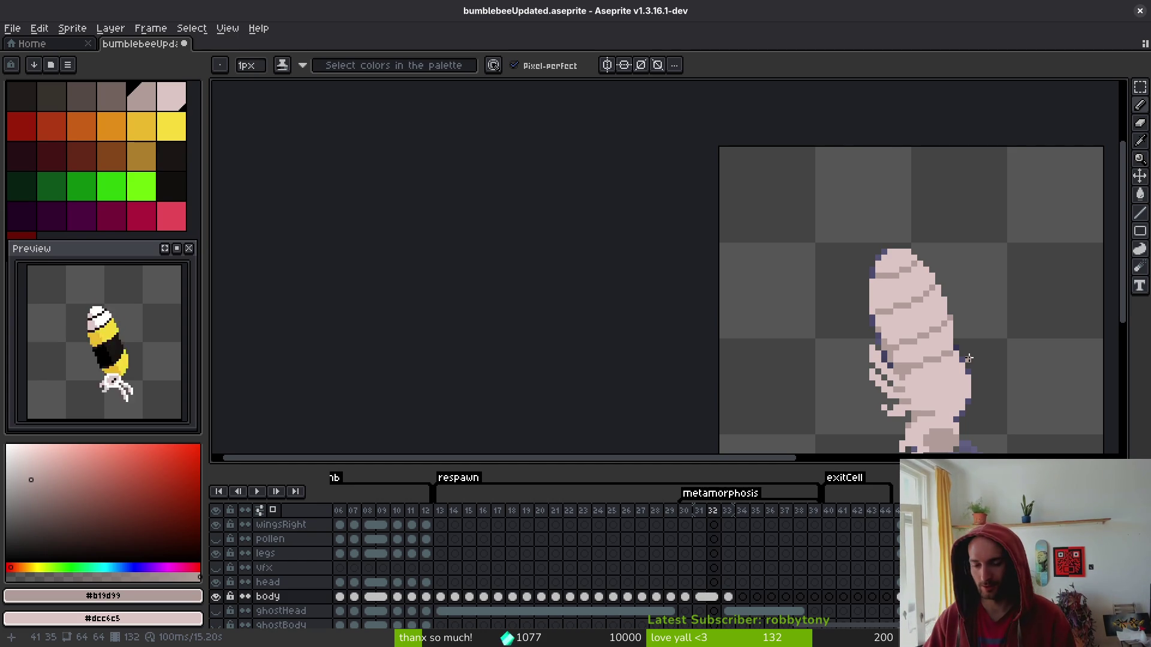
Select the body layer's cel at frame 32 in the timeline.
{"action": "scroll", "coordinate": [969, 358], "scroll_direction": "down", "scroll_amount": 5}
{"action": "scroll", "coordinate": [969, 358], "scroll_direction": "right", "scroll_amount": 3}
{"action": "key", "text": "i"}
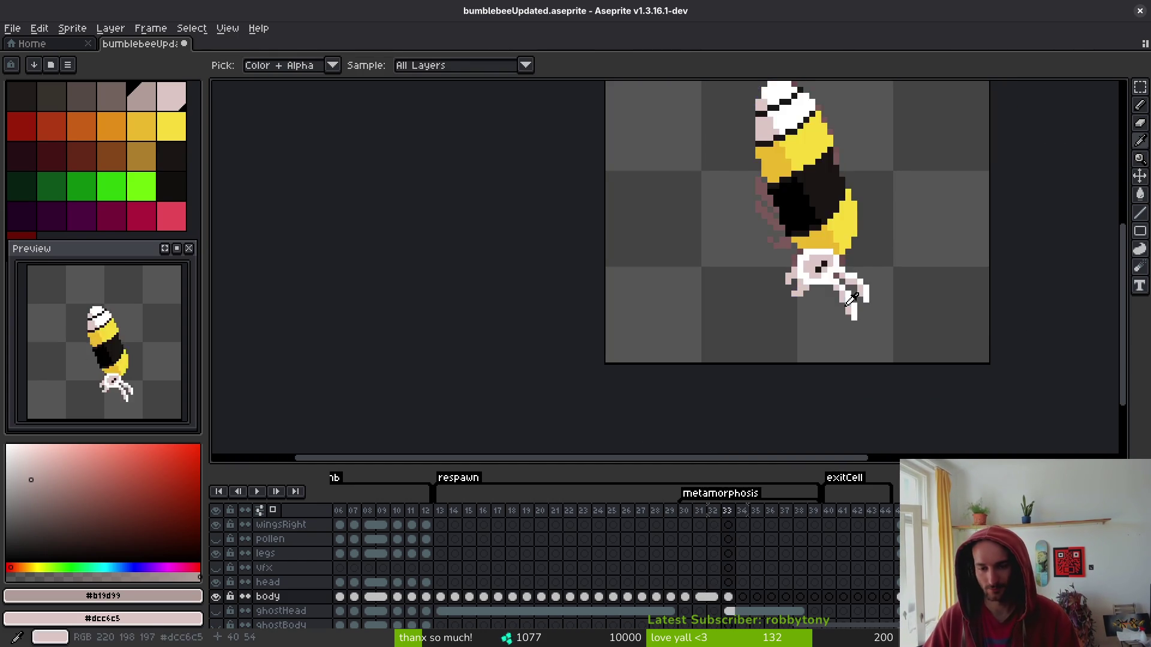
{"action": "scroll", "coordinate": [851, 299], "scroll_direction": "up", "scroll_amount": 3}
{"action": "scroll", "coordinate": [851, 299], "scroll_direction": "left", "scroll_amount": 2}
{"action": "key", "text": "b"}
{"action": "left_click", "coordinate": [699, 596]}
{"action": "left_click", "coordinate": [713, 597]}
{"action": "left_click", "coordinate": [698, 596]}
{"action": "left_click", "coordinate": [713, 597]}
Flip between the pupa in frame 32 and the adult bee in frame 33 to compare them.
{"action": "right_click", "coordinate": [721, 602]}
{"action": "key", "text": "Escape"}
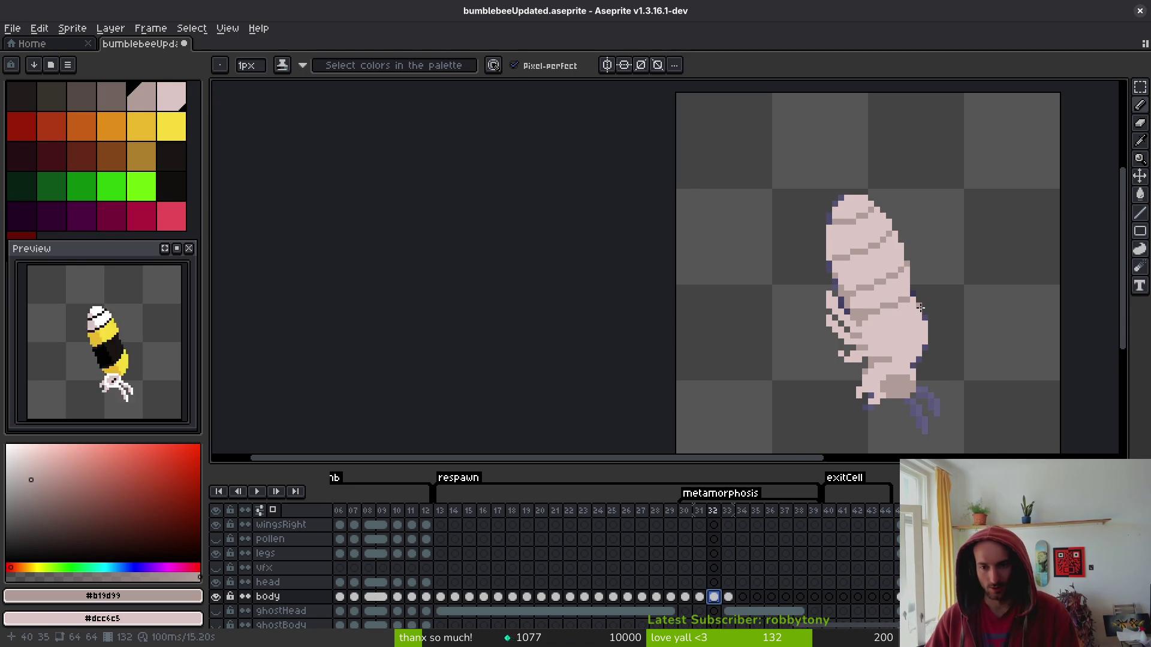
{"action": "key", "text": "Right"}
{"action": "key", "text": "alt"}
{"action": "key", "text": "Left"}
{"action": "key", "text": "Right"}
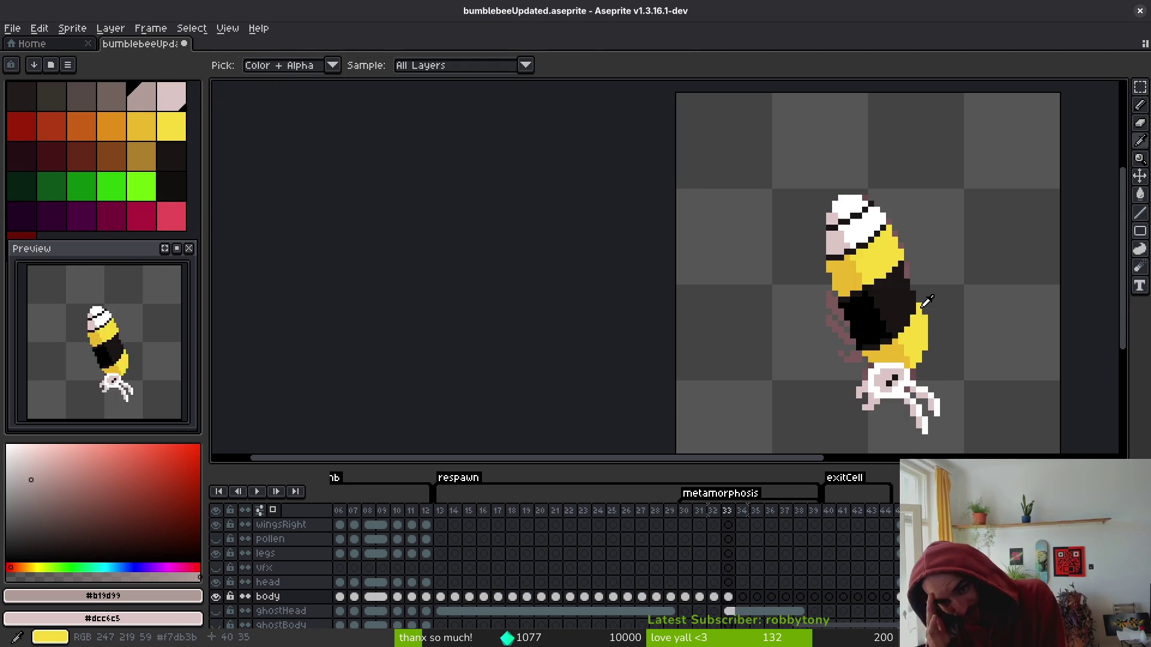
{"action": "key", "text": "Left"}
{"action": "key", "text": "Right"}
{"action": "key", "text": "Left"}
{"action": "key", "text": "Right"}
{"action": "key", "text": "Left"}
{"action": "key", "text": "Right"}
{"action": "key", "text": "Left"}
{"action": "key", "text": "Right"}
{"action": "key", "text": "Left"}
{"action": "key", "text": "Right"}
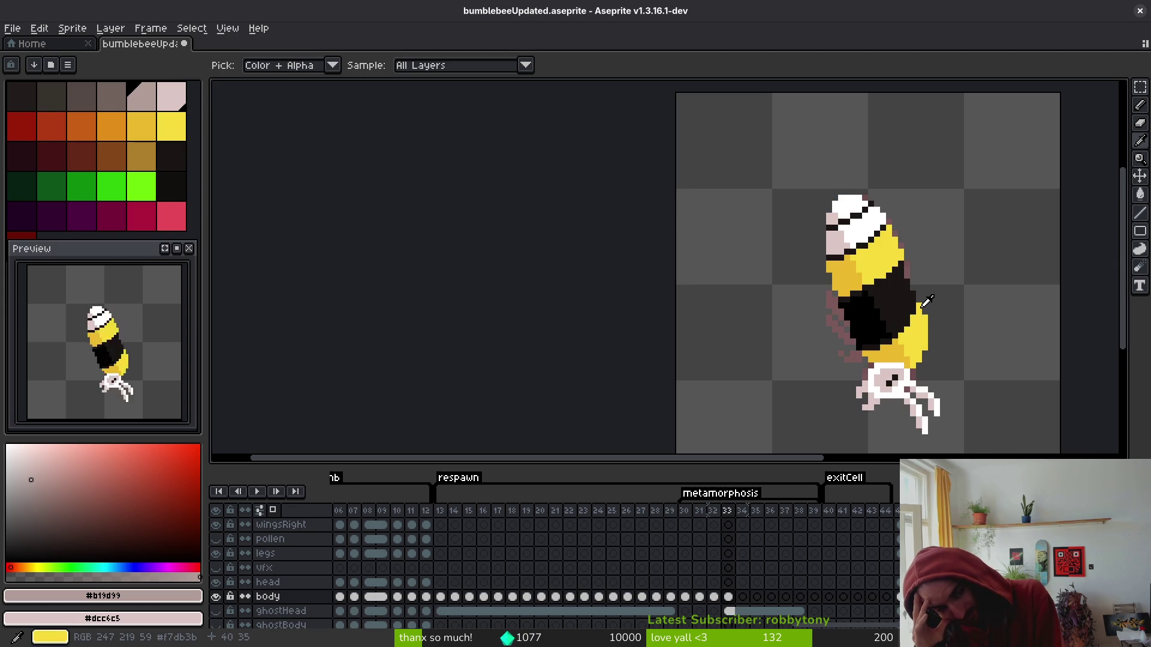
{"action": "key", "text": "Left"}
{"action": "key", "text": "Right"}
{"action": "key", "text": "Left"}
{"action": "key", "text": "Right"}
{"action": "key", "text": "Left"}
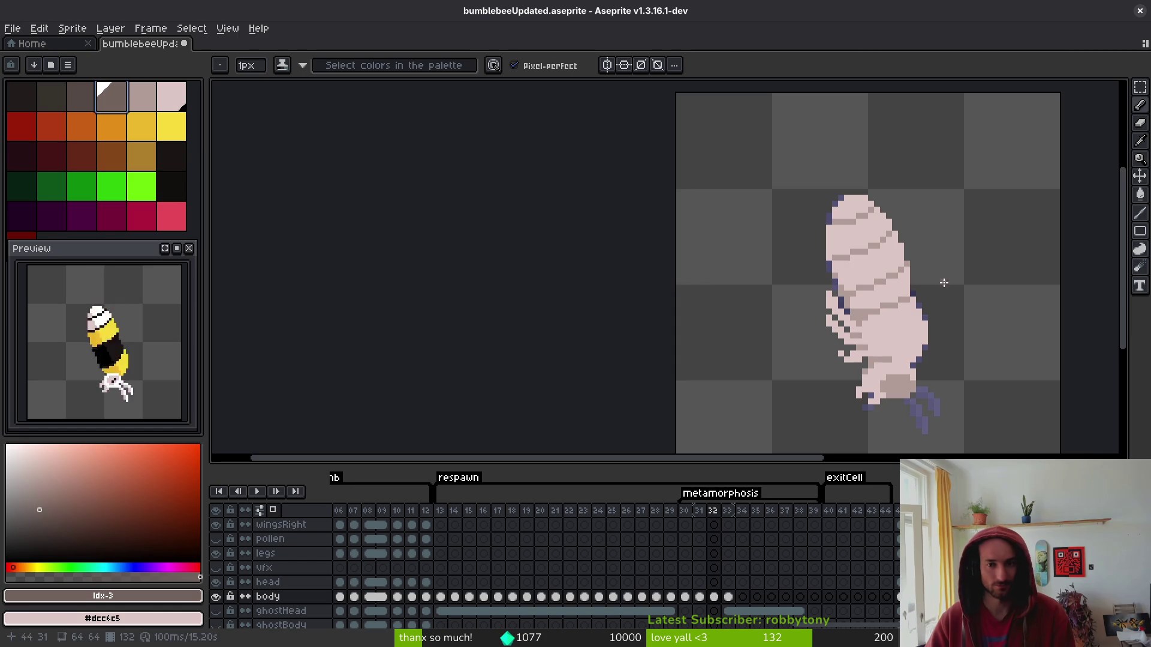
Choose a palette grey for shading and sample the bee's yellow body colour while comparing frames.
{"action": "scroll", "coordinate": [943, 282], "scroll_direction": "up", "scroll_amount": 2}
{"action": "left_click", "coordinate": [142, 96]}
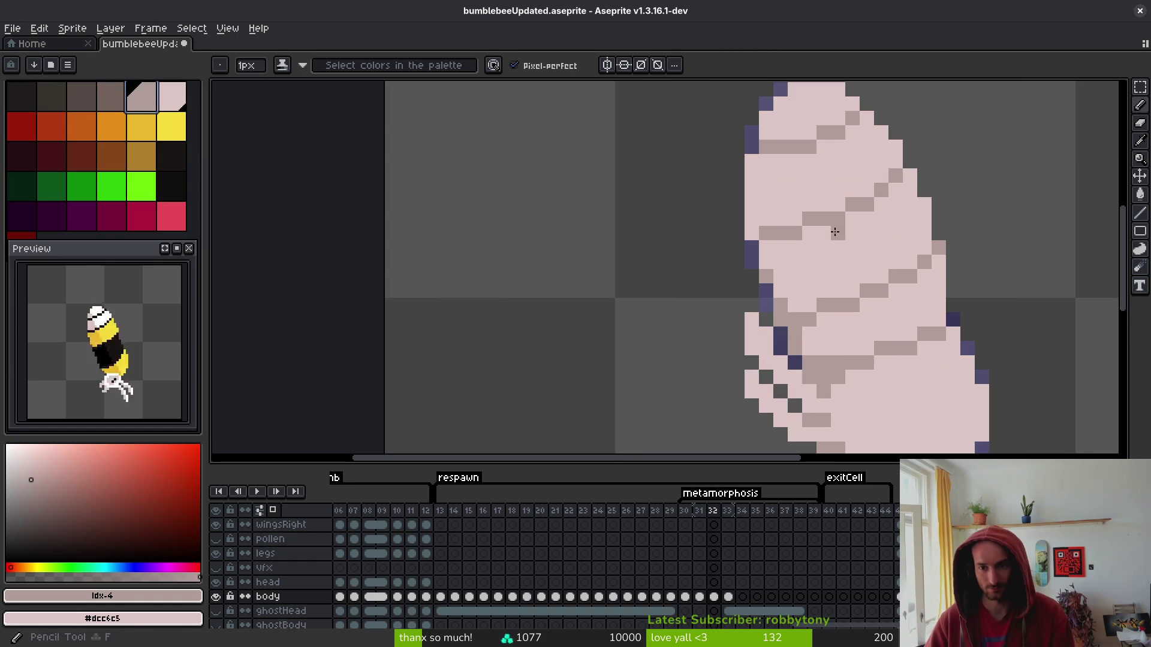
{"action": "key", "text": "Left"}
{"action": "key", "text": "Right"}
{"action": "key", "text": "Right"}
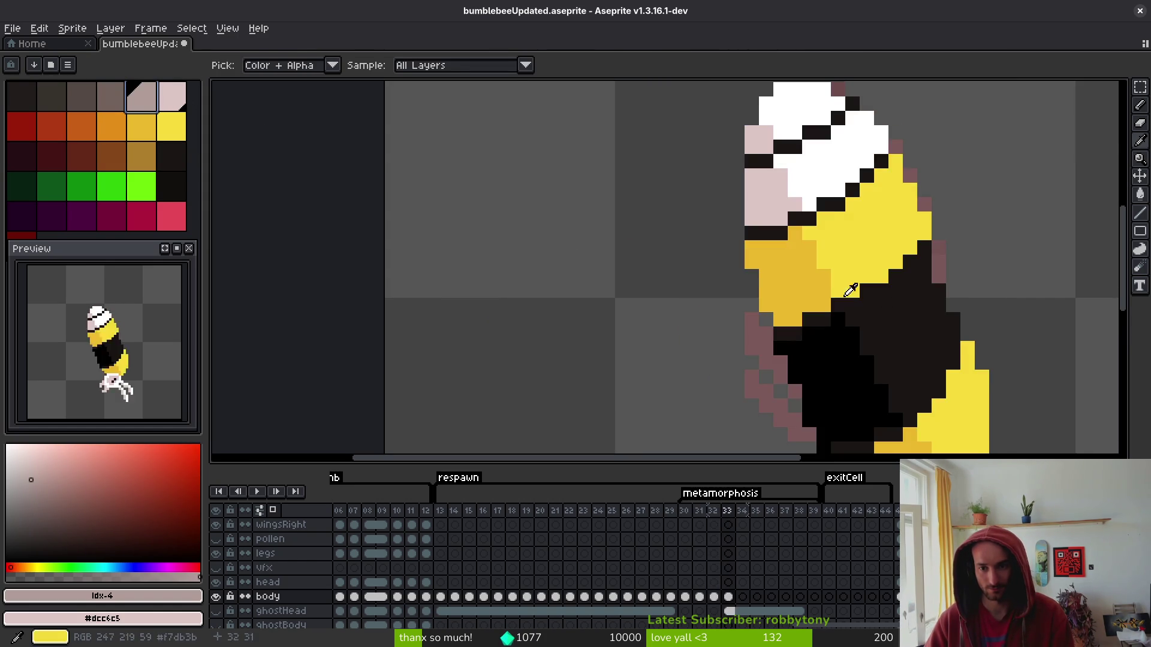
{"action": "key", "text": "Left"}
{"action": "key", "text": "Left"}
{"action": "key", "text": "Right"}
{"action": "key", "text": "Right"}
{"action": "left_click", "coordinate": [860, 257]}
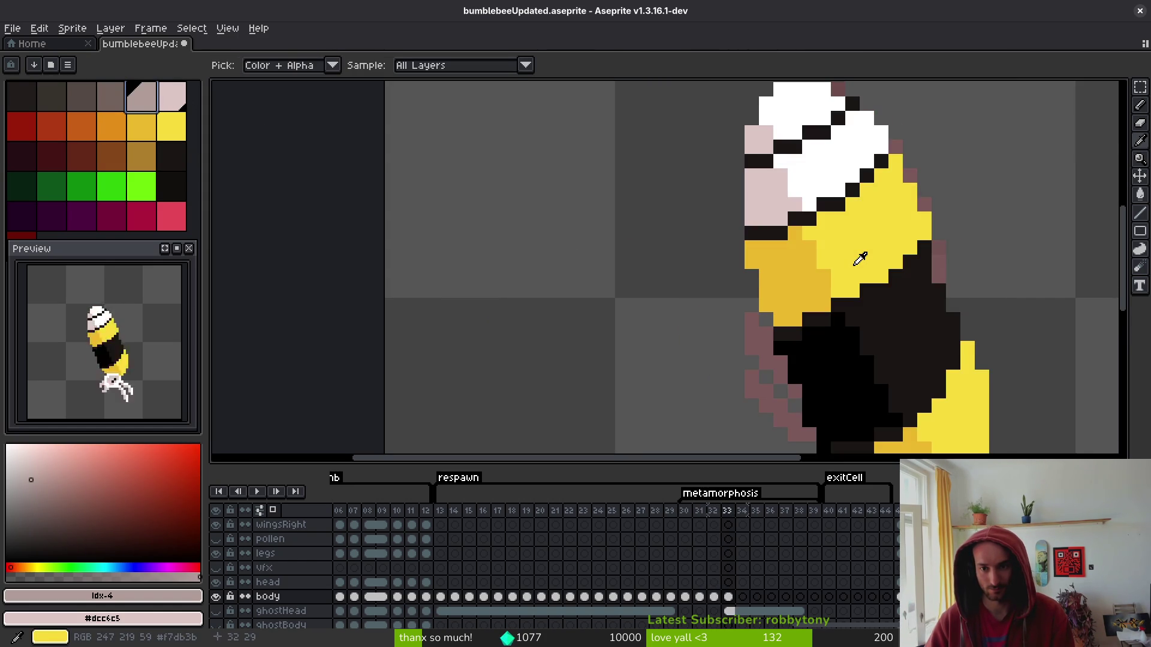
{"action": "key", "text": "Left"}
{"action": "key", "text": "Right"}
{"action": "key", "text": "Left"}
{"action": "scroll", "coordinate": [873, 275], "scroll_direction": "down", "scroll_amount": 2}
{"action": "key", "text": "Right"}
{"action": "key", "text": "Left"}
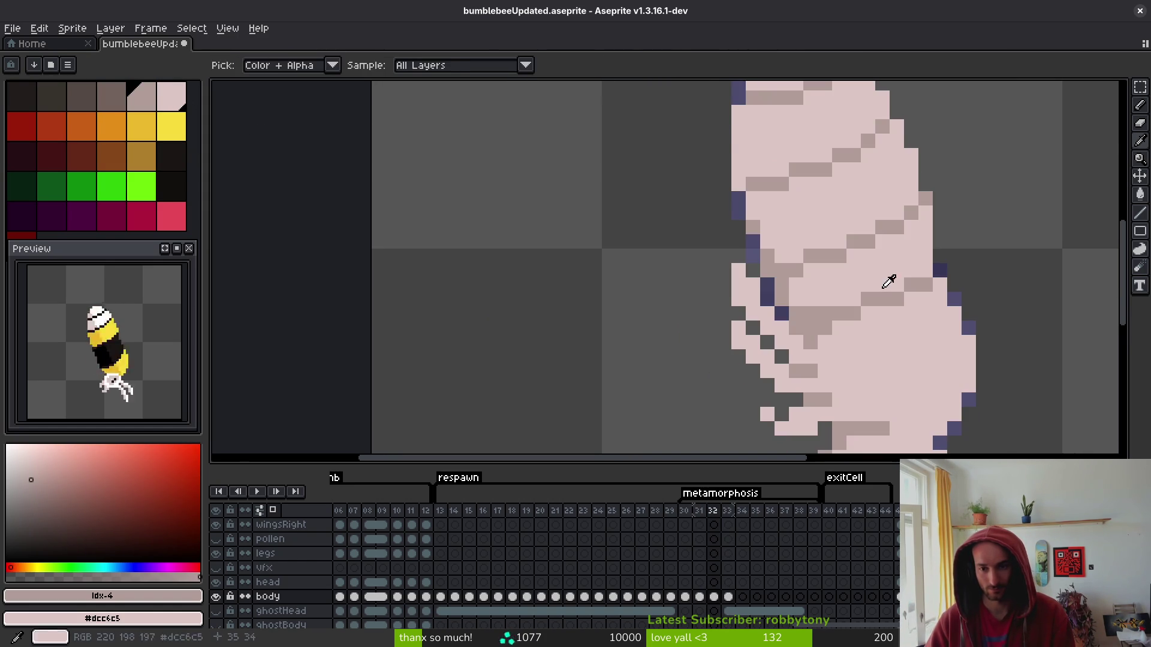
{"action": "key", "text": "Right"}
{"action": "key", "text": "Left"}
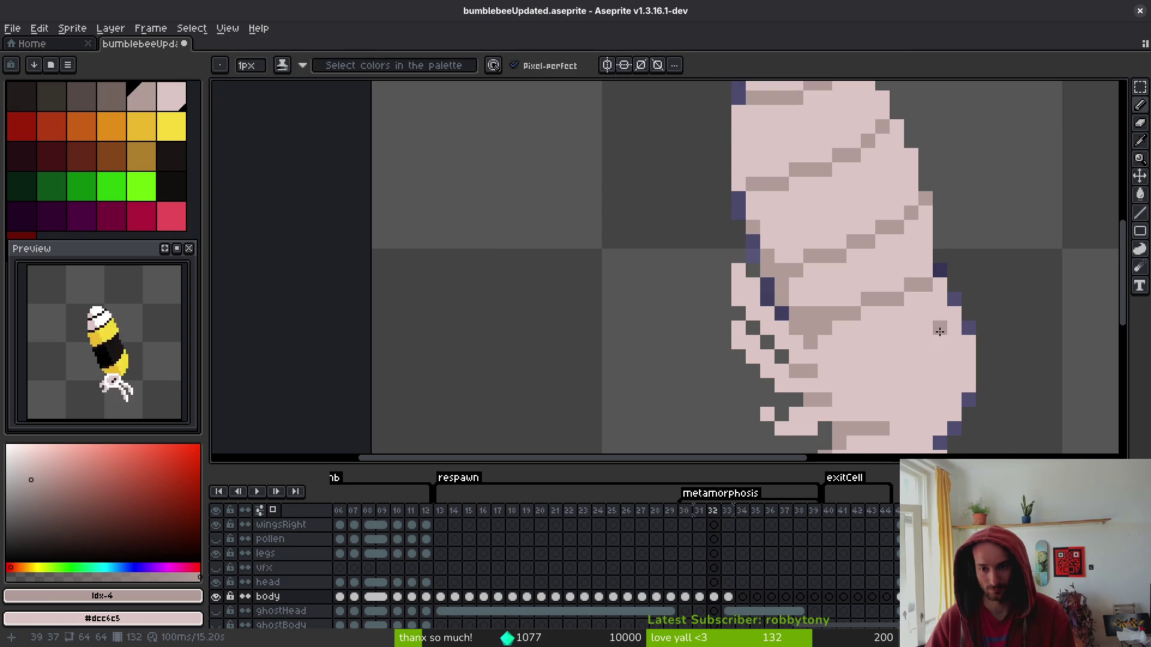
Dot grey checker shading pixels across the pupa's lower and middle body in frame 32.
{"action": "right_click", "coordinate": [896, 328]}
{"action": "right_click", "coordinate": [911, 327]}
{"action": "key", "text": "alt"}
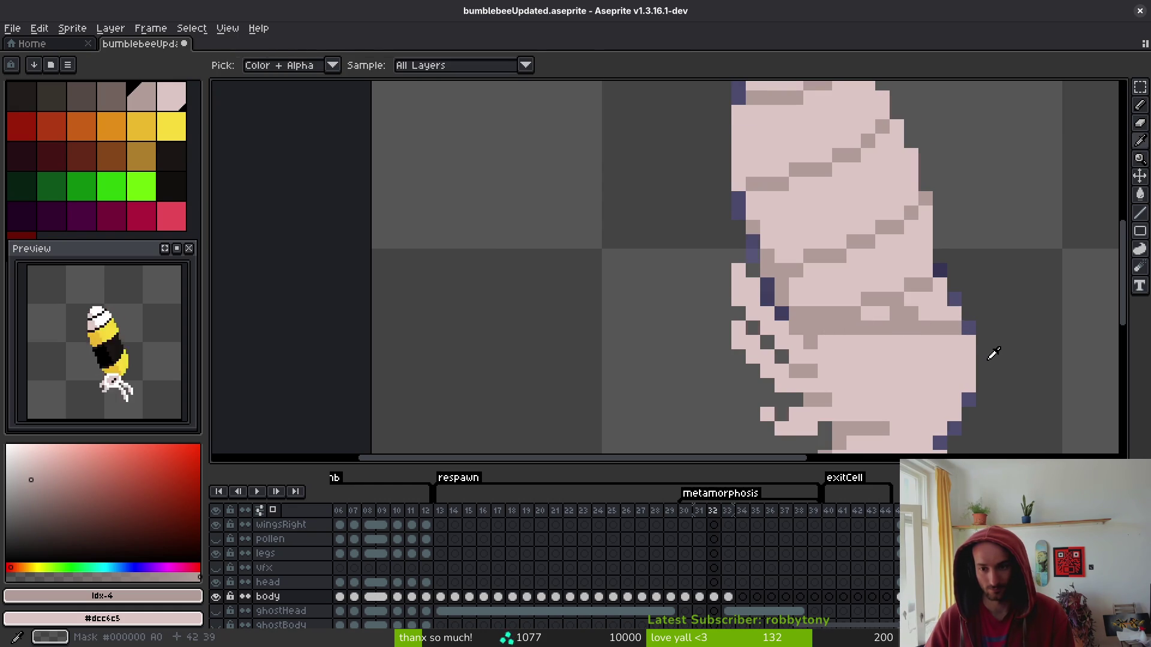
{"action": "key", "text": "Right"}
{"action": "key", "text": "Left"}
{"action": "right_click", "coordinate": [939, 312]}
{"action": "right_click", "coordinate": [911, 342]}
{"action": "right_click", "coordinate": [885, 342]}
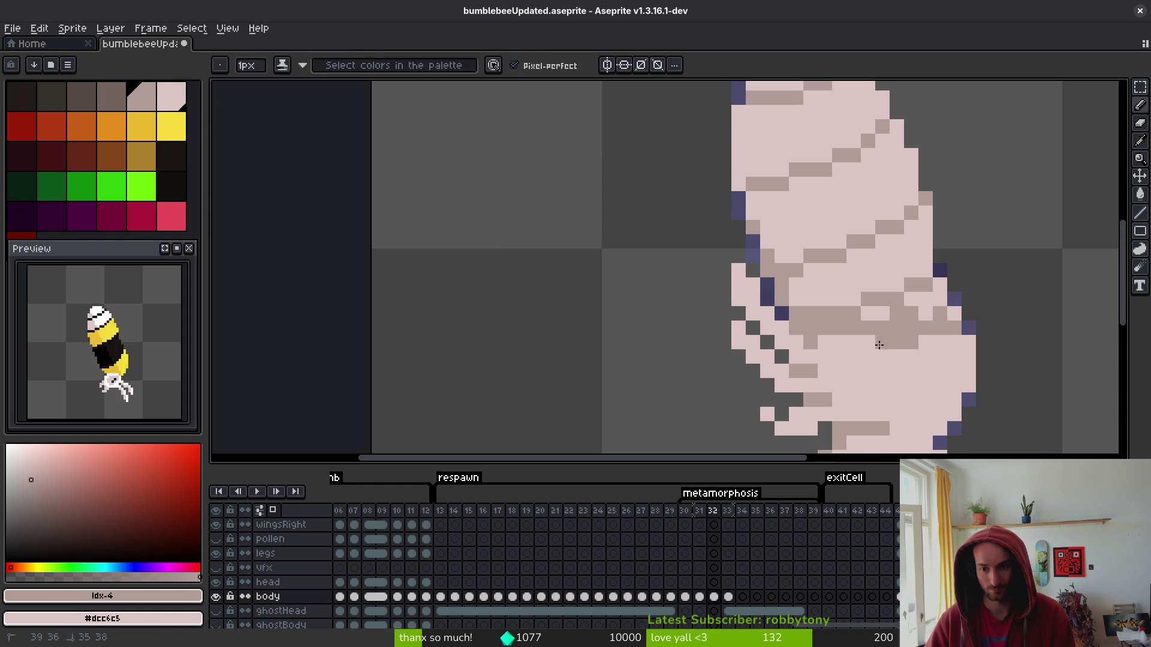
{"action": "right_click", "coordinate": [825, 342]}
{"action": "right_click", "coordinate": [854, 341]}
{"action": "right_click", "coordinate": [954, 313]}
{"action": "right_click", "coordinate": [925, 313]}
{"action": "right_click", "coordinate": [939, 284]}
{"action": "right_click", "coordinate": [926, 298]}
Fill the pale middle body band solid grey with the Paint Bucket.
{"action": "key", "text": "g"}
{"action": "right_click", "coordinate": [893, 270]}
{"action": "scroll", "coordinate": [899, 299], "scroll_direction": "down", "scroll_amount": 4}
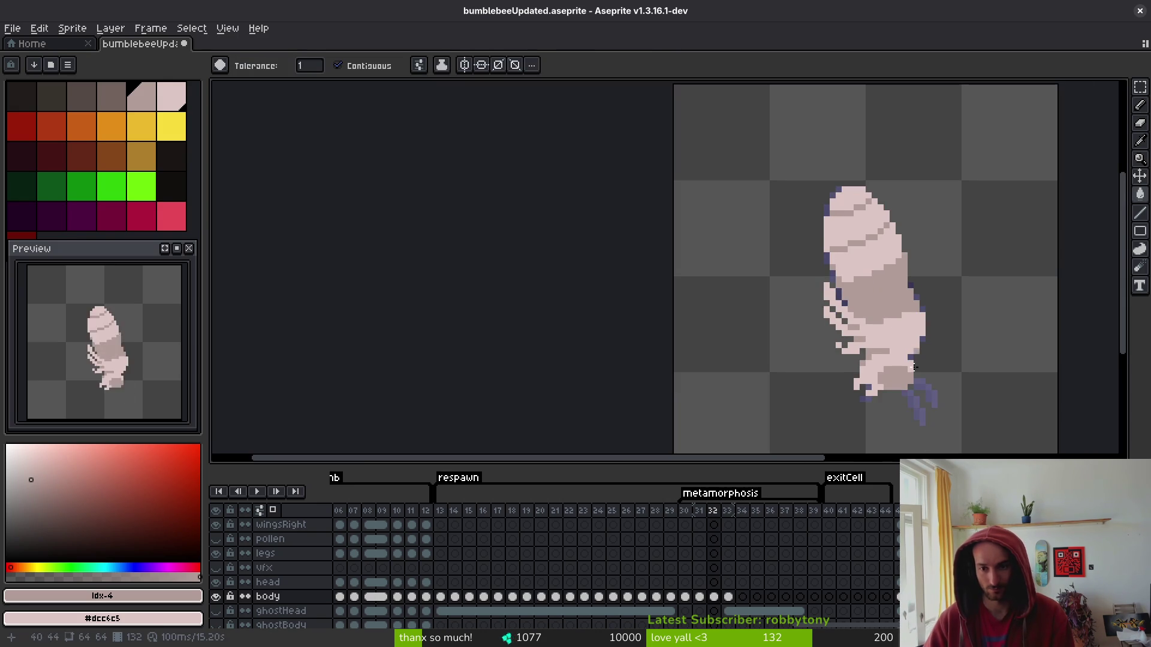
Toggle frame 32's grey band off and on to compare, then step back to frame 31.
{"action": "key", "text": "ctrl+z"}
{"action": "key", "text": "i"}
{"action": "key", "text": "ctrl+y"}
{"action": "key", "text": "Left"}
Pick a dark colour from the sprite and draw a diagonal pixel line on the pupa's body.
{"action": "key", "text": "g"}
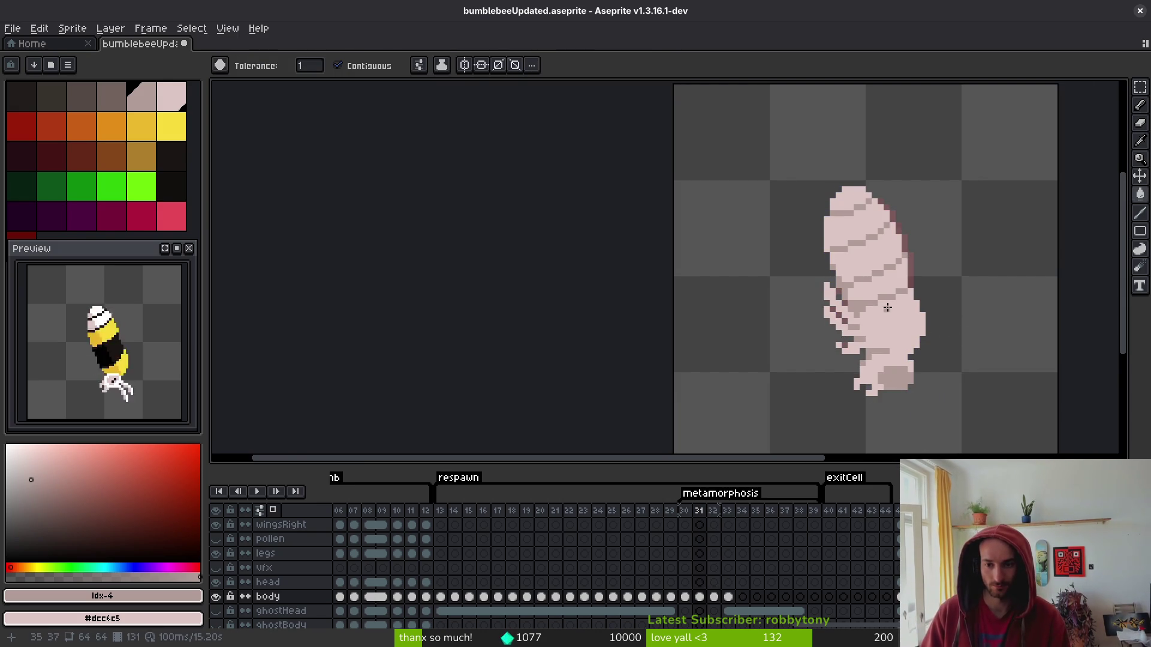
{"action": "scroll", "coordinate": [937, 256], "scroll_direction": "up", "scroll_amount": 4}
{"action": "key", "text": "b"}
{"action": "scroll", "coordinate": [938, 255], "scroll_direction": "down", "scroll_amount": 3}
{"action": "key", "text": "i"}
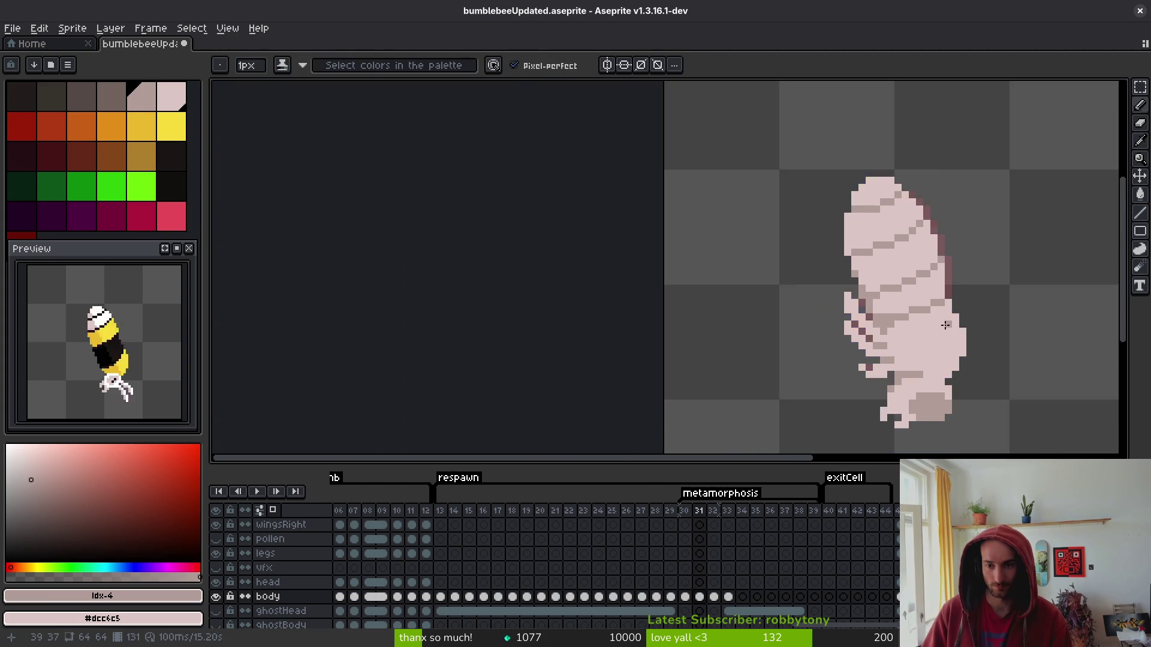
{"action": "scroll", "coordinate": [955, 279], "scroll_direction": "up", "scroll_amount": 3}
{"action": "key", "text": "b"}
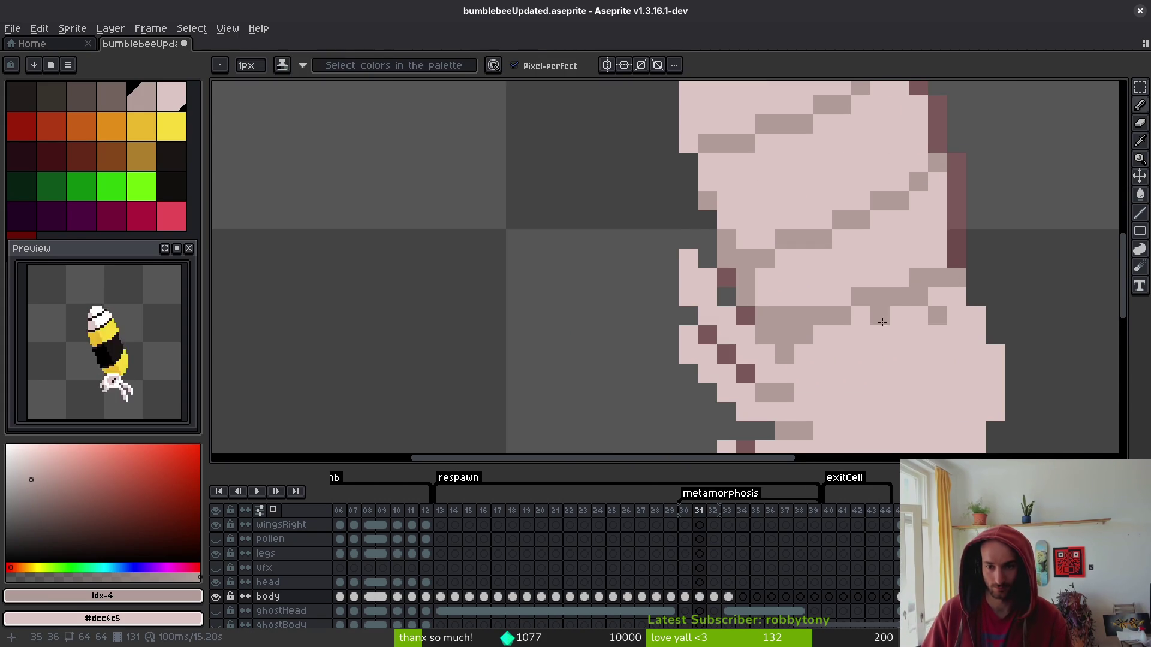
{"action": "mouse_move", "coordinate": [900, 316]}
{"action": "left_mouse_down"}
{"action": "mouse_move", "coordinate": [912, 332]}
{"action": "mouse_move", "coordinate": [815, 338]}
{"action": "mouse_move", "coordinate": [822, 355]}
{"action": "mouse_move", "coordinate": [803, 375]}
{"action": "left_mouse_up"}
{"action": "scroll", "coordinate": [901, 358], "scroll_direction": "down", "scroll_amount": 3}
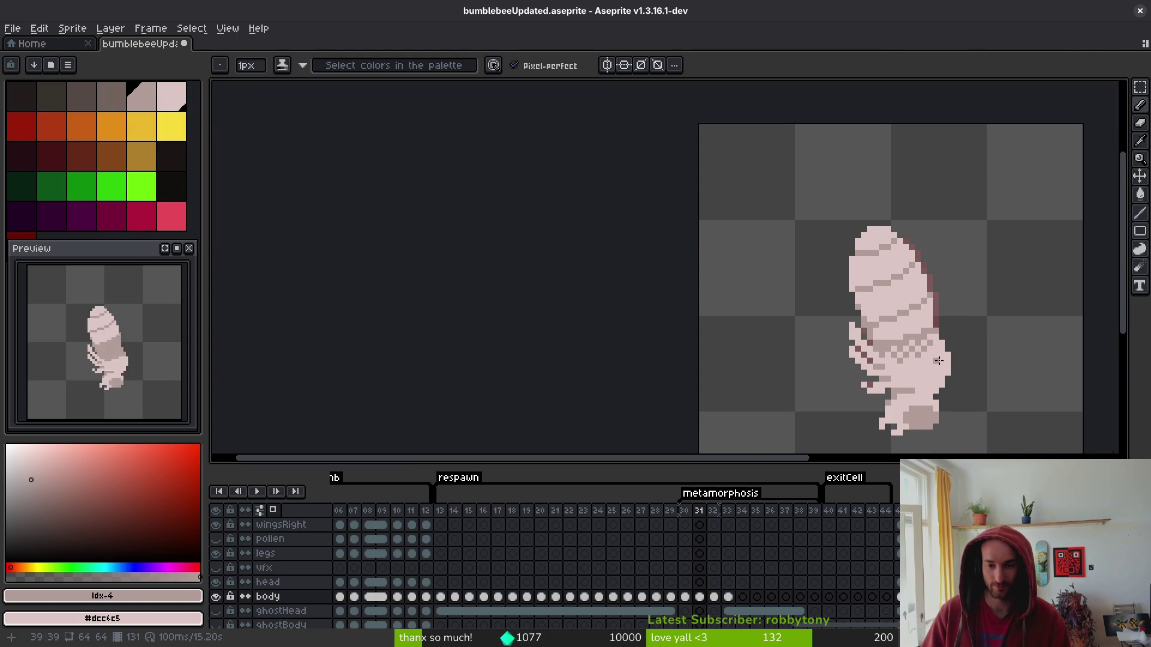
{"action": "scroll", "coordinate": [936, 329], "scroll_direction": "up", "scroll_amount": 2}
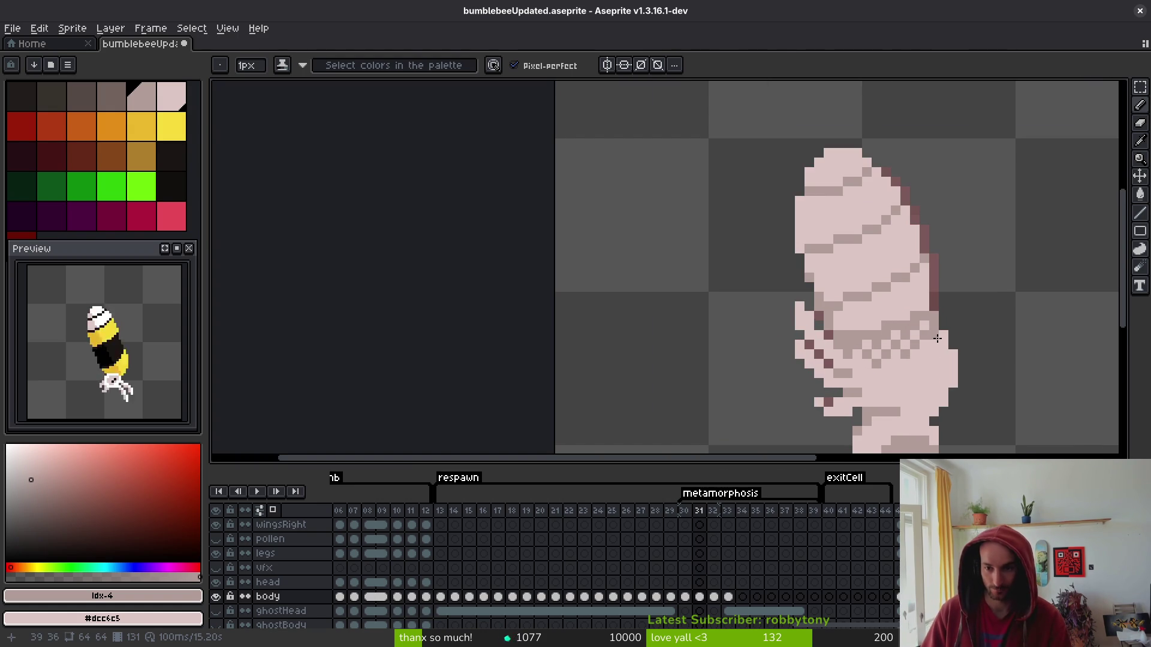
{"action": "scroll", "coordinate": [952, 347], "scroll_direction": "down", "scroll_amount": 1}
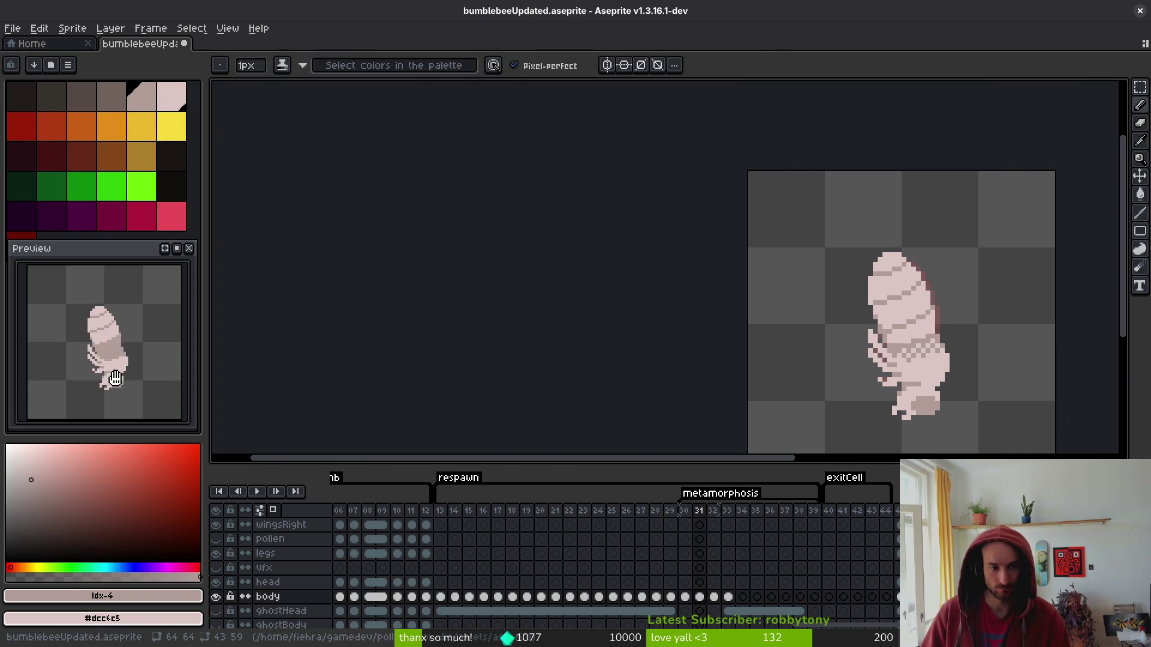
{"action": "scroll", "coordinate": [775, 257], "scroll_direction": "up", "scroll_amount": 5}
Repaint grey body pixels light pink and add three grey checker pixels to the shading.
{"action": "mouse_move", "coordinate": [775, 258]}
{"action": "left_mouse_down"}
{"action": "mouse_move", "coordinate": [765, 286]}
{"action": "mouse_move", "coordinate": [714, 312]}
{"action": "mouse_move", "coordinate": [592, 342]}
{"action": "left_mouse_up"}
{"action": "scroll", "coordinate": [800, 344], "scroll_direction": "down", "scroll_amount": 3}
{"action": "key", "text": "i"}
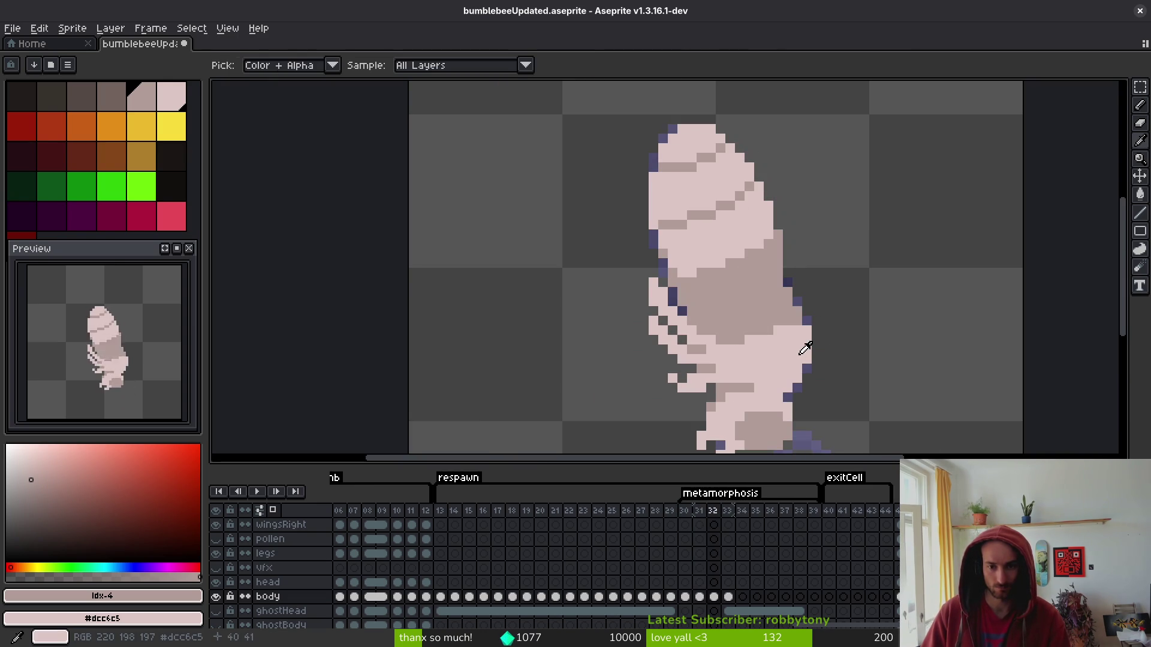
{"action": "key", "text": "b"}
{"action": "scroll", "coordinate": [699, 329], "scroll_direction": "up", "scroll_amount": 5}
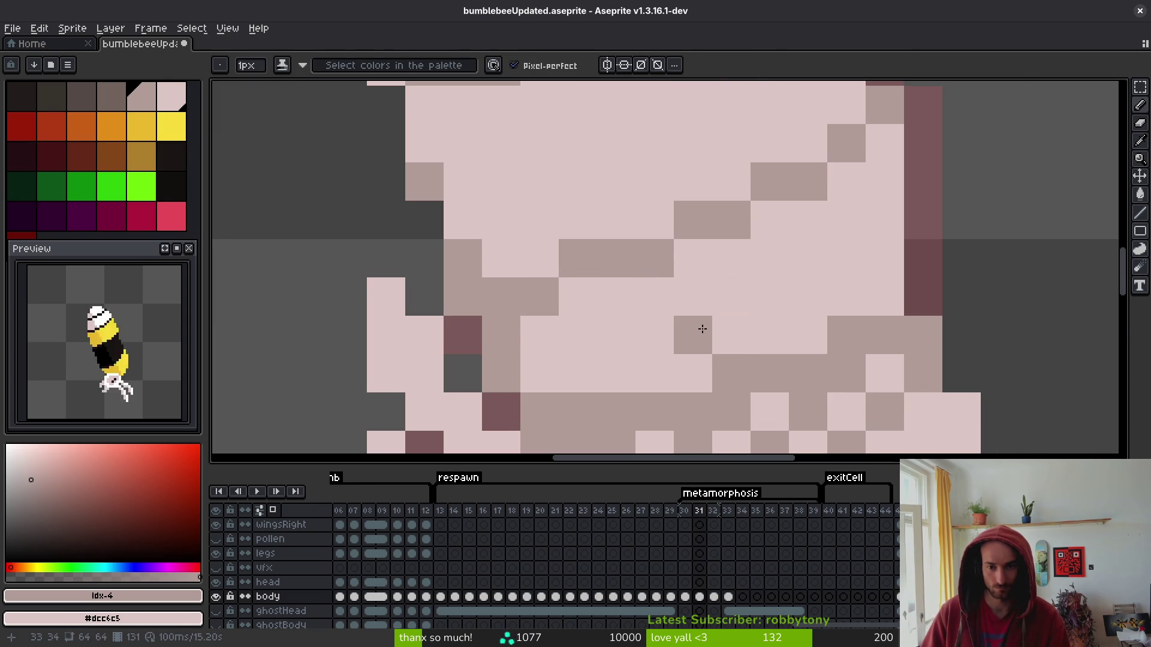
{"action": "left_click", "coordinate": [808, 297]}
{"action": "left_click", "coordinate": [731, 295]}
{"action": "left_click", "coordinate": [767, 256]}
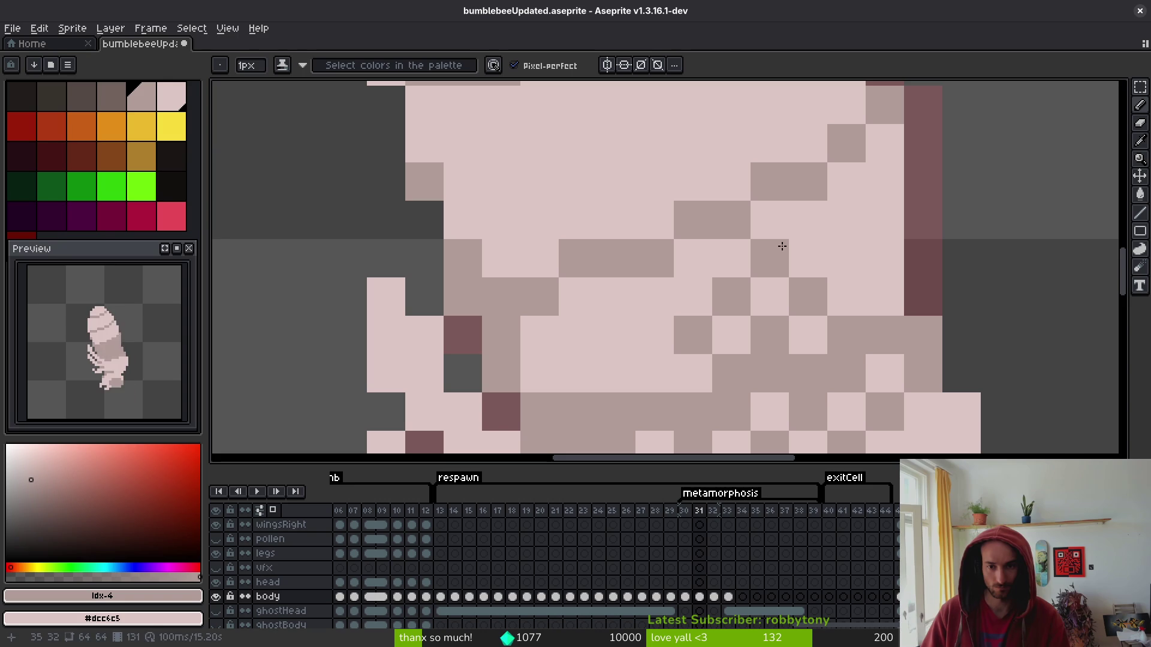
Shift a 4x3 block of checker shading down-left and undo a stray grey pixel.
{"action": "key", "text": "m"}
{"action": "mouse_move", "coordinate": [683, 246]}
{"action": "left_mouse_down"}
{"action": "mouse_move", "coordinate": [804, 334]}
{"action": "mouse_move", "coordinate": [757, 322]}
{"action": "mouse_move", "coordinate": [849, 251]}
{"action": "mouse_move", "coordinate": [652, 341]}
{"action": "left_mouse_up"}
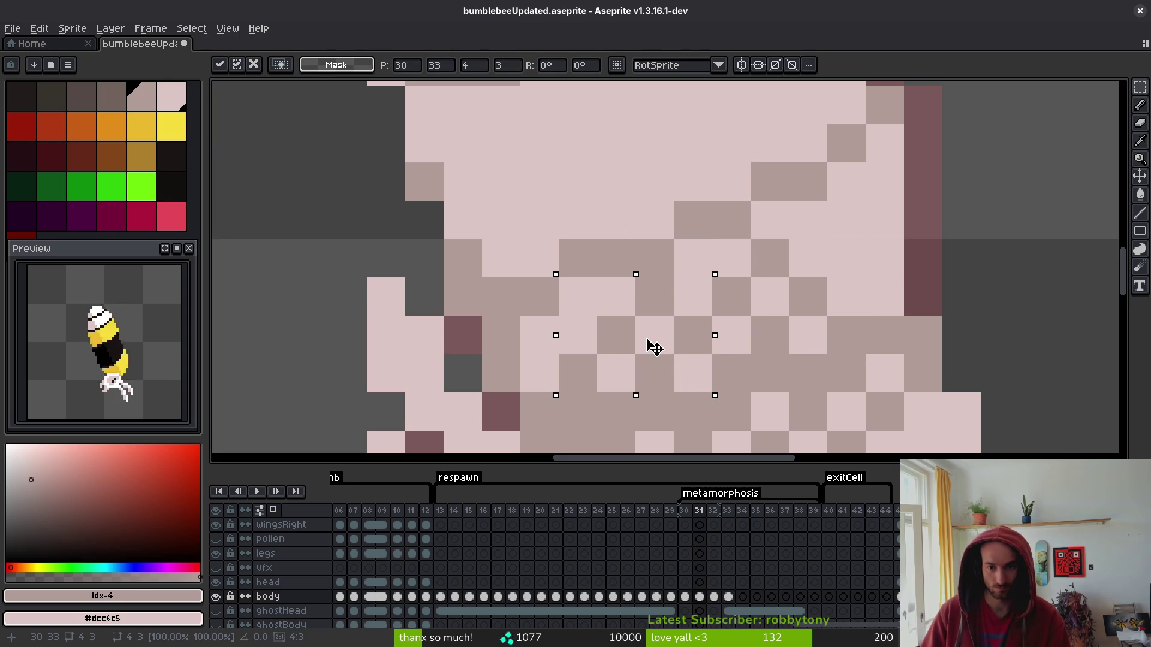
{"action": "key", "text": "ctrl+d"}
{"action": "key", "text": "b"}
{"action": "left_click", "coordinate": [844, 297]}
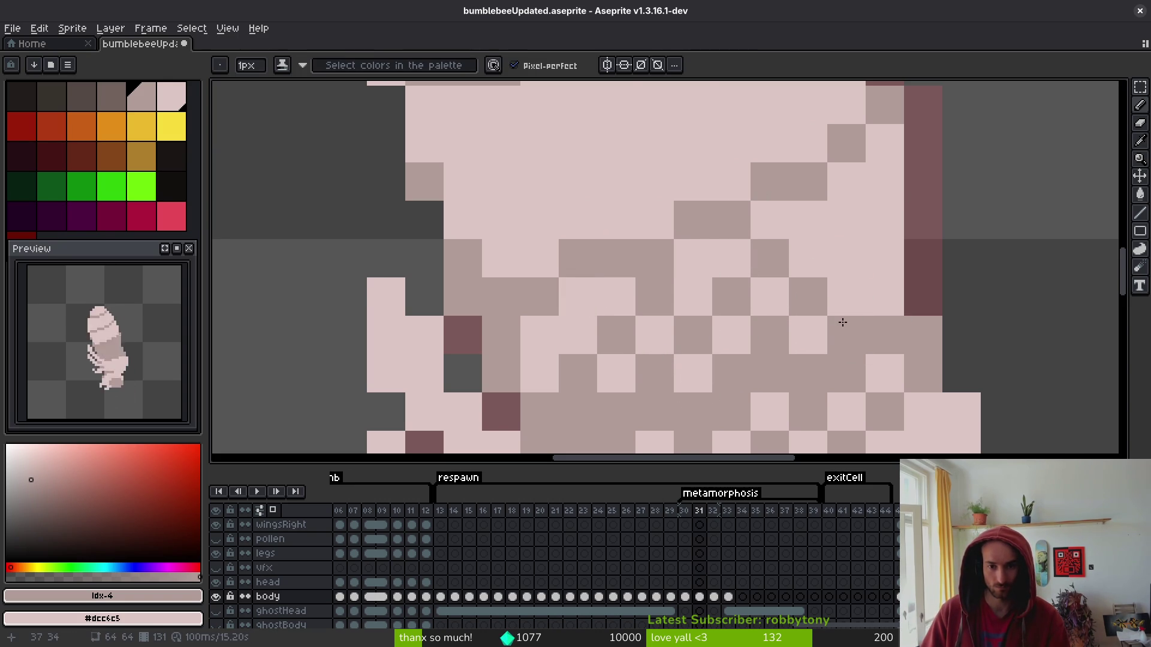
{"action": "scroll", "coordinate": [841, 297], "scroll_direction": "down", "scroll_amount": 5}
{"action": "scroll", "coordinate": [841, 297], "scroll_direction": "up", "scroll_amount": 4}
{"action": "key", "text": "ctrl+z"}
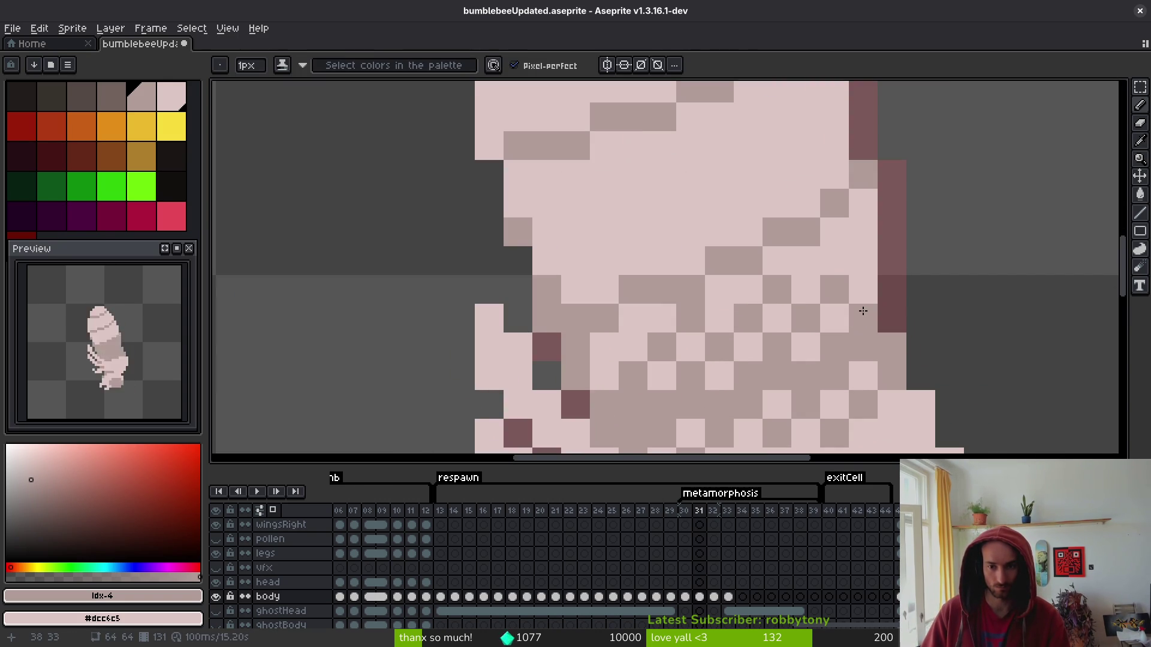
{"action": "scroll", "coordinate": [863, 311], "scroll_direction": "down", "scroll_amount": 3}
Compare frame 31 against frames 30 and 32, then return to frame 31.
{"action": "key", "text": "comma"}
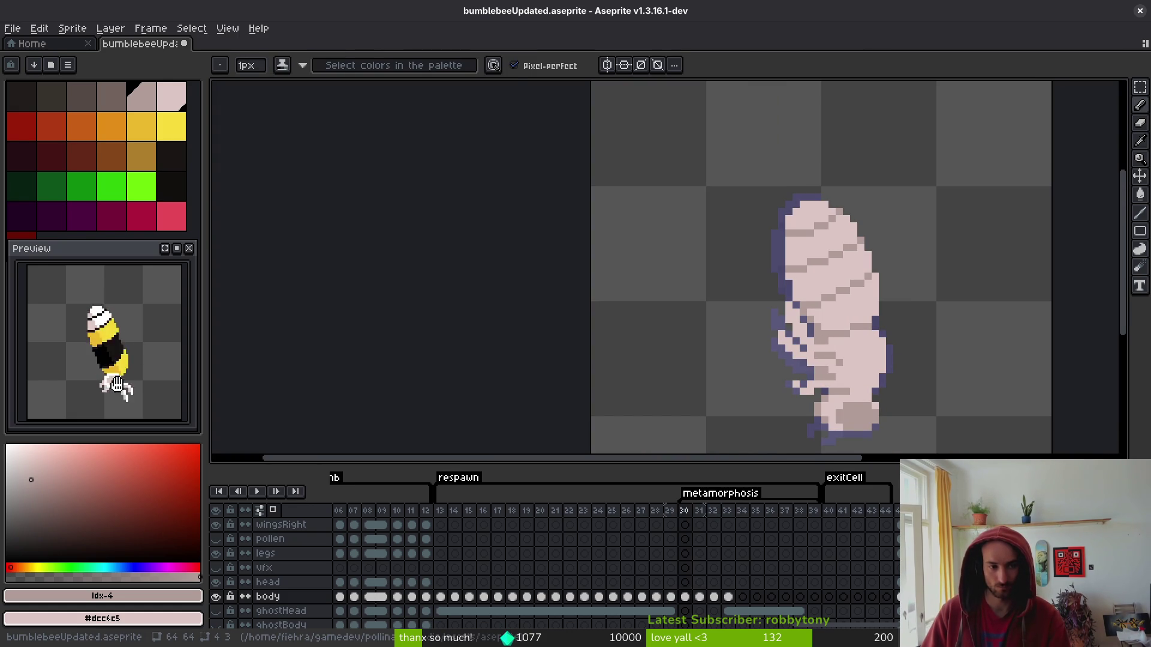
{"action": "key", "text": "period"}
{"action": "key", "text": "comma"}
{"action": "key", "text": "period"}
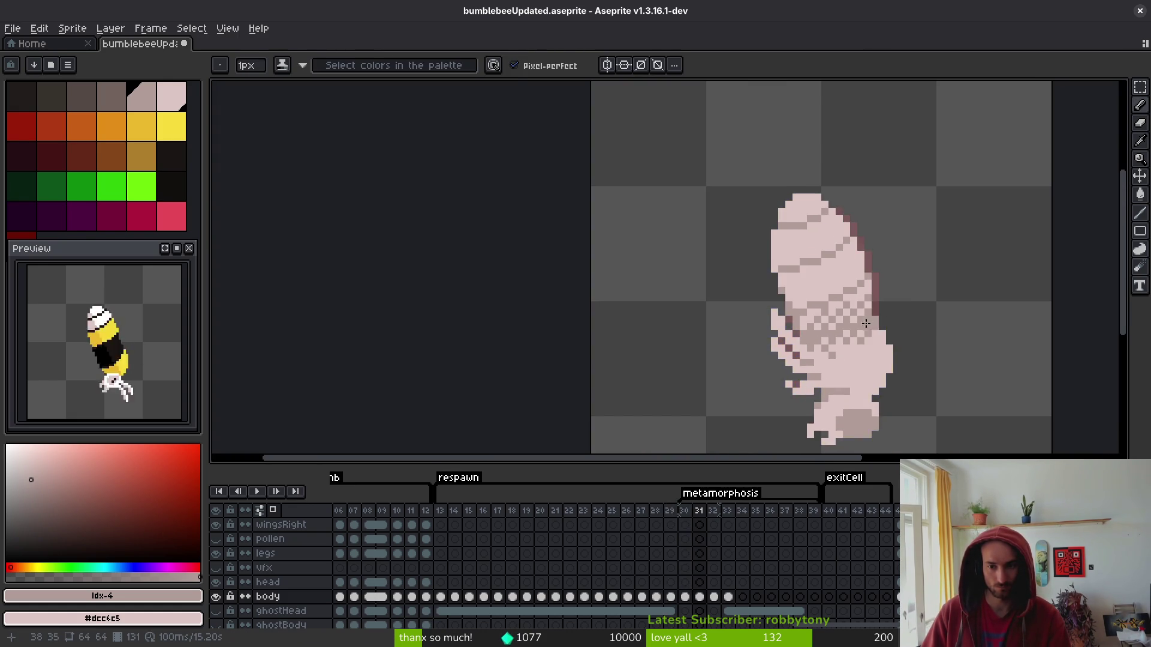
{"action": "scroll", "coordinate": [867, 330], "scroll_direction": "up", "scroll_amount": 2}
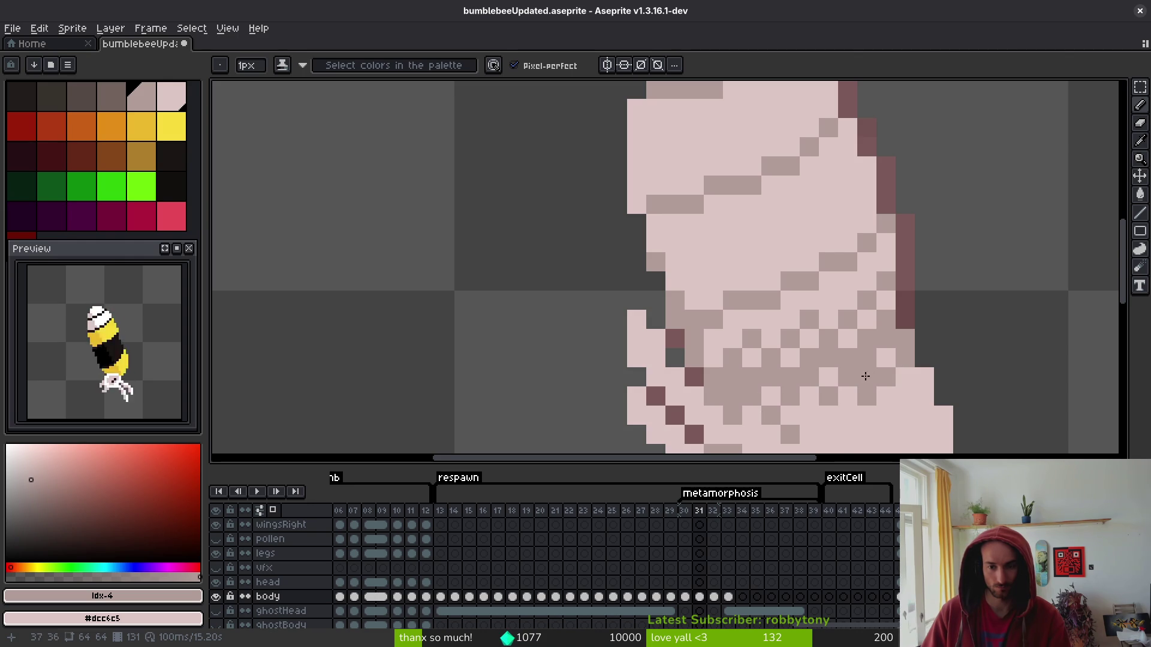
{"action": "scroll", "coordinate": [812, 388], "scroll_direction": "down", "scroll_amount": 3}
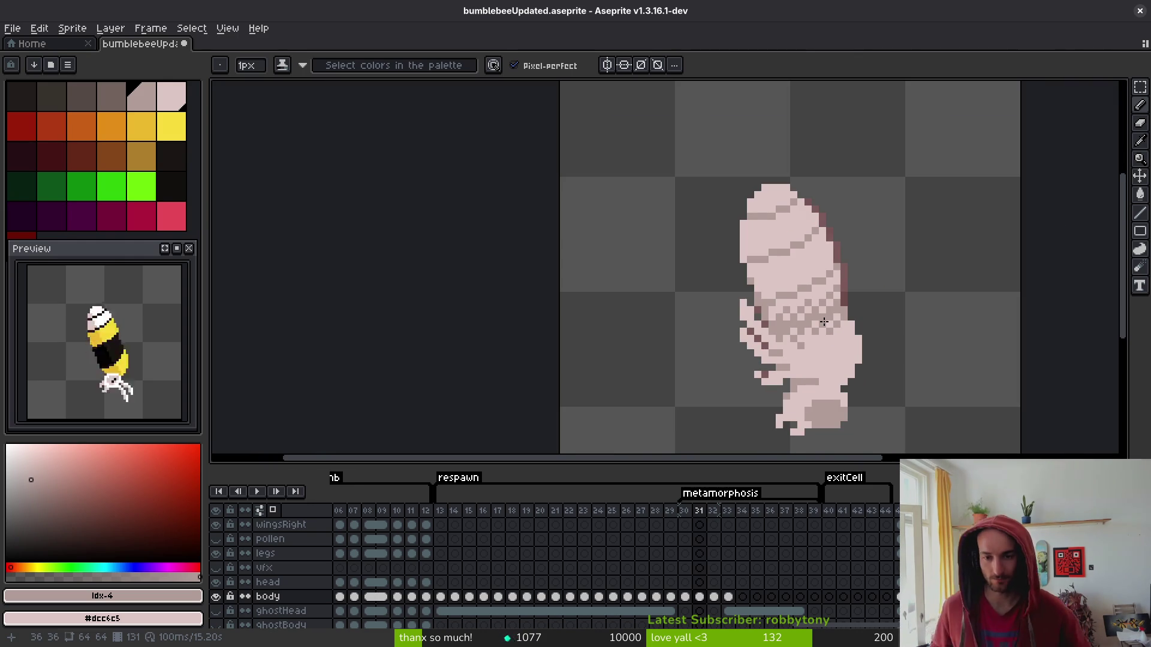
{"action": "key", "text": "period"}
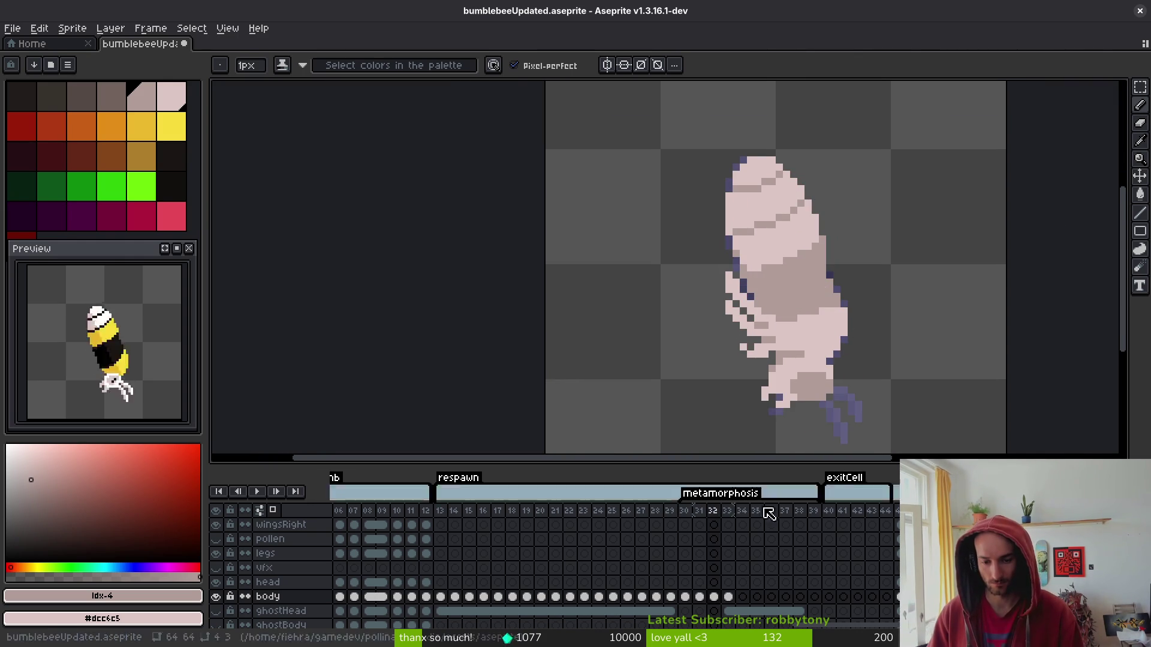
{"action": "left_click", "coordinate": [704, 598]}
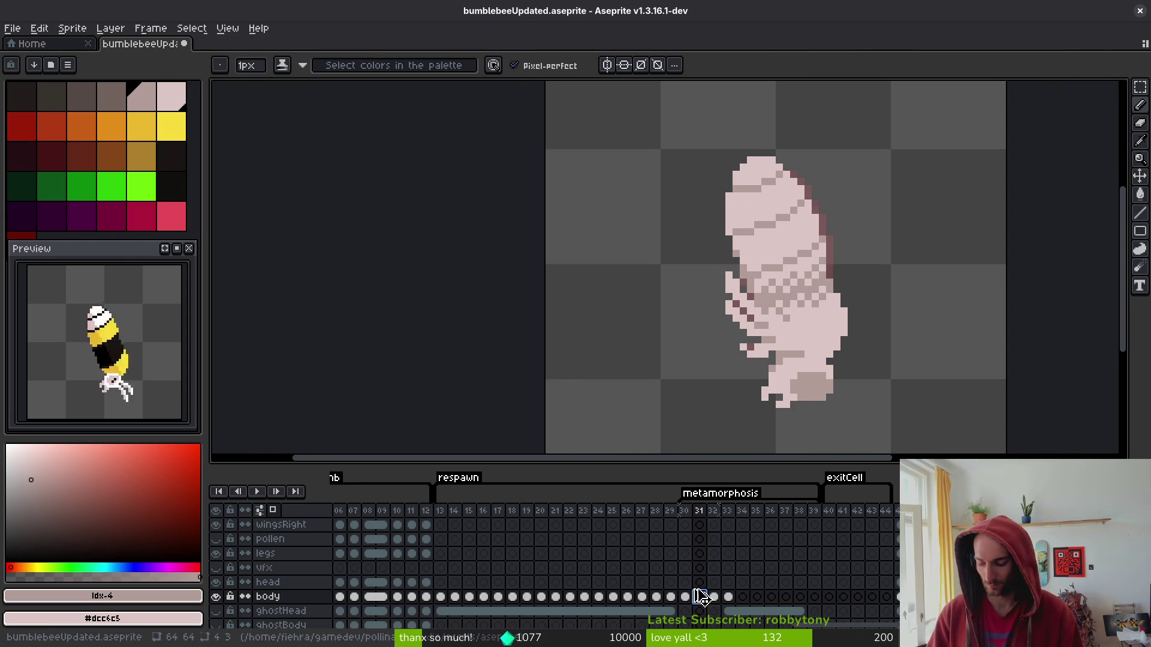
Duplicate frame 31 as a new frame and extend its checker shading up the body's right side.
{"action": "key", "text": "alt+n"}
{"action": "key", "text": "i"}
{"action": "scroll", "coordinate": [808, 327], "scroll_direction": "up", "scroll_amount": 3}
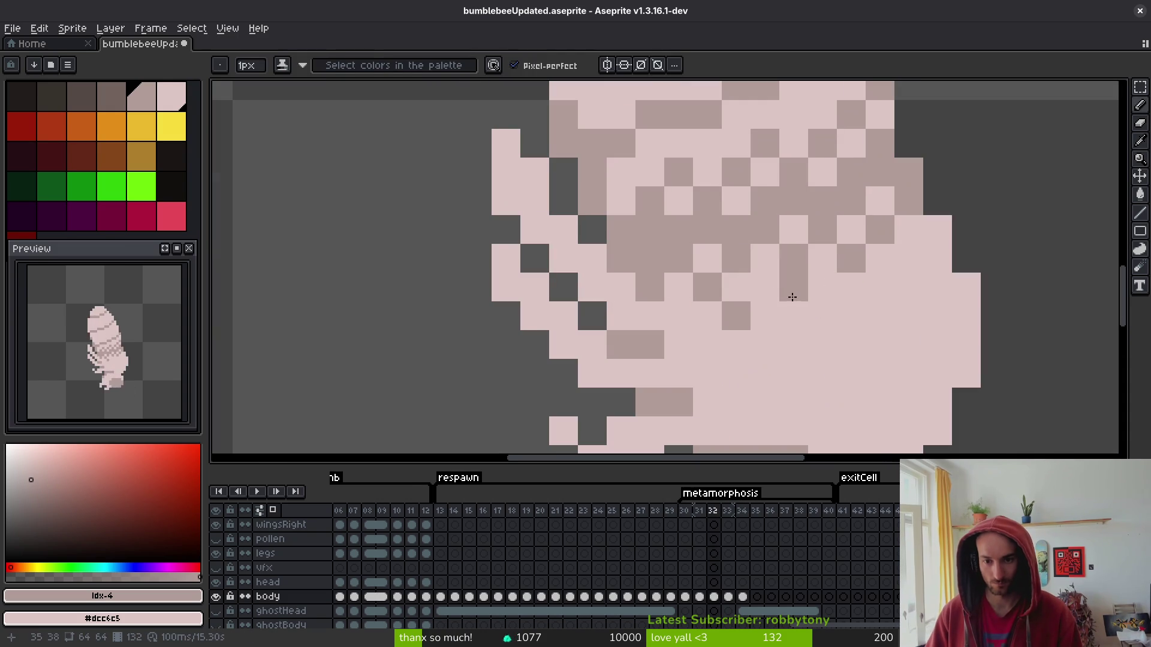
{"action": "scroll", "coordinate": [875, 270], "scroll_direction": "down", "scroll_amount": 1}
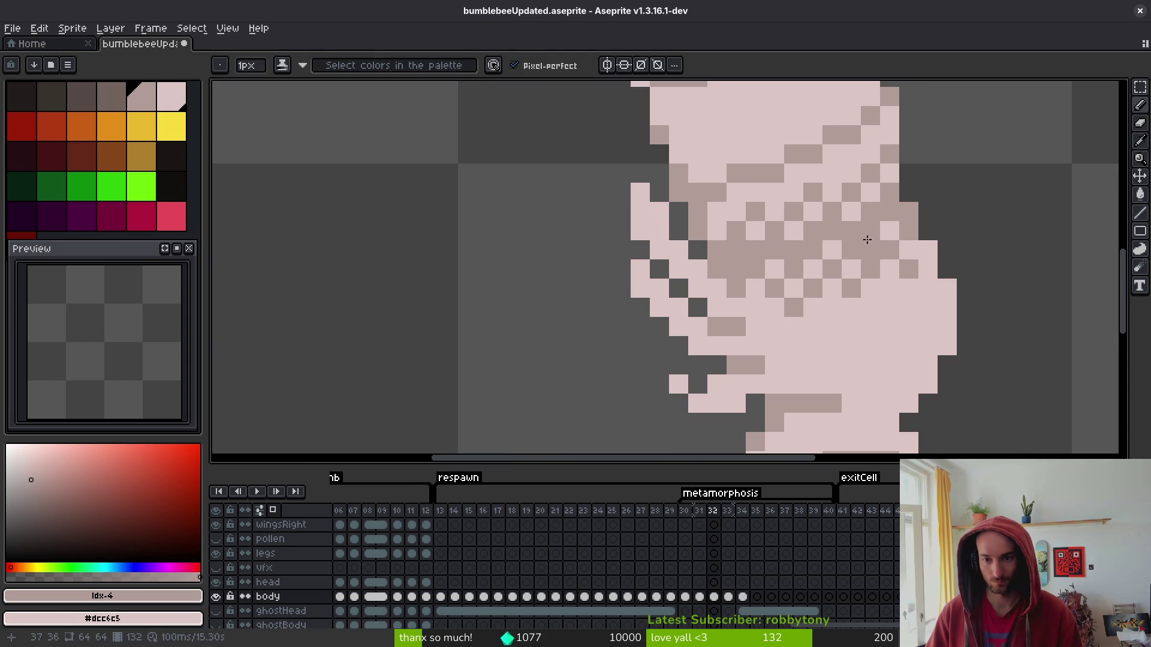
{"action": "left_click", "coordinate": [869, 141]}
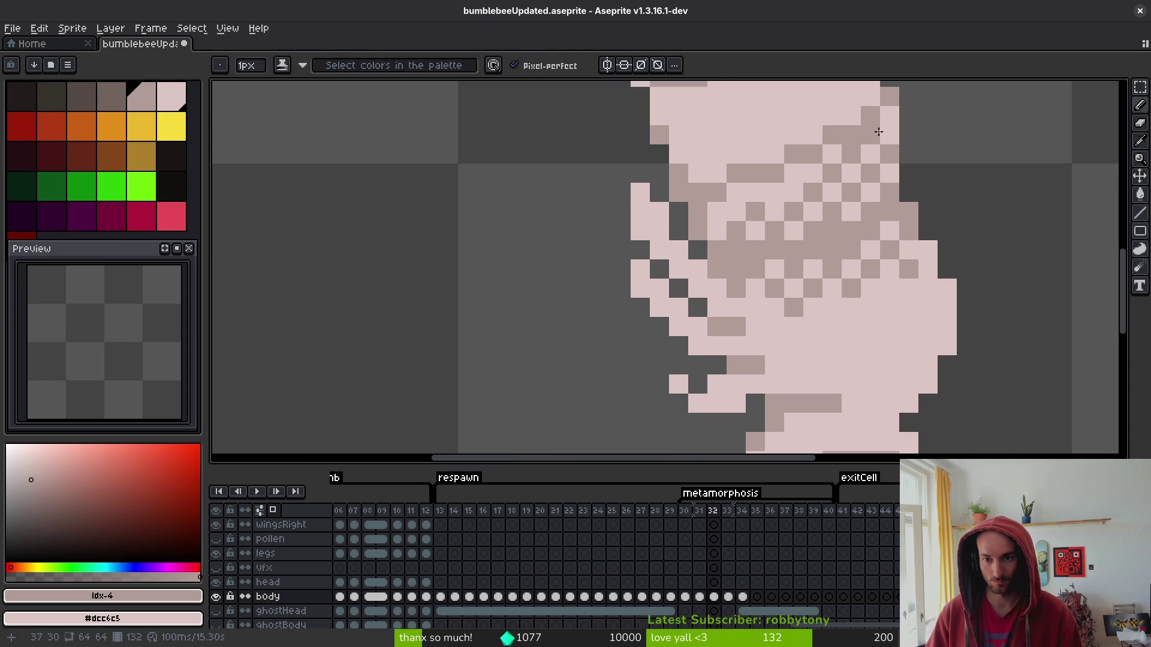
{"action": "left_click", "coordinate": [873, 193]}
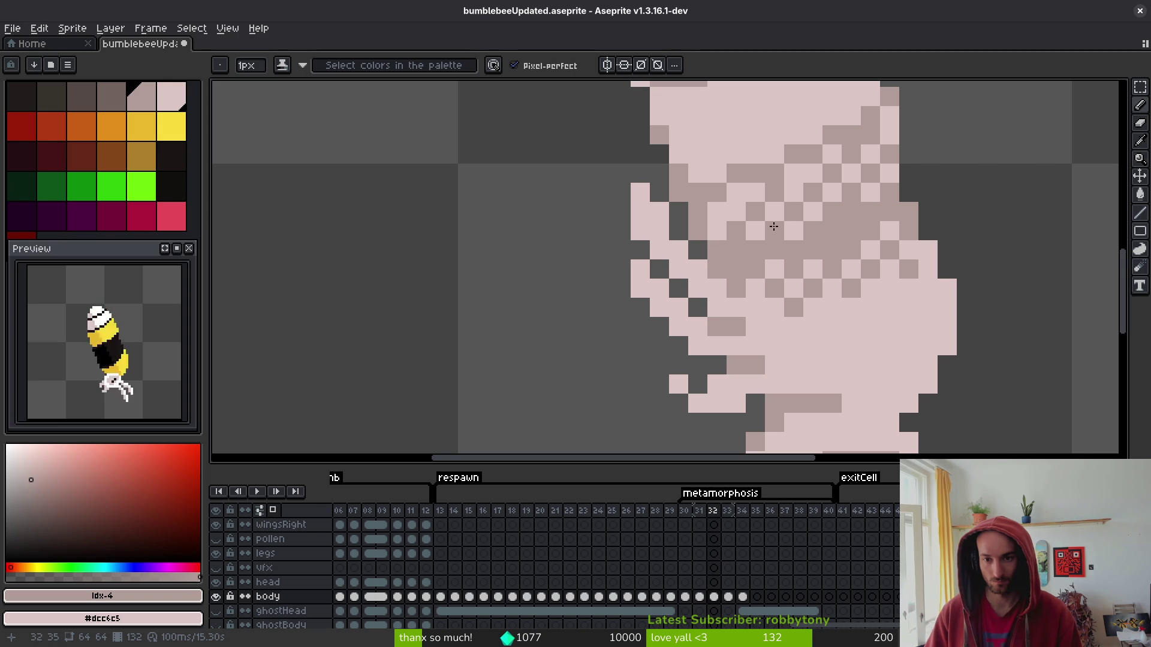
{"action": "left_click_drag", "start_coordinate": [885, 259], "coordinate": [877, 247]}
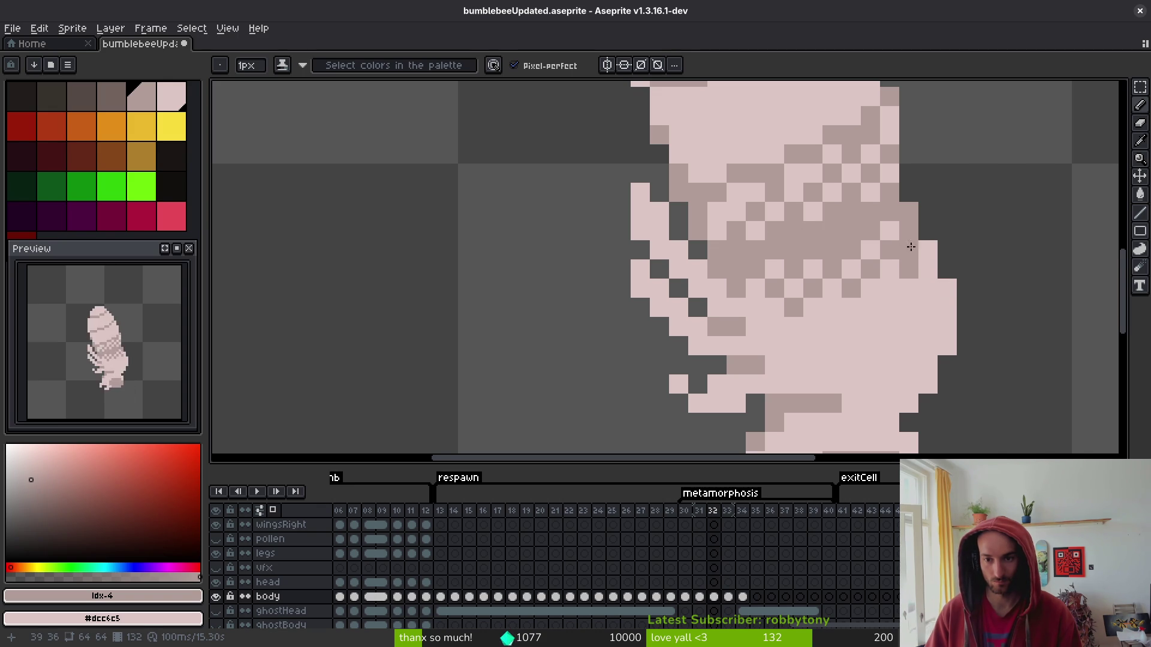
{"action": "scroll", "coordinate": [923, 248], "scroll_direction": "down", "scroll_amount": 5}
Flip between frames 32 and 33 to compare, then step back toward frame 31.
{"action": "key", "text": "alt"}
{"action": "scroll", "coordinate": [883, 317], "scroll_direction": "up", "scroll_amount": 3}
{"action": "key", "text": "Right"}
{"action": "key", "text": "Left"}
{"action": "key", "text": "Right"}
{"action": "key", "text": "Left"}
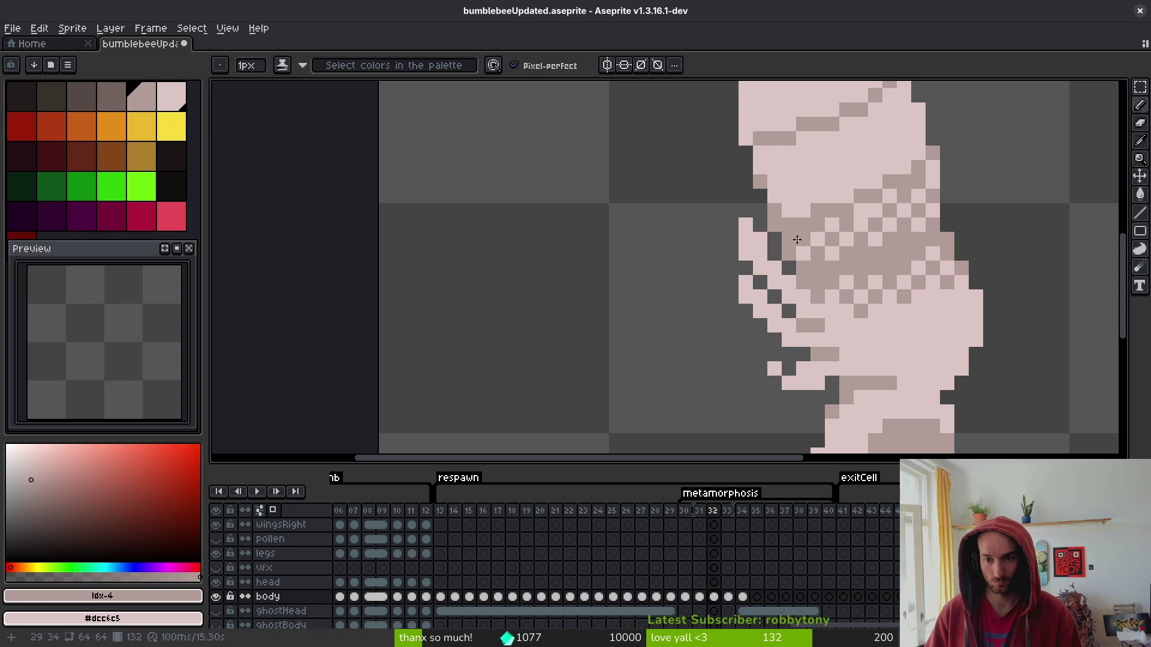
{"action": "scroll", "coordinate": [868, 214], "scroll_direction": "down", "scroll_amount": 4}
{"action": "key", "text": "alt"}
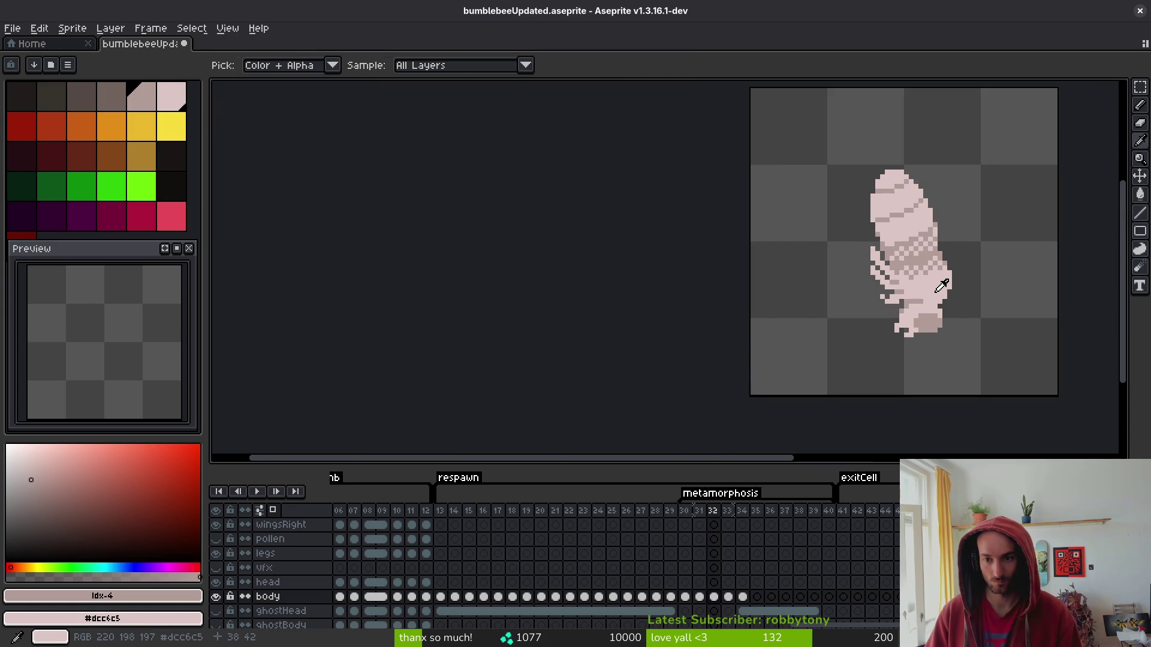